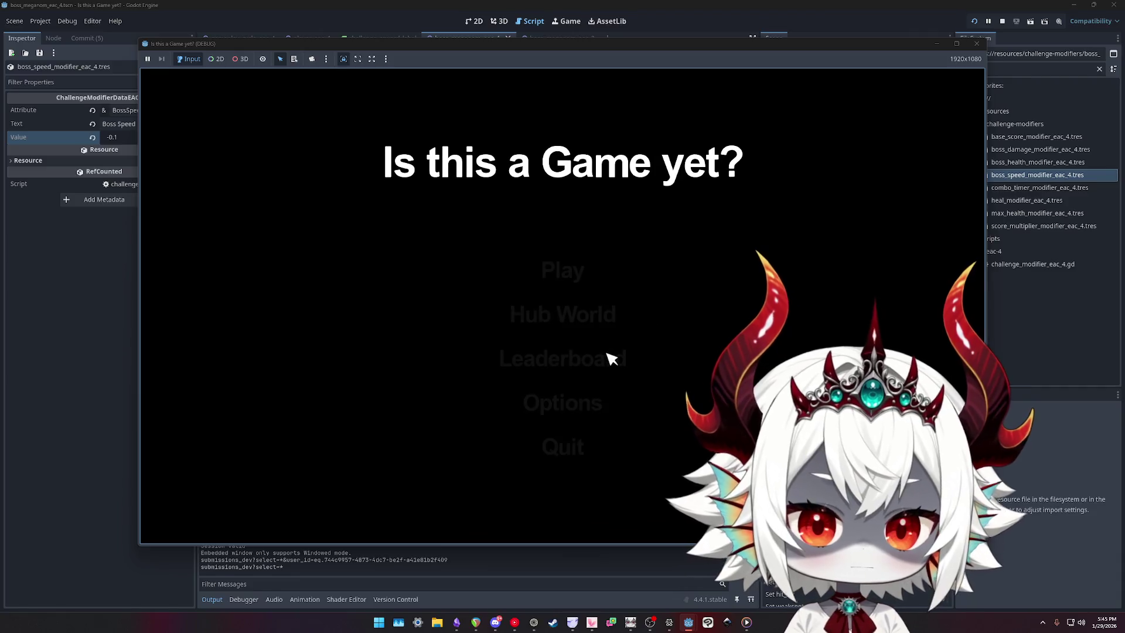
- Dismiss the welcome message and start a new bubble game from the main menu
{"action": "left_click", "coordinate": [563, 358]}
{"action": "left_click", "coordinate": [527, 444]}
{"action": "left_click", "coordinate": [564, 278]}
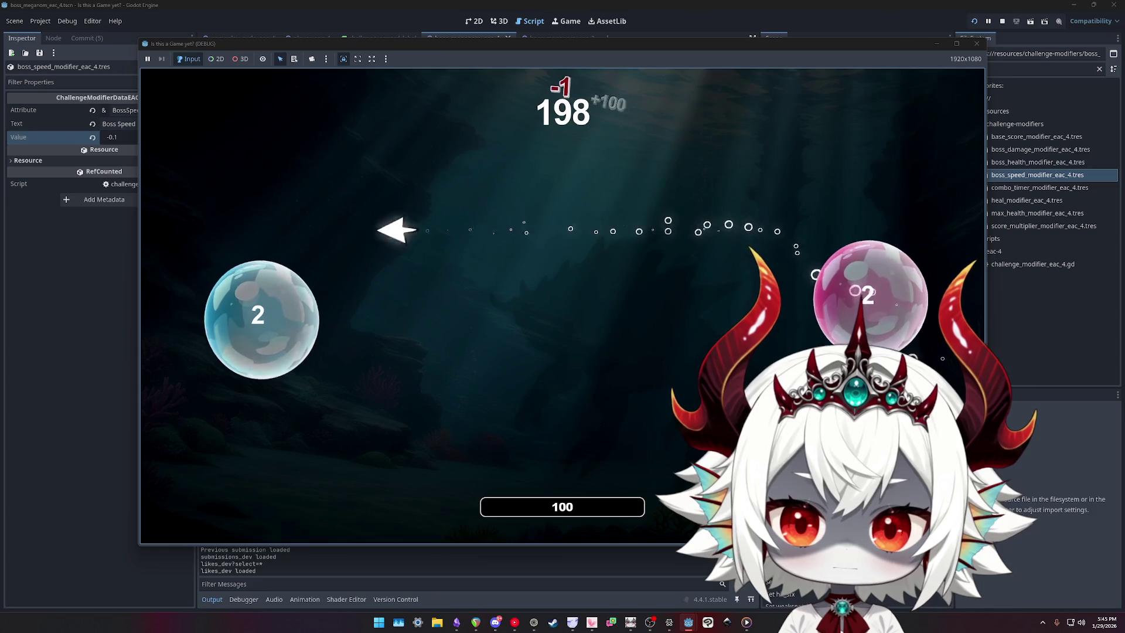
- Pop bubbles until challenges appear, then accept Score Rush with the Max Health reward
{"action": "left_click", "coordinate": [258, 319]}
{"action": "left_click", "coordinate": [404, 357]}
{"action": "left_click", "coordinate": [375, 258]}
{"action": "left_click", "coordinate": [304, 351]}
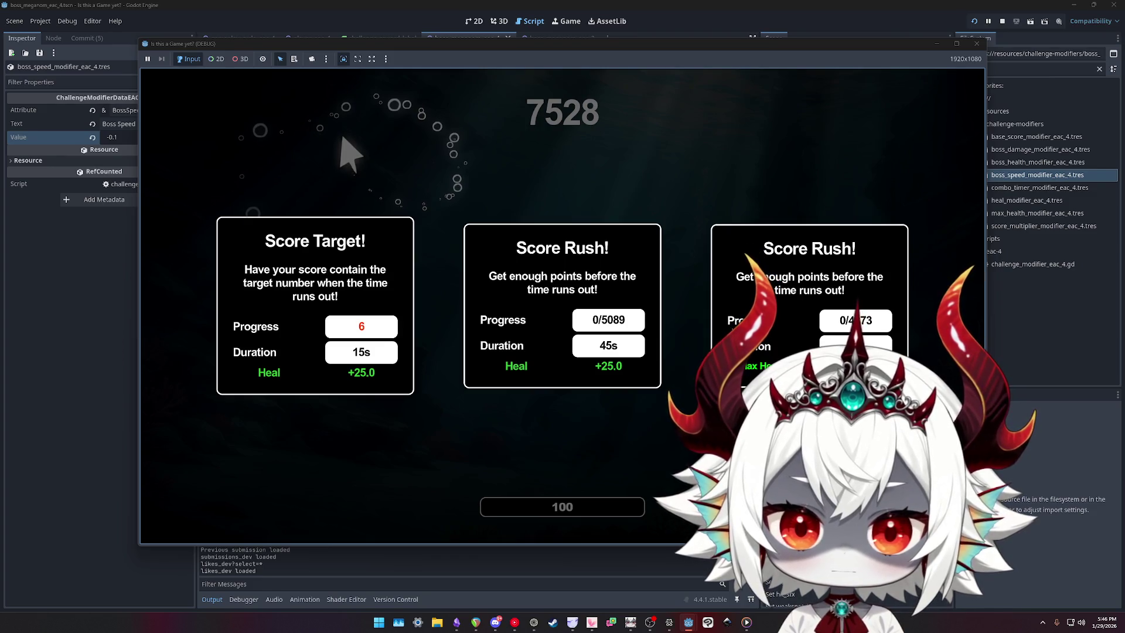
{"action": "key", "text": "3"}
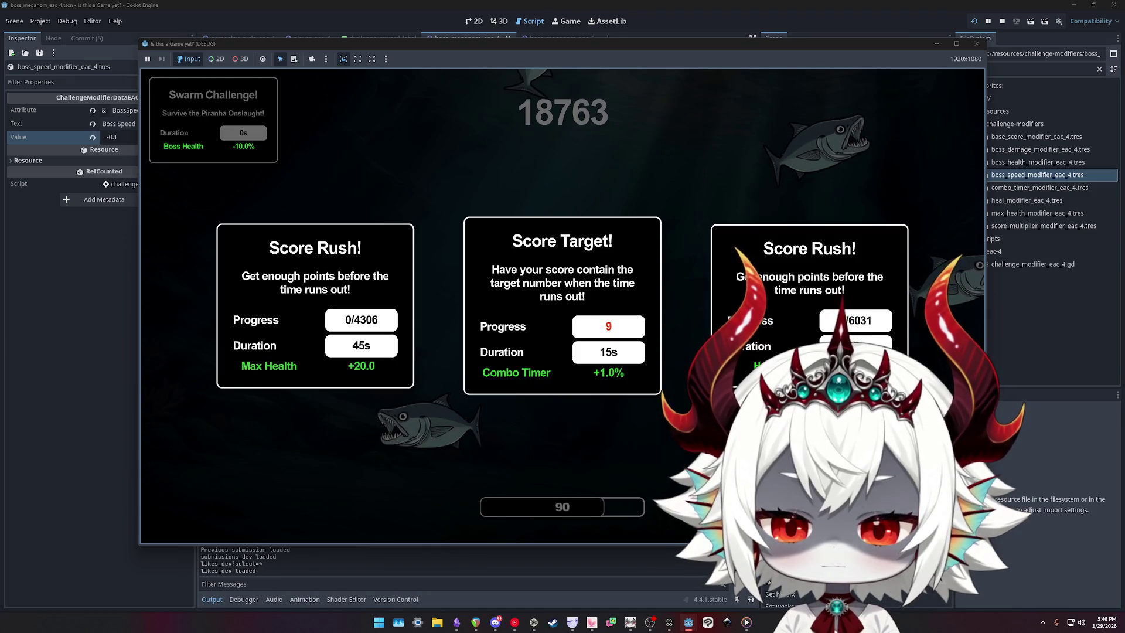
- Accept Score Rush with a Heal reward, then Swarm Challenge with Heal and Boss Damage
{"action": "key", "text": "3"}
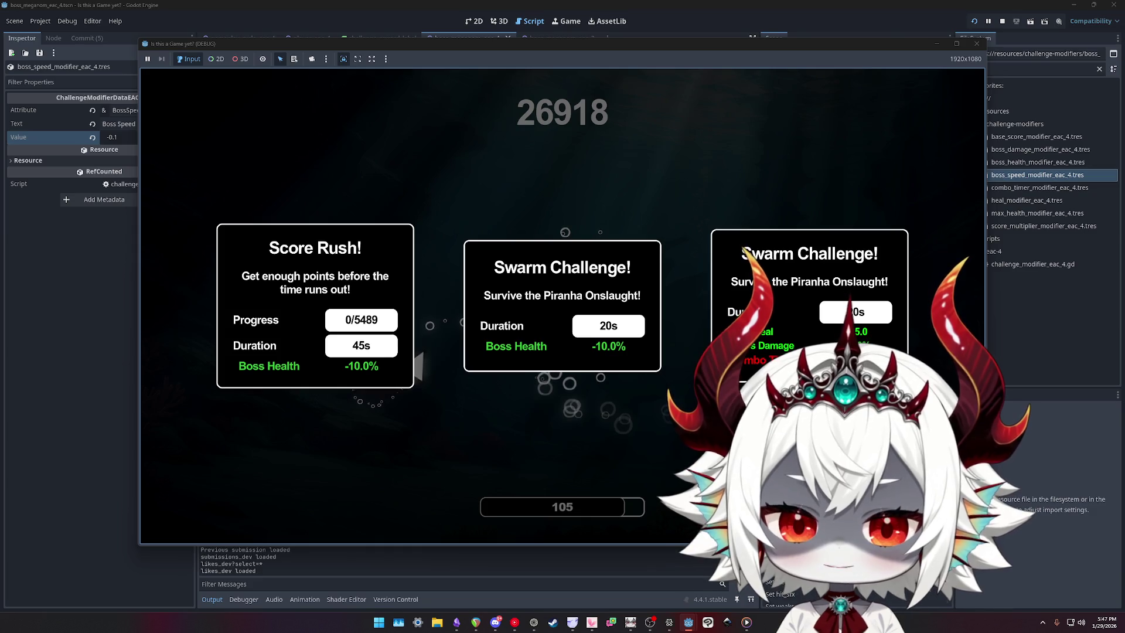
{"action": "key", "text": "3"}
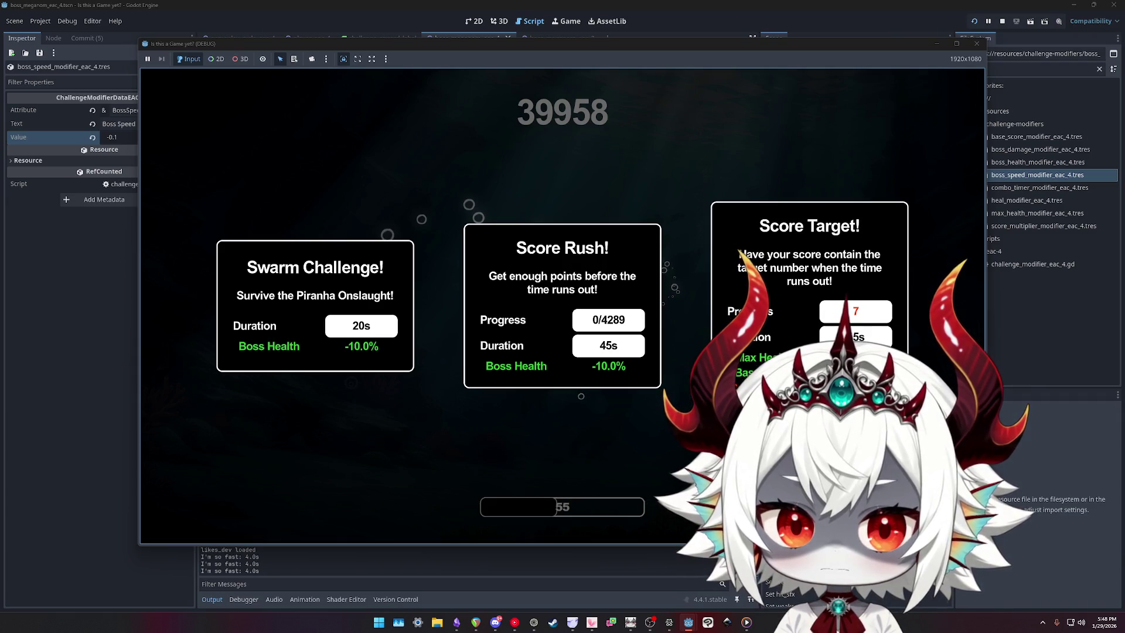
- Pick Score Rush, then Swarm Challenges for Max Health, Boss Health with Heal, and +25 Heal
{"action": "left_click", "coordinate": [514, 305]}
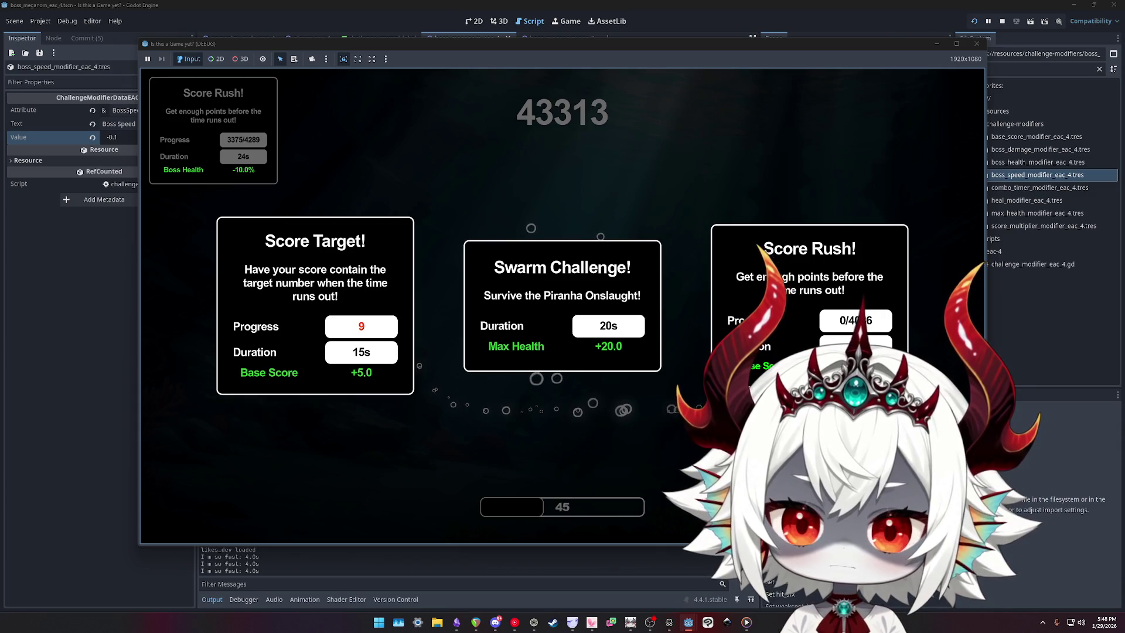
{"action": "left_click", "coordinate": [563, 305]}
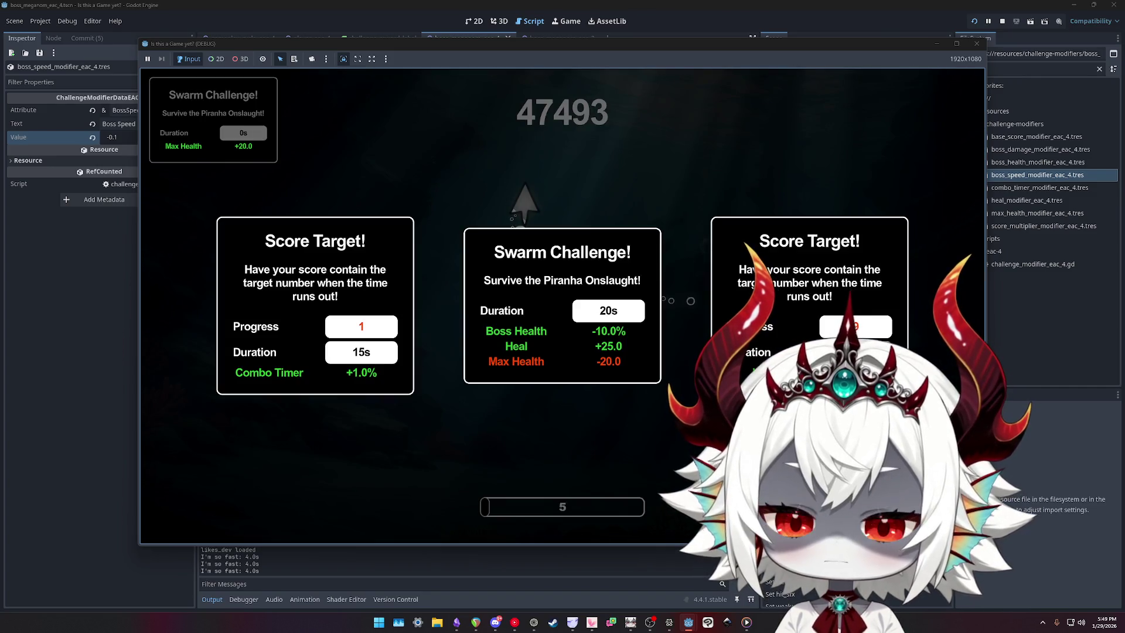
{"action": "left_click", "coordinate": [524, 222]}
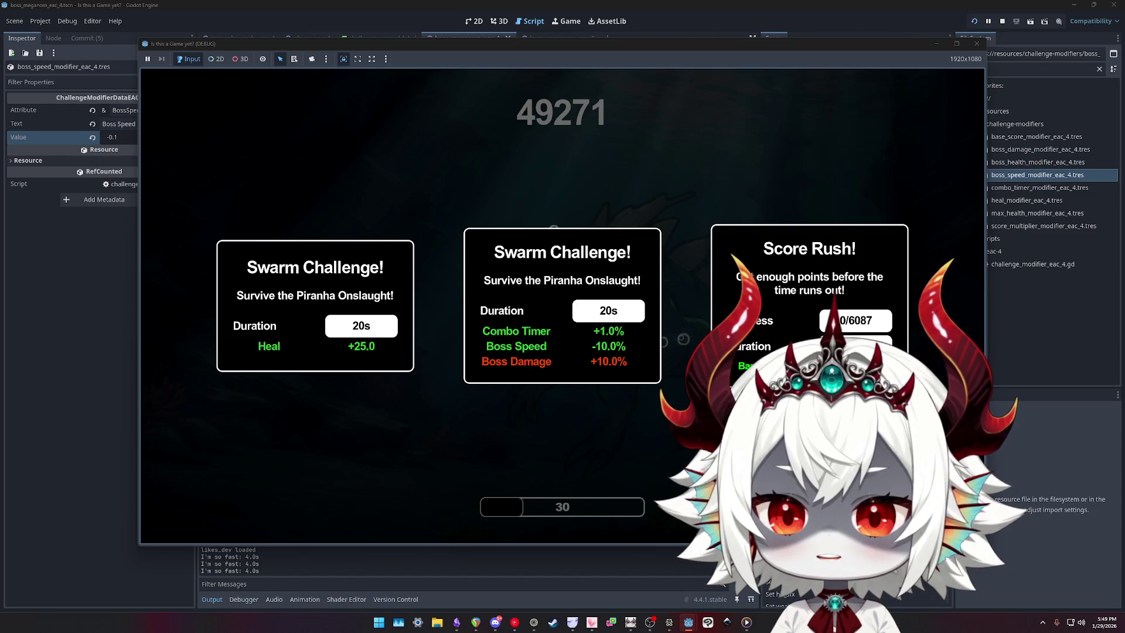
{"action": "key", "text": "1"}
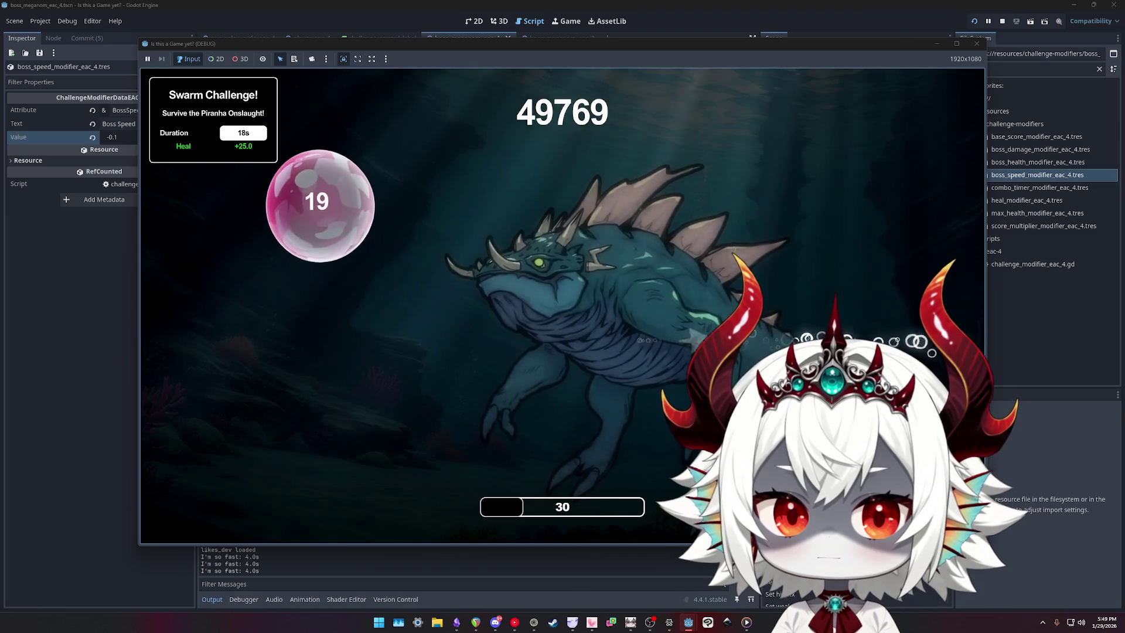
- Pop pink and blue bubbles and dash the fish at them, then close the game window
{"action": "left_click", "coordinate": [782, 176]}
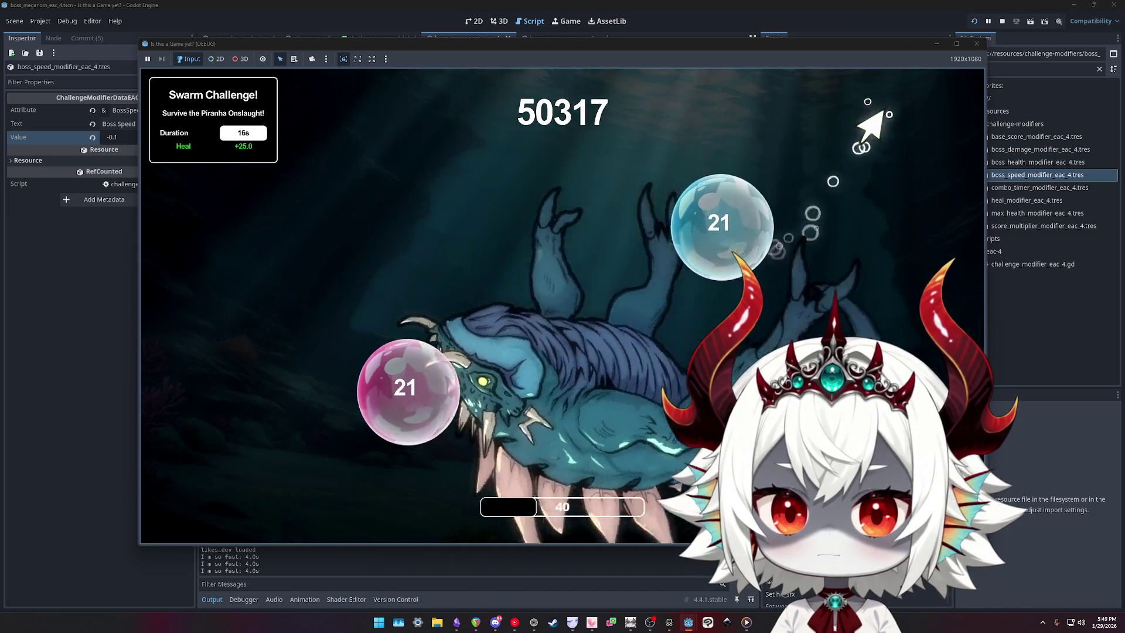
{"action": "left_click", "coordinate": [727, 226]}
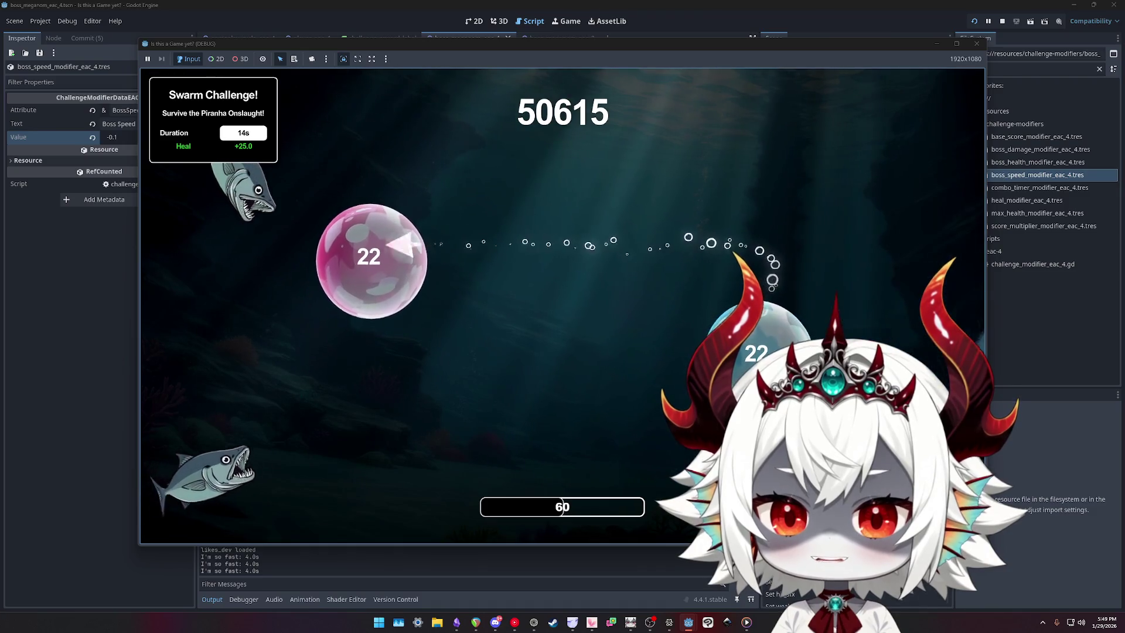
{"action": "left_click", "coordinate": [372, 252]}
{"action": "left_click", "coordinate": [232, 372]}
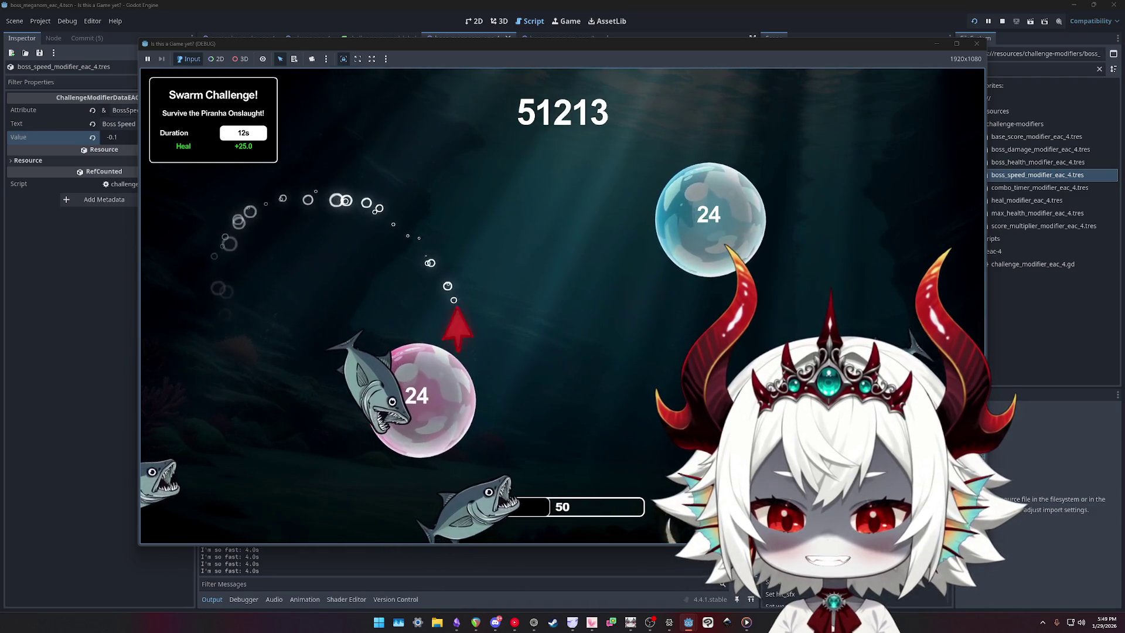
{"action": "left_click", "coordinate": [448, 352]}
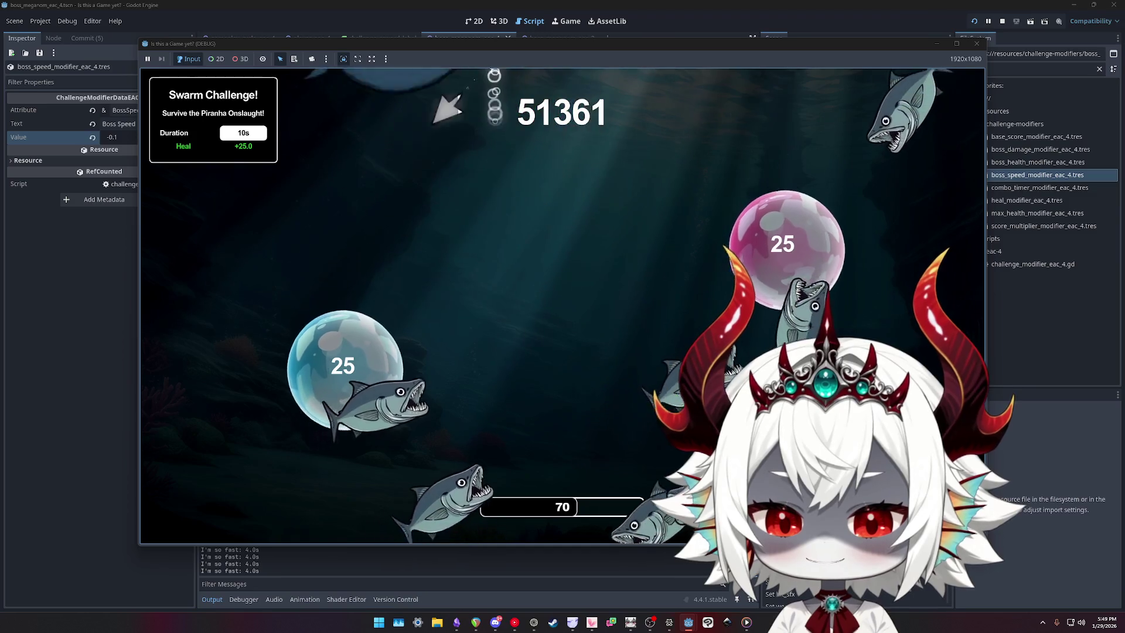
{"action": "left_click", "coordinate": [691, 276]}
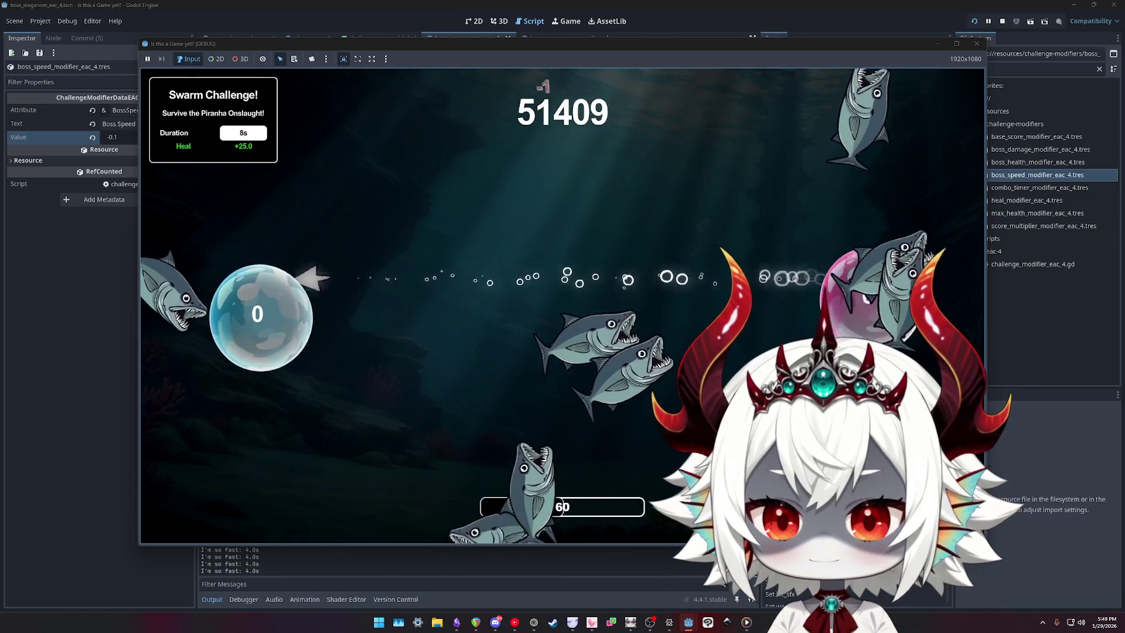
{"action": "left_click", "coordinate": [403, 240]}
{"action": "left_click", "coordinate": [352, 167]}
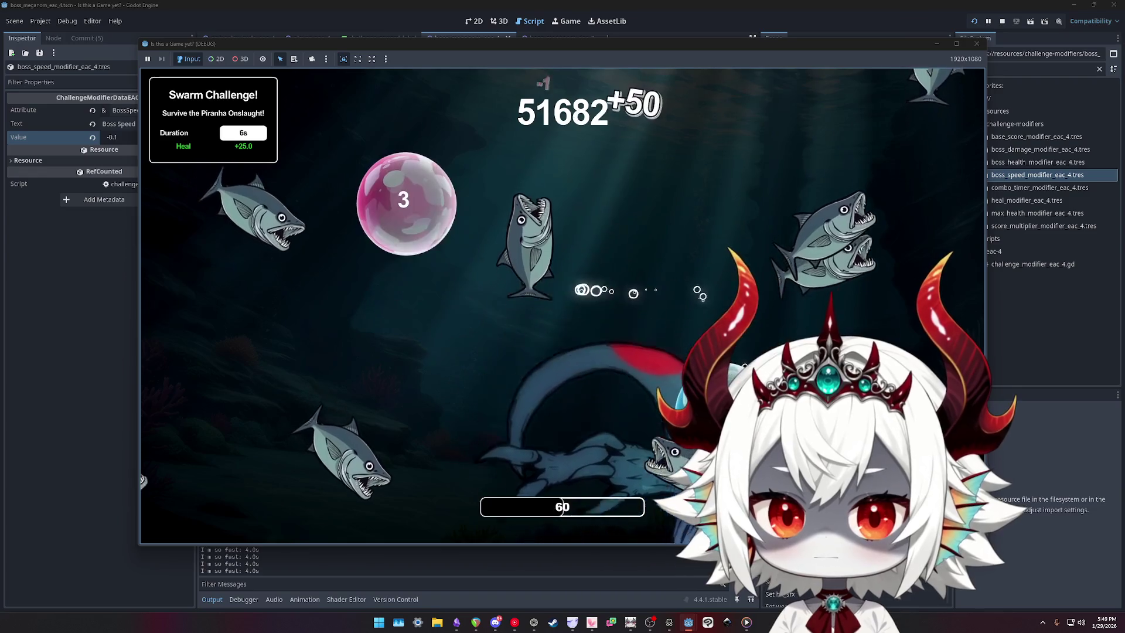
{"action": "left_click", "coordinate": [978, 44]}
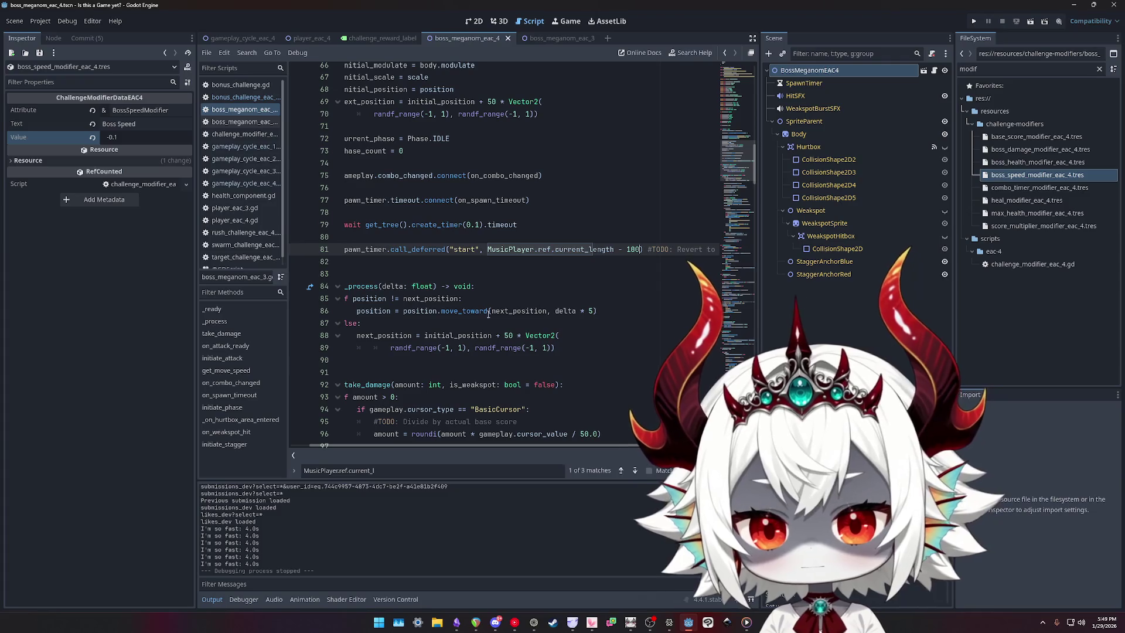
- Open the gameplay_cycle_eac_4 script and search it for 'modifie'
{"action": "left_click", "coordinate": [242, 99]}
{"action": "left_click", "coordinate": [232, 184]}
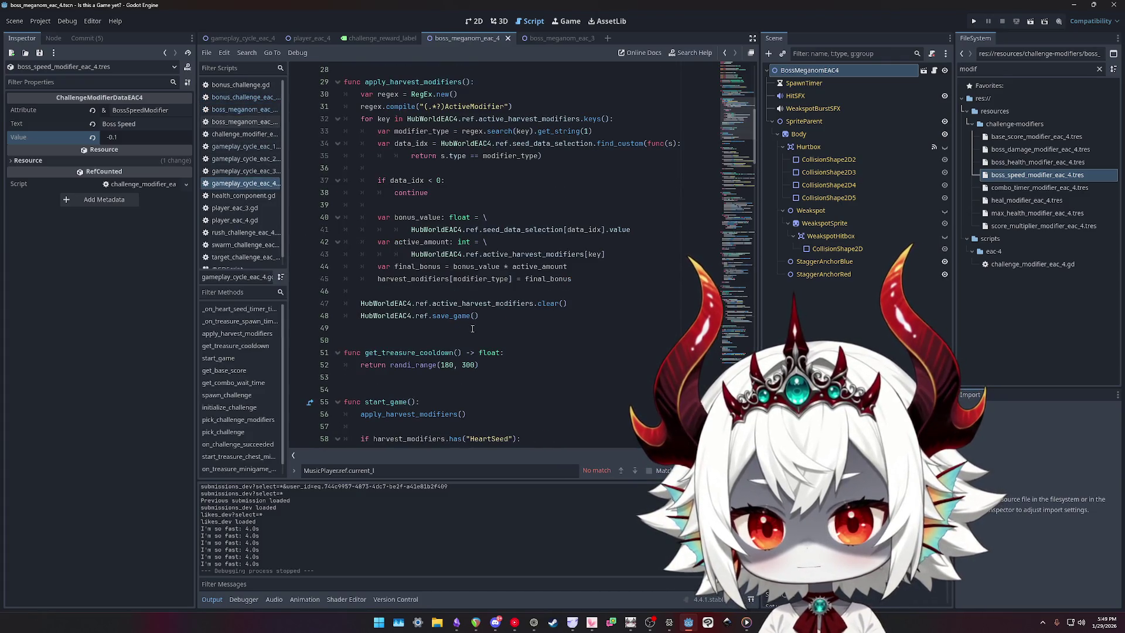
{"action": "type", "text": "modifie"}
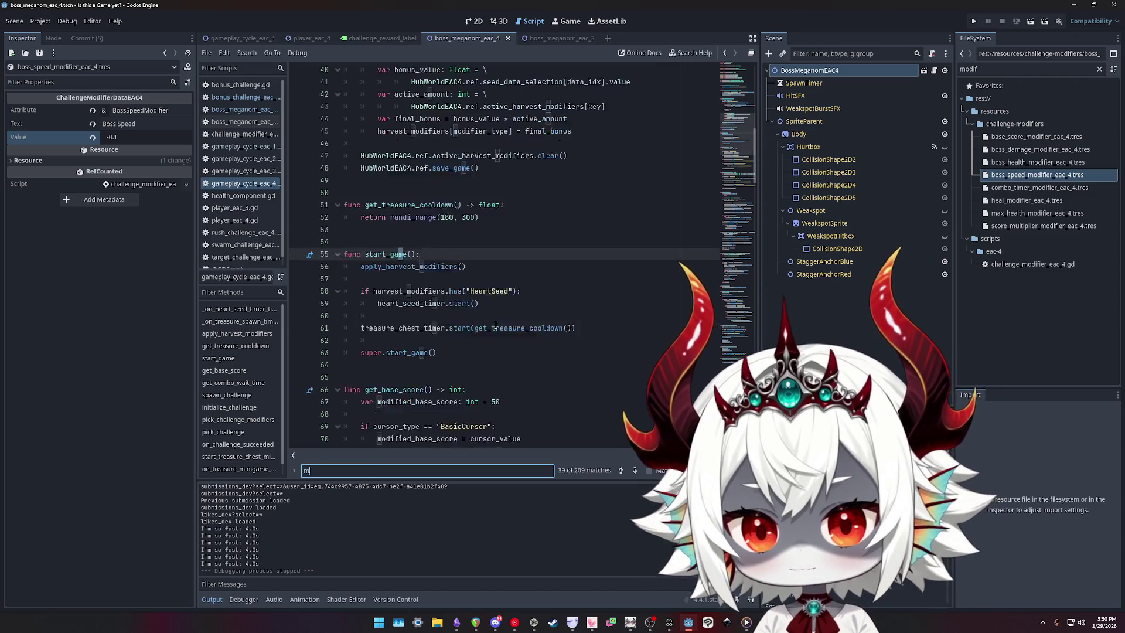
{"action": "key", "text": "Return"}
{"action": "key", "text": "Return"}
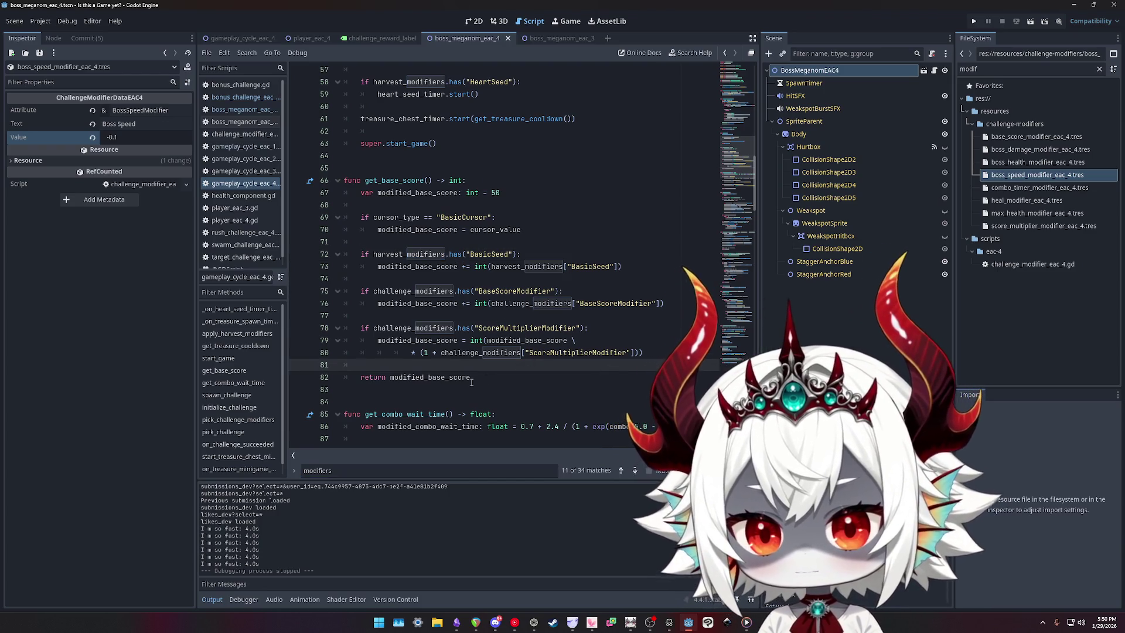
- Step through challenge_modifiers matches to on_challenge_succeeded and add a line after the boss health formula
{"action": "double_click", "coordinate": [476, 350]}
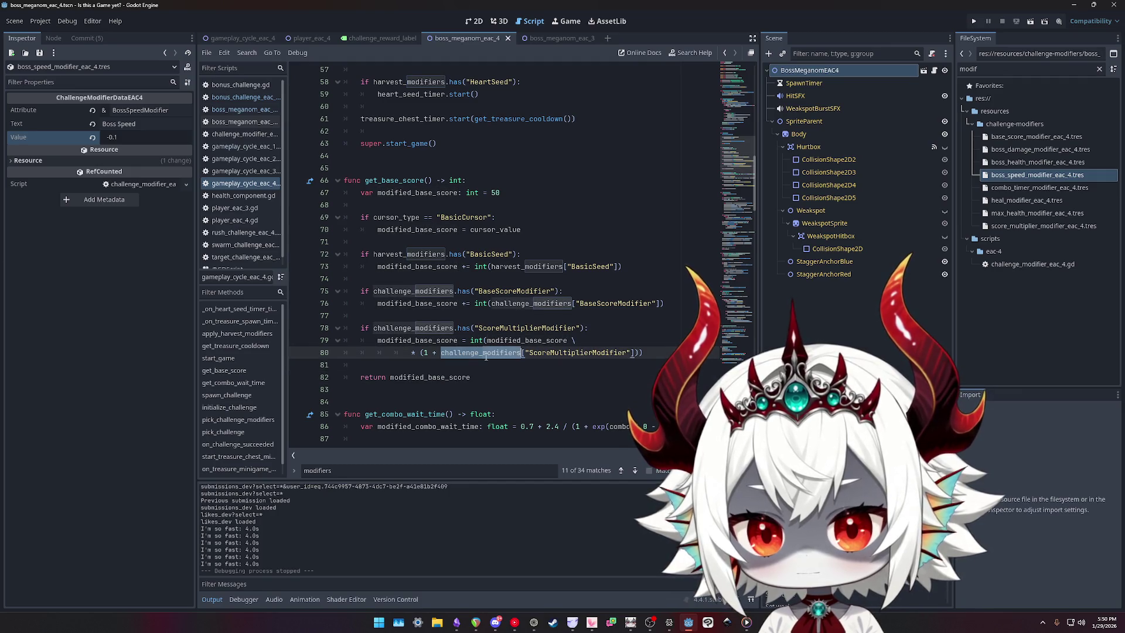
{"action": "key", "text": "ctrl+f"}
{"action": "key", "text": "Return"}
{"action": "key", "text": "Return"}
{"action": "key", "text": "Return"}
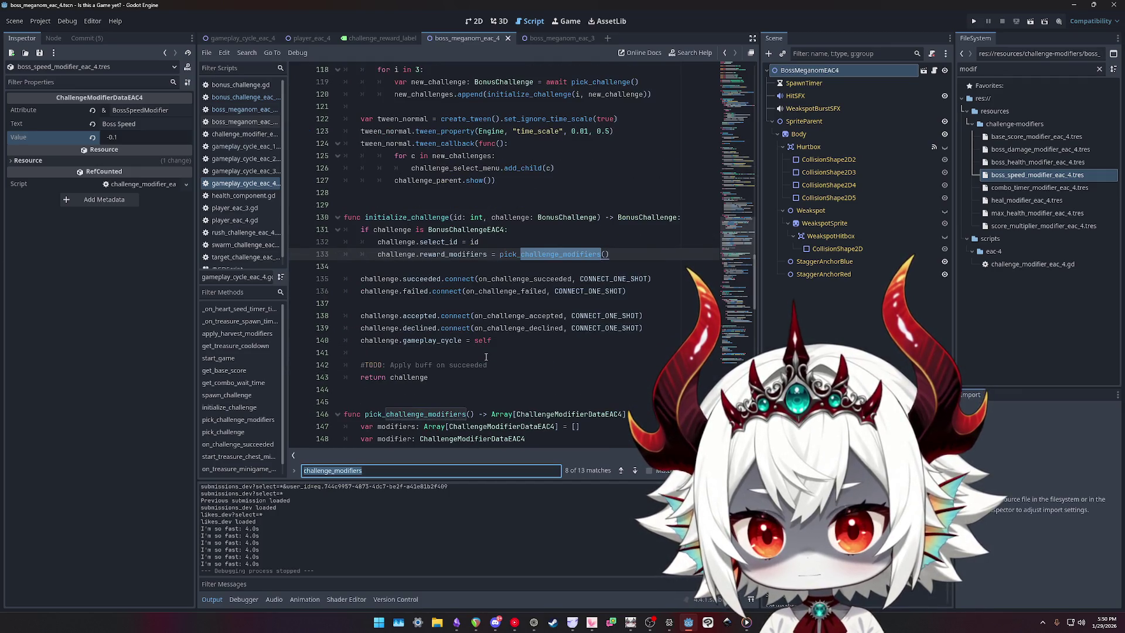
{"action": "key", "text": "Return"}
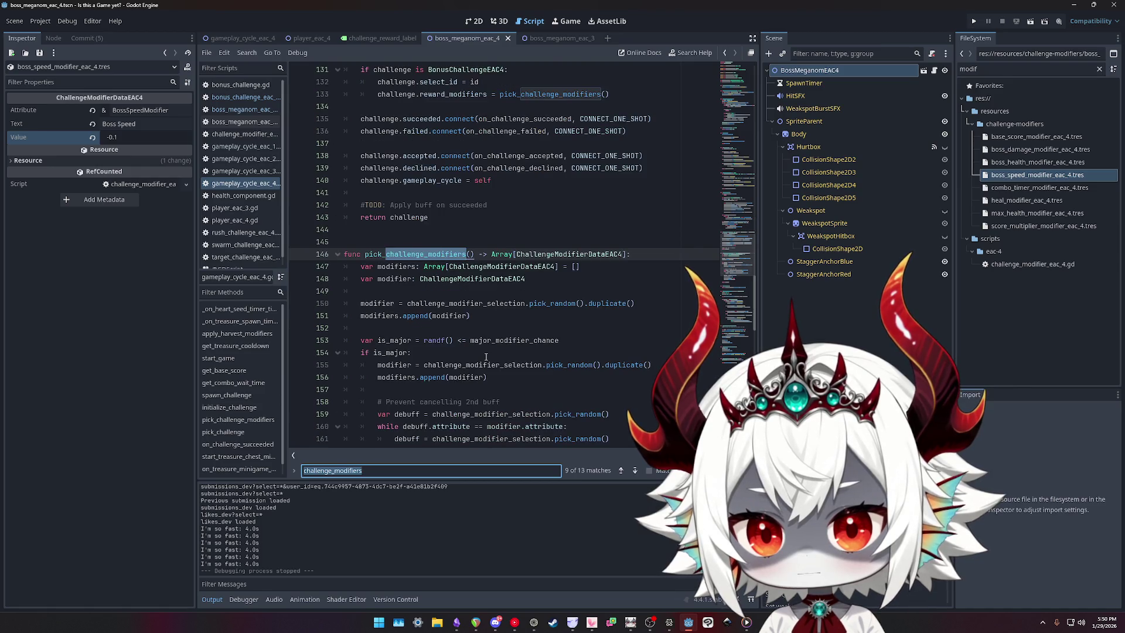
{"action": "key", "text": "Return"}
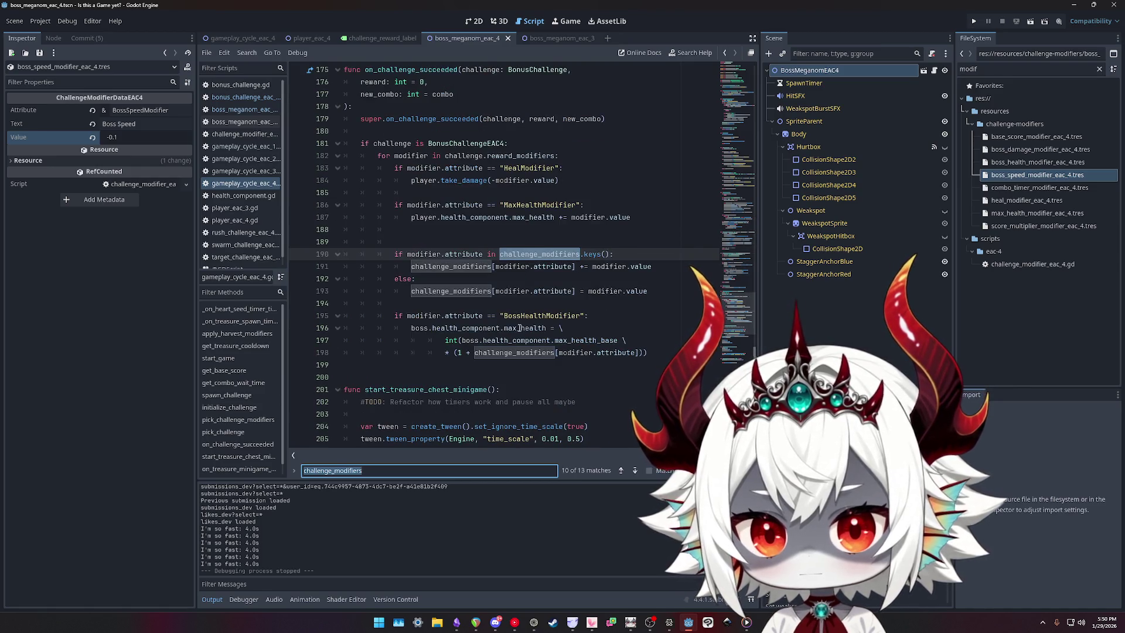
{"action": "double_click", "coordinate": [546, 267]}
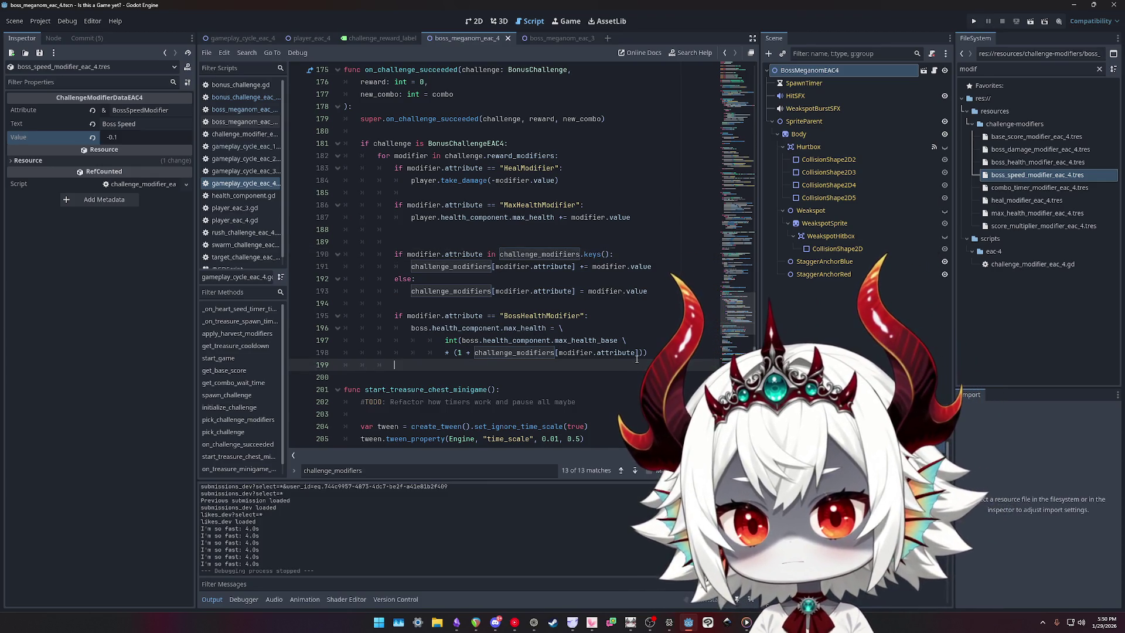
{"action": "key", "text": "Return"}
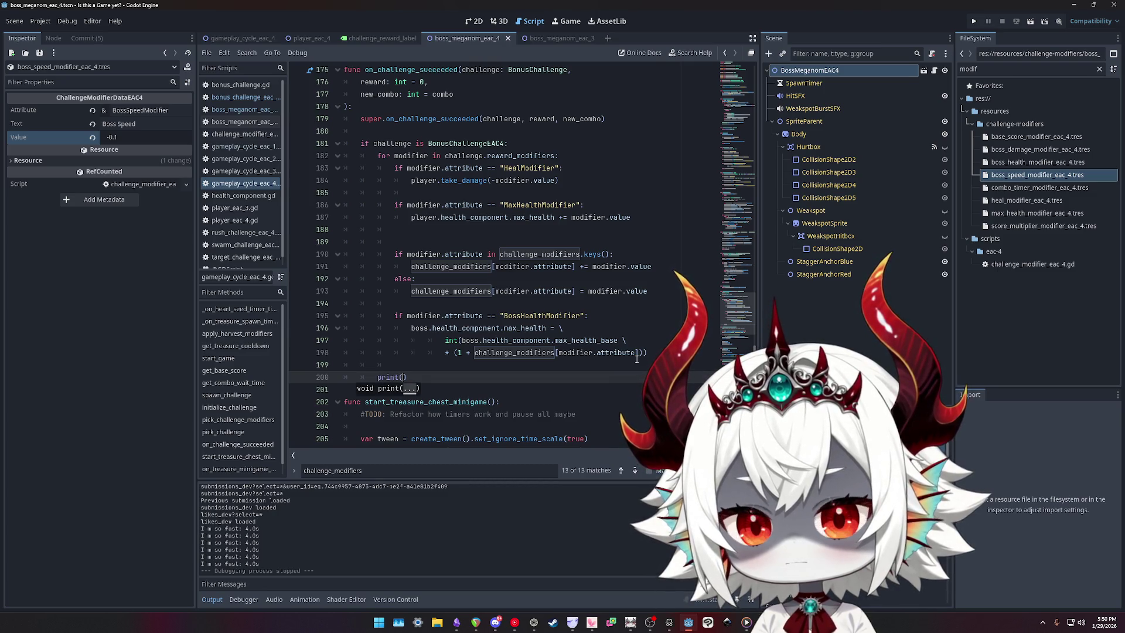
- Complete the print argument as challenge_modifiers using autocomplete
{"action": "type", "text": "challenge"}
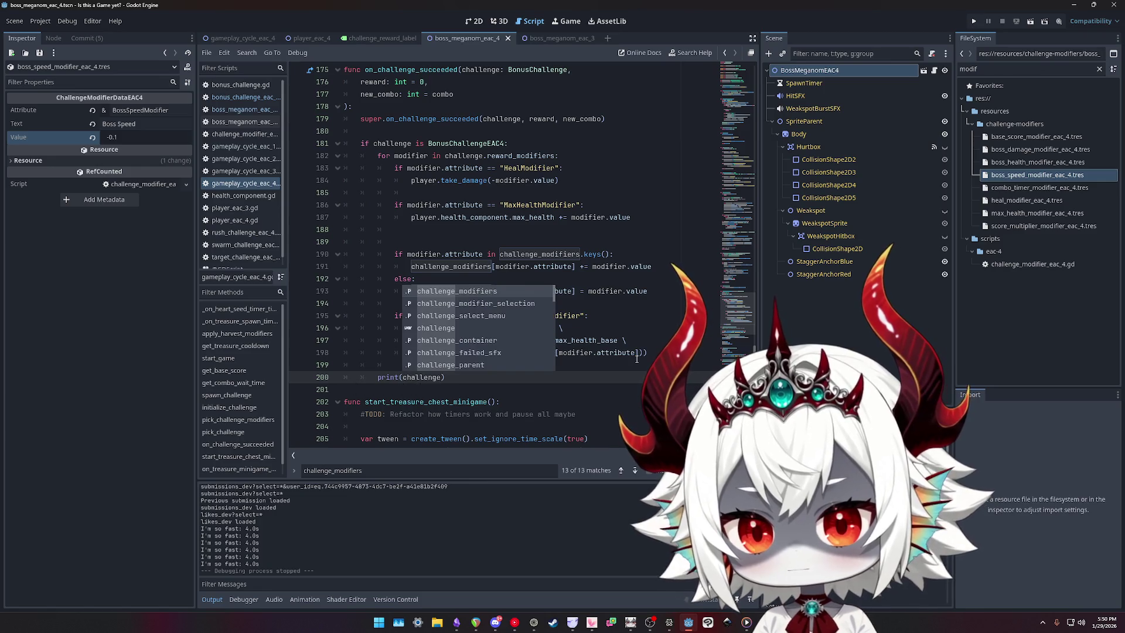
{"action": "key", "text": "Return"}
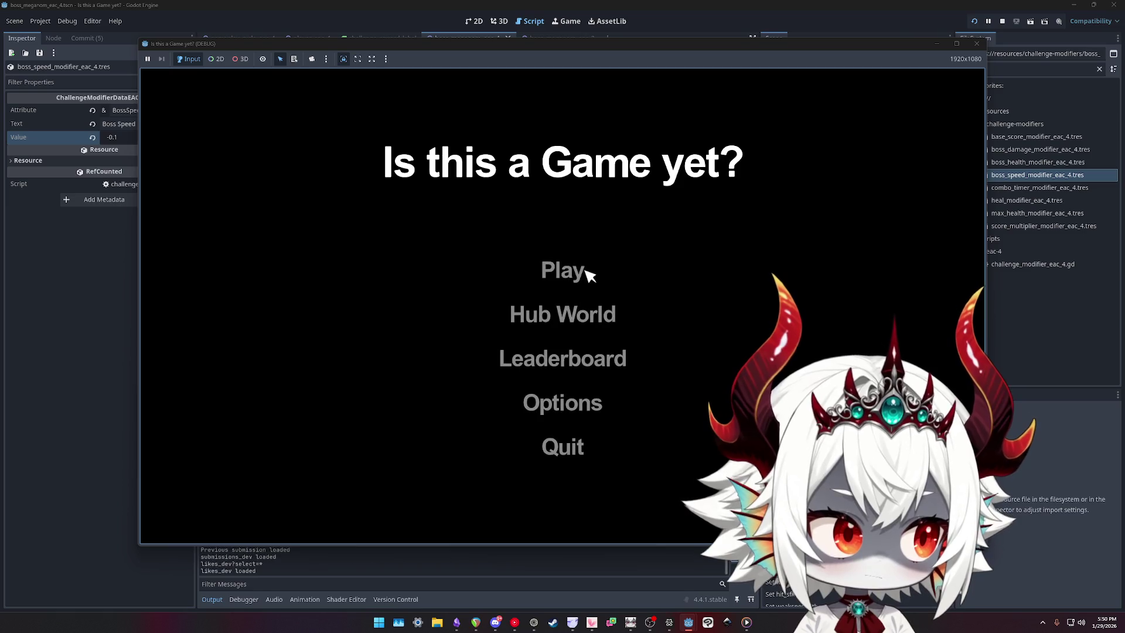
- Start a new run, play until cards appear, and take the Score Target challenge lowering boss speed
{"action": "left_click", "coordinate": [566, 444]}
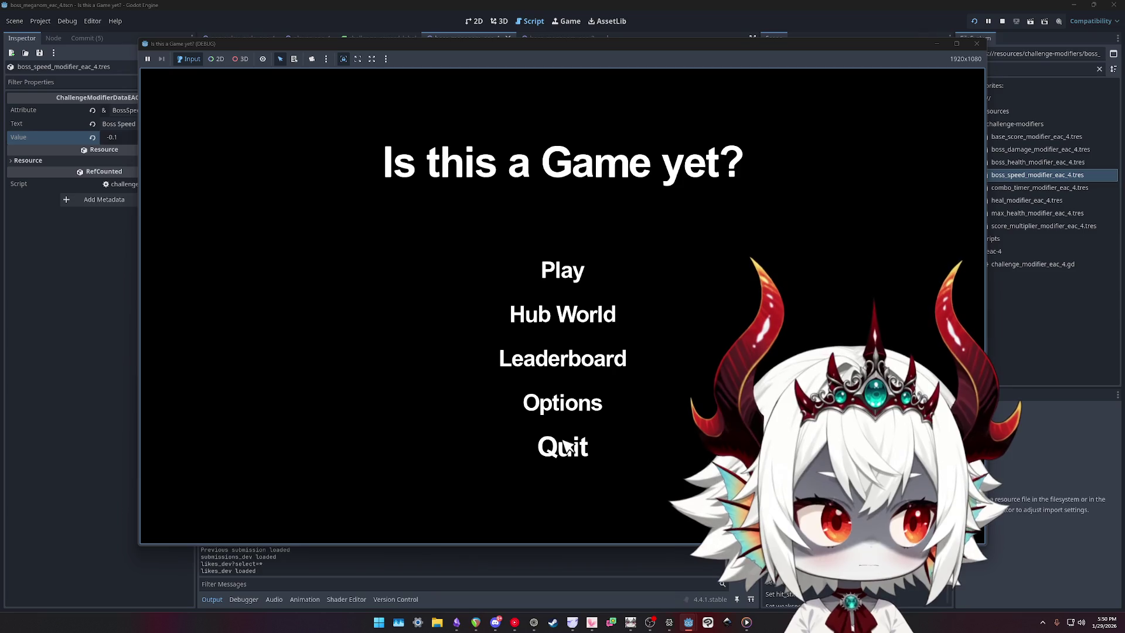
{"action": "left_click", "coordinate": [563, 276]}
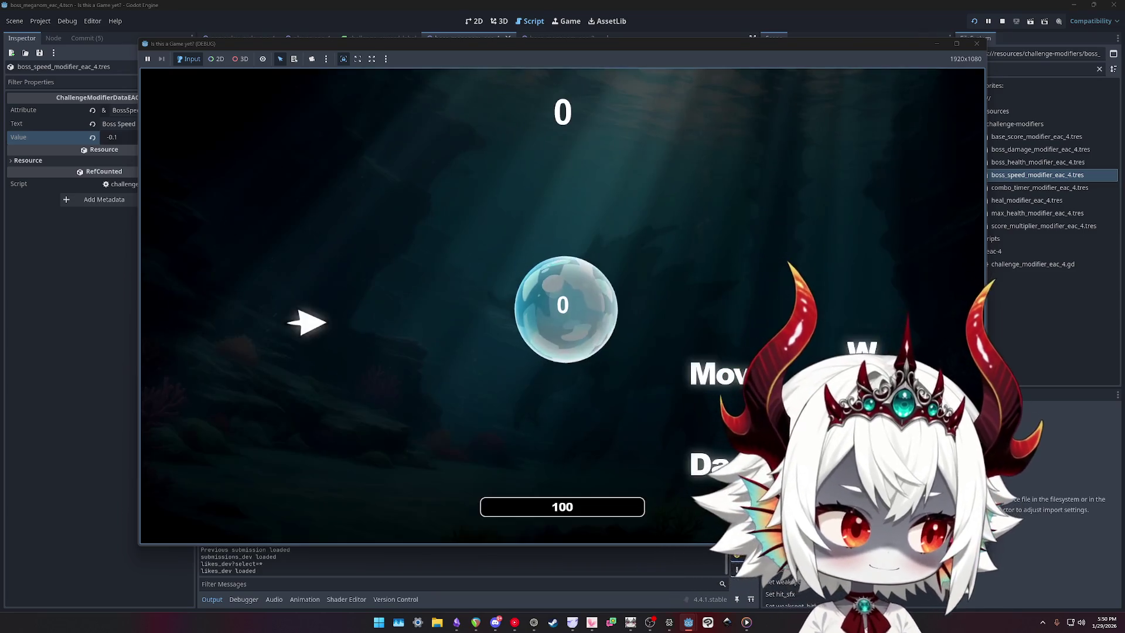
{"action": "key", "text": "space"}
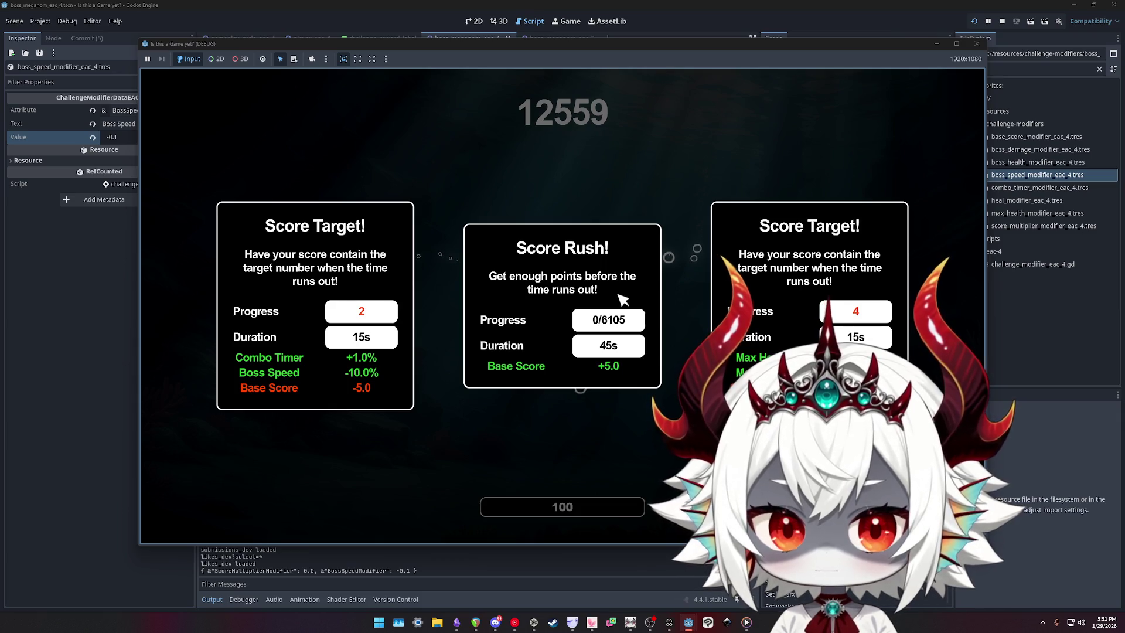
{"action": "left_click", "coordinate": [363, 227]}
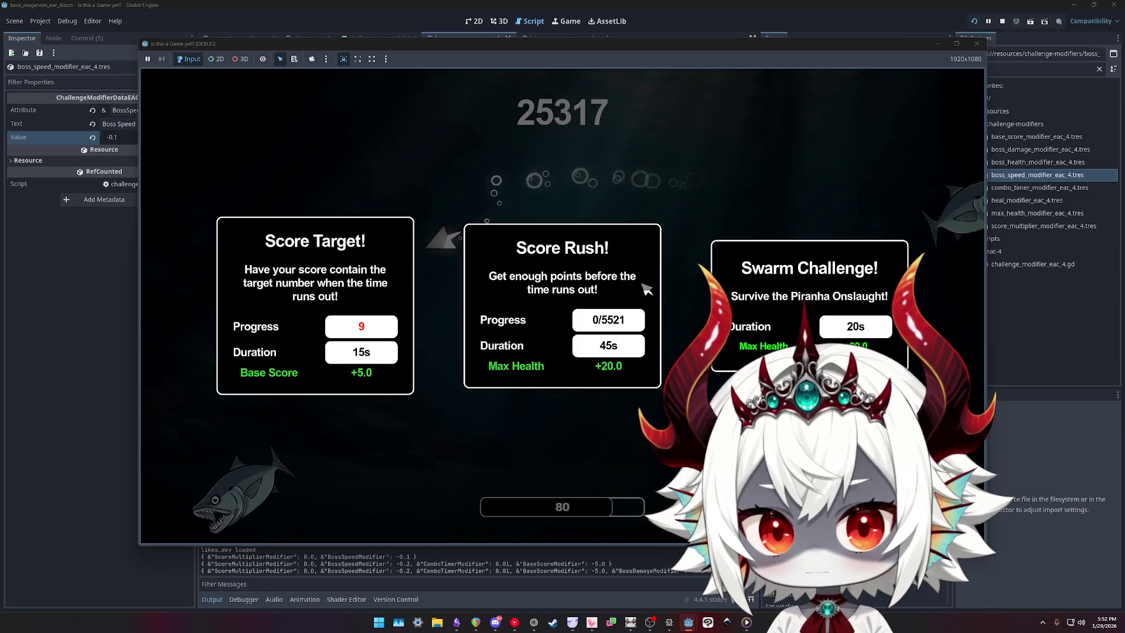
- Take Score Rush with Max Health +20, pause and resume play, then stop the game
{"action": "left_click", "coordinate": [647, 289]}
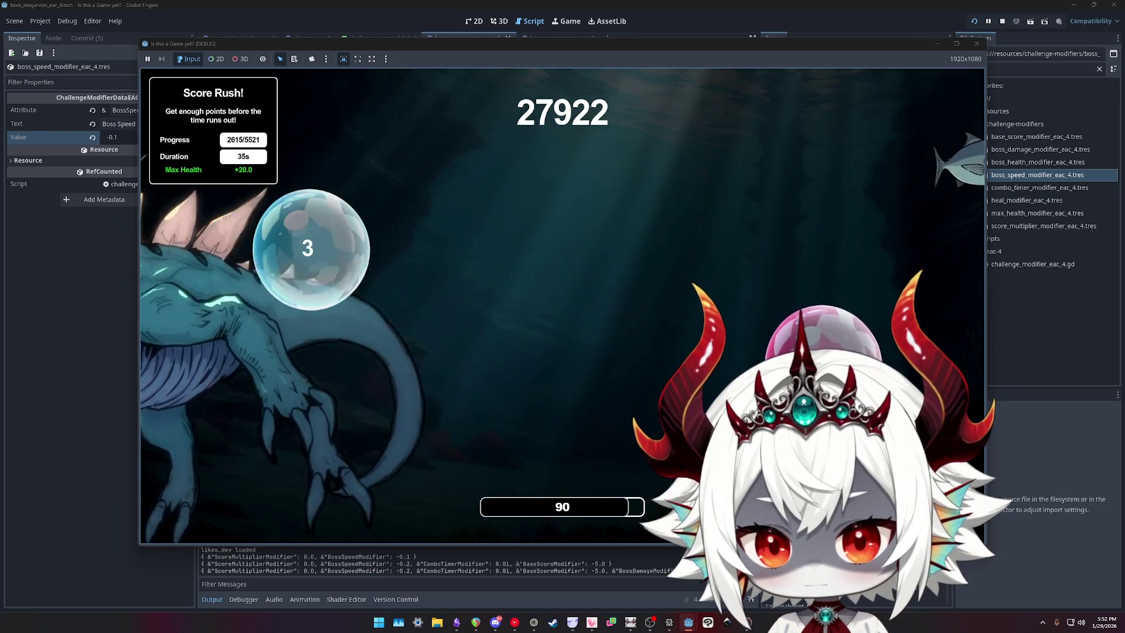
{"action": "key", "text": "Escape"}
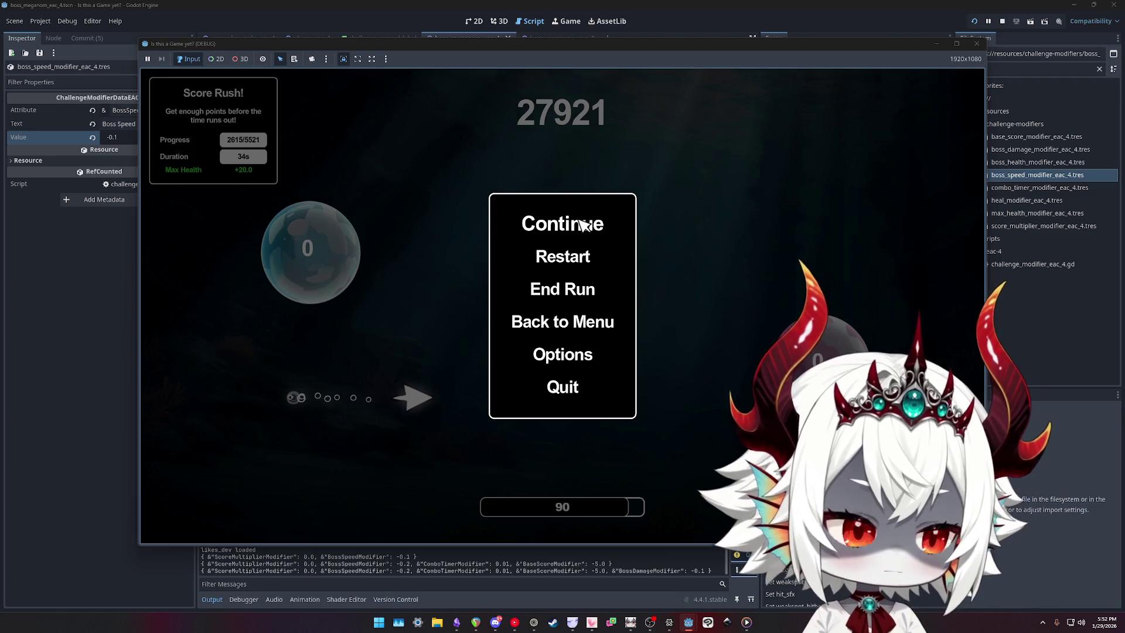
{"action": "left_click", "coordinate": [582, 224]}
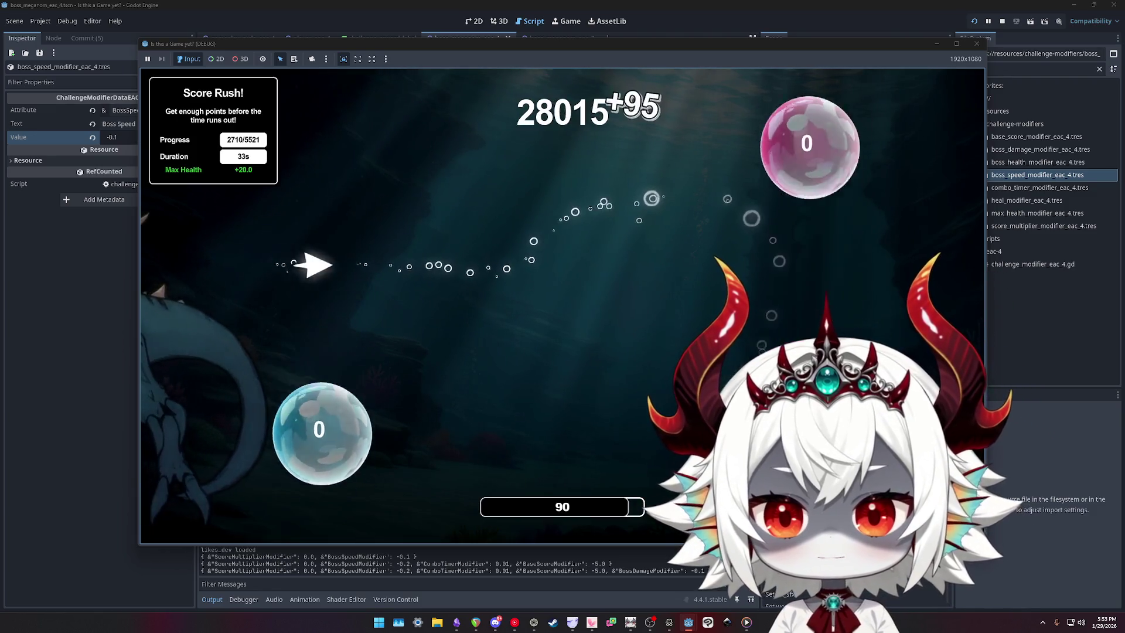
{"action": "left_click", "coordinate": [977, 45]}
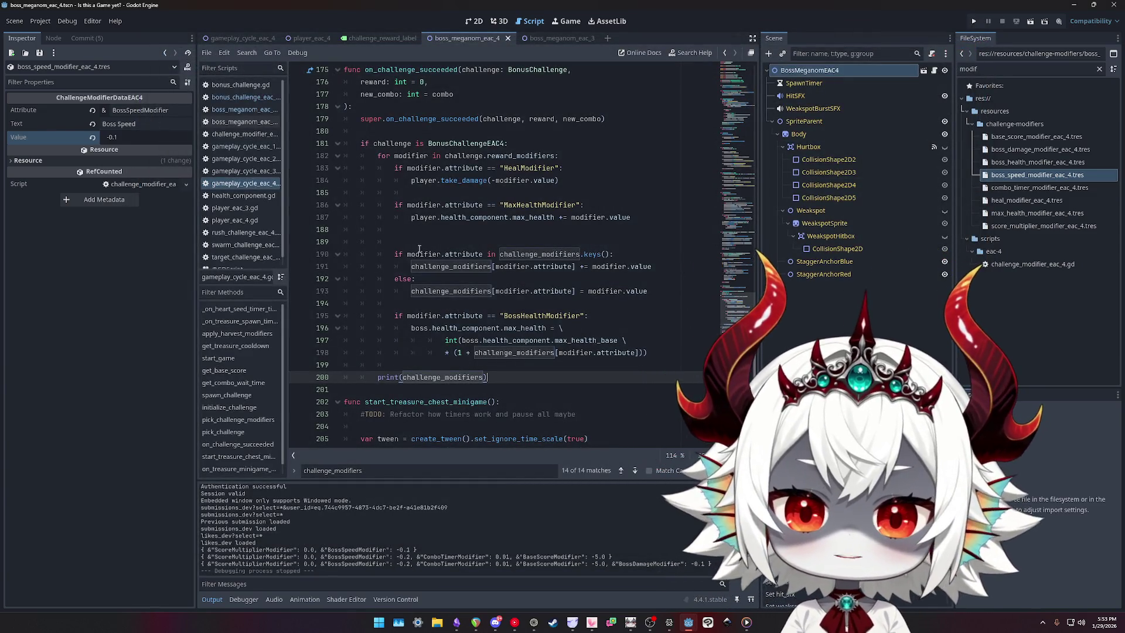
- Review boss_meganom_eac_3 and boss_meganom_eac_4 scripts, searching for 'damage', then relaunch the game
{"action": "left_click", "coordinate": [238, 110]}
{"action": "left_click", "coordinate": [245, 104]}
{"action": "left_click", "coordinate": [243, 110]}
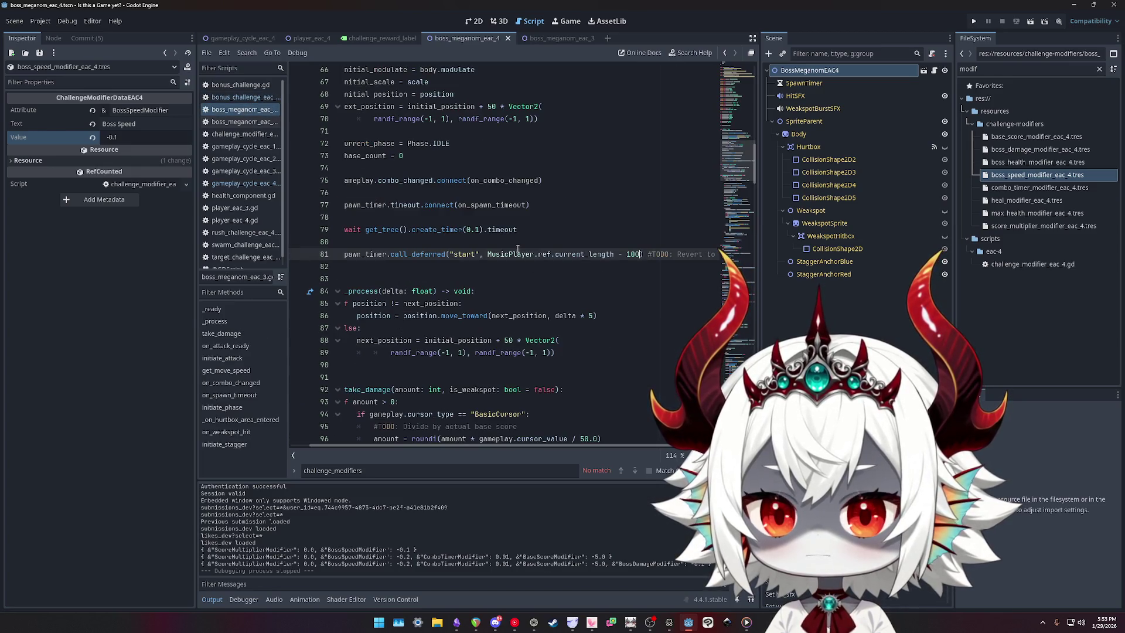
{"action": "type", "text": "damage"}
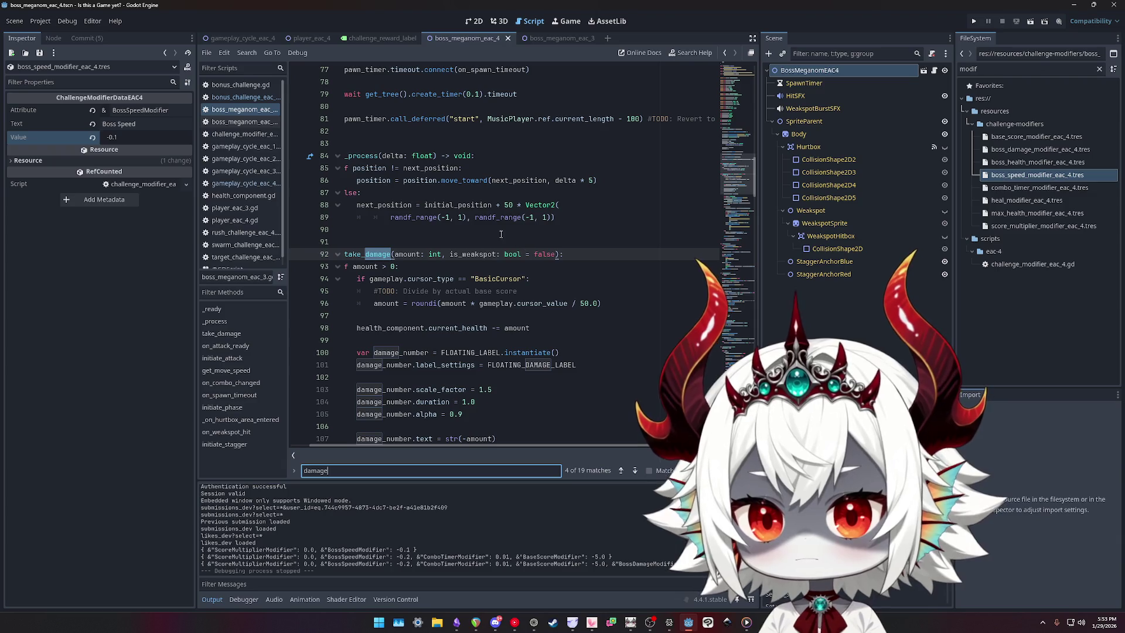
{"action": "left_click", "coordinate": [236, 121]}
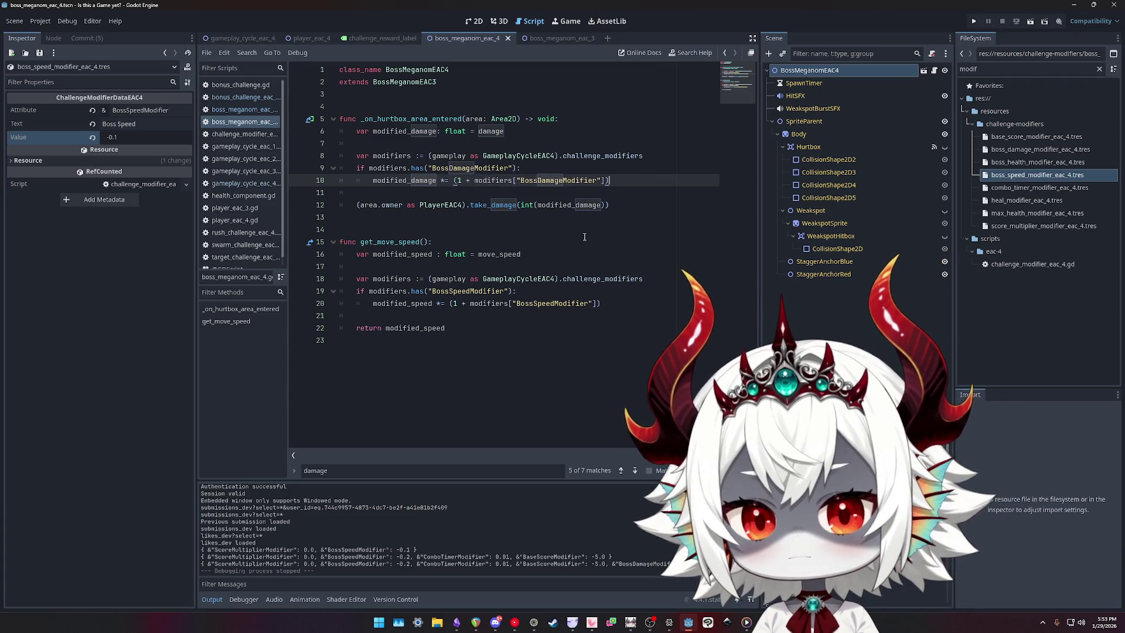
{"action": "left_click", "coordinate": [971, 24]}
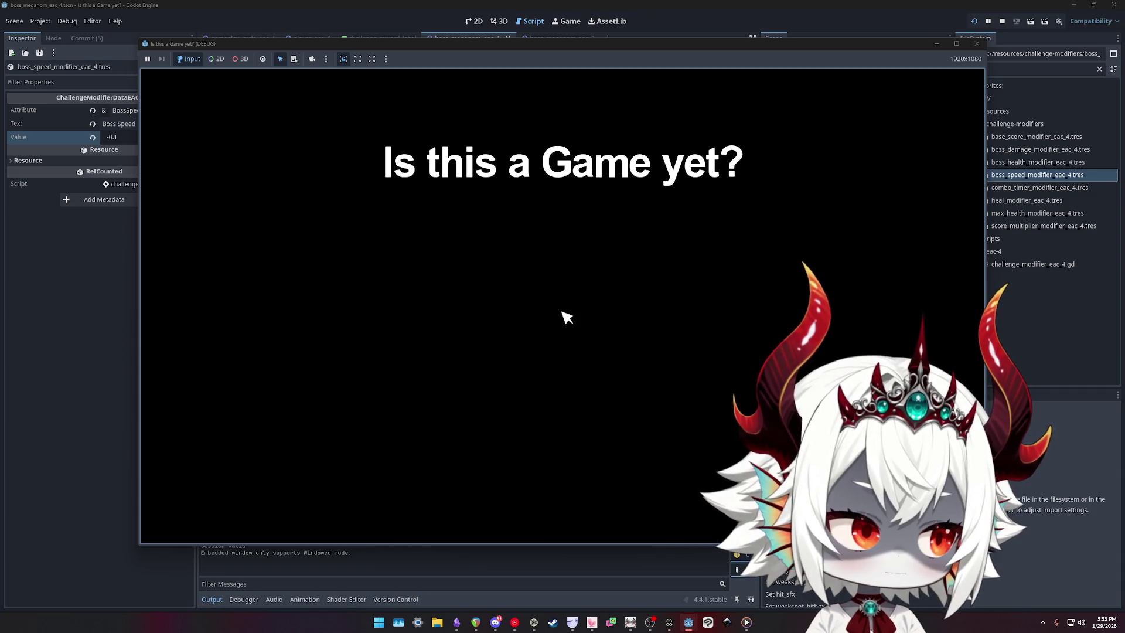
- Start a new run and take the Score Rush challenge with Boss Speed +10%
{"action": "left_click", "coordinate": [562, 270]}
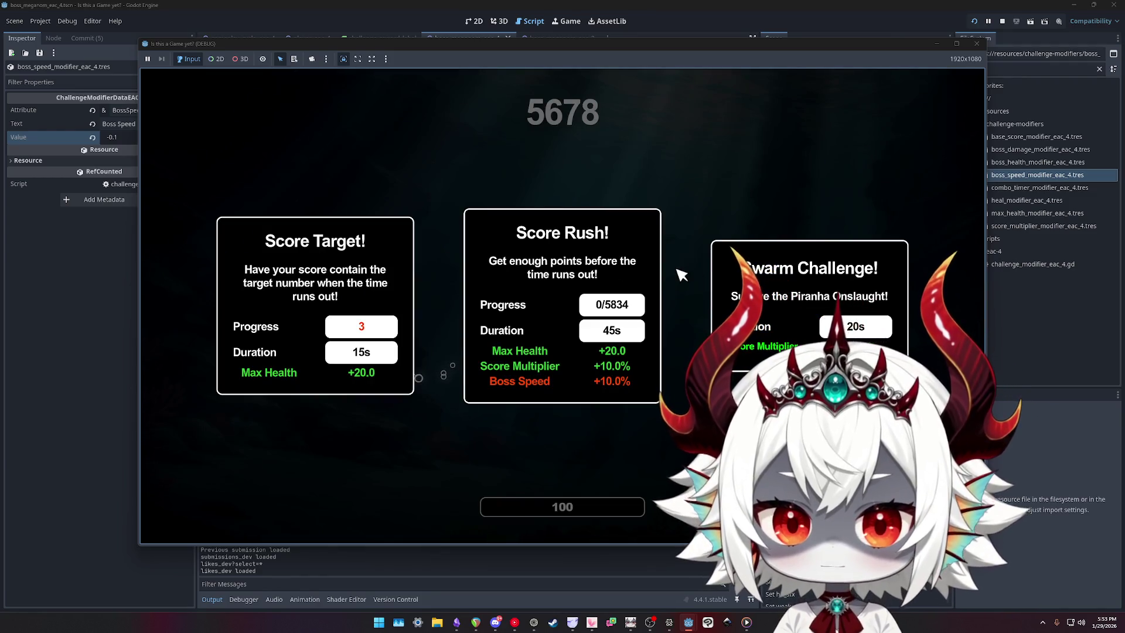
{"action": "left_click", "coordinate": [644, 272]}
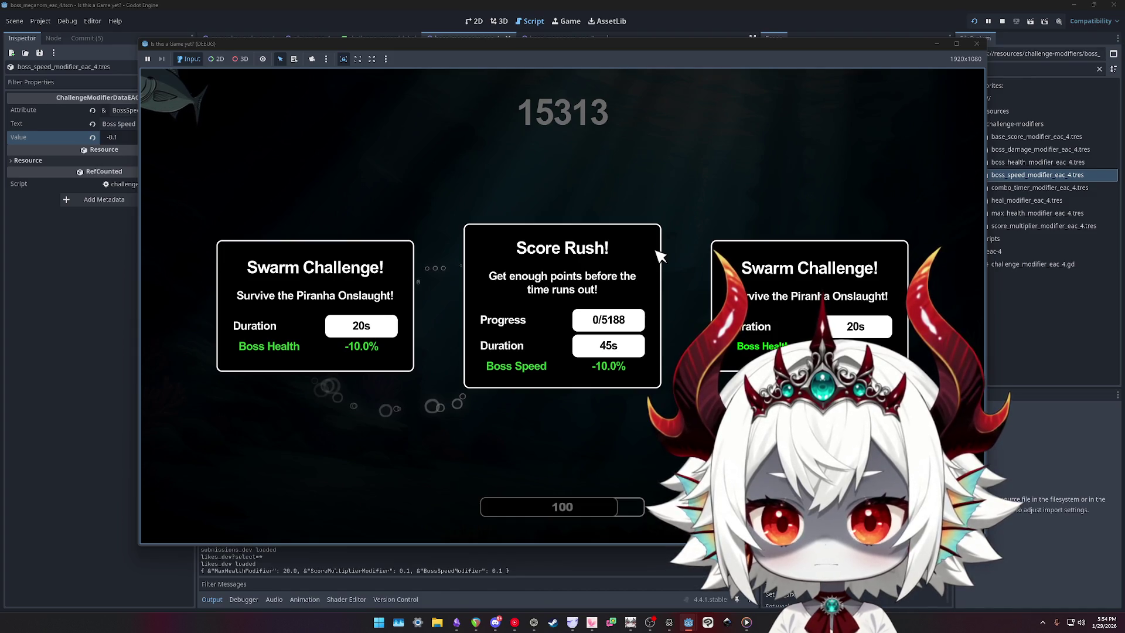
- Take the boss-health Swarm Challenge, then the Boss Damage −10% Score Rush, and pop the first bubbles
{"action": "left_click", "coordinate": [266, 258]}
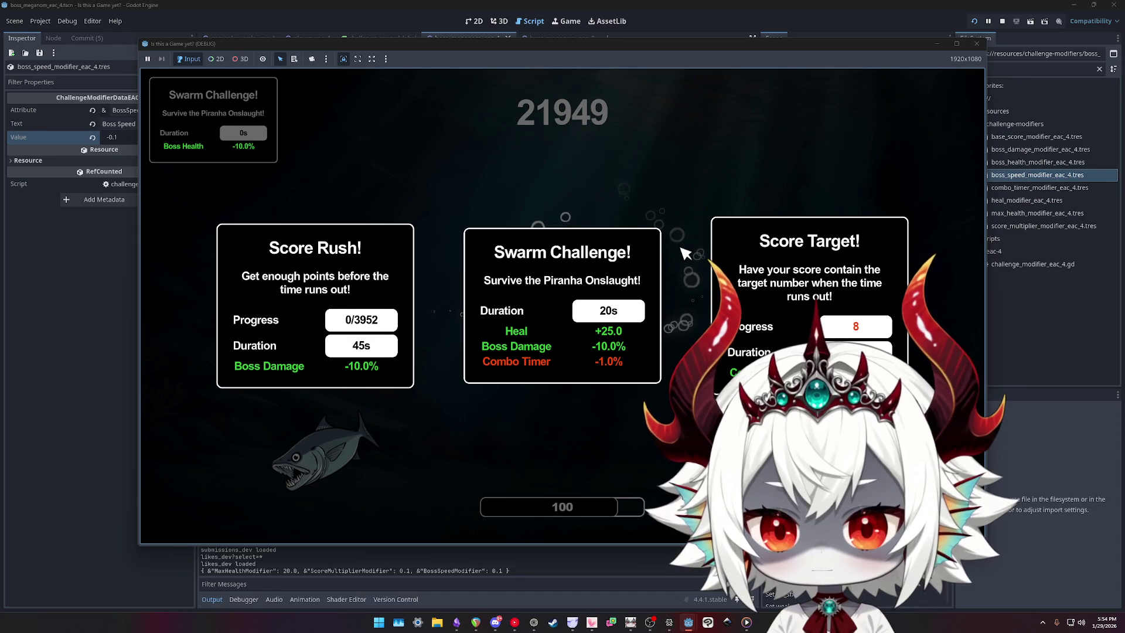
{"action": "left_click", "coordinate": [326, 301]}
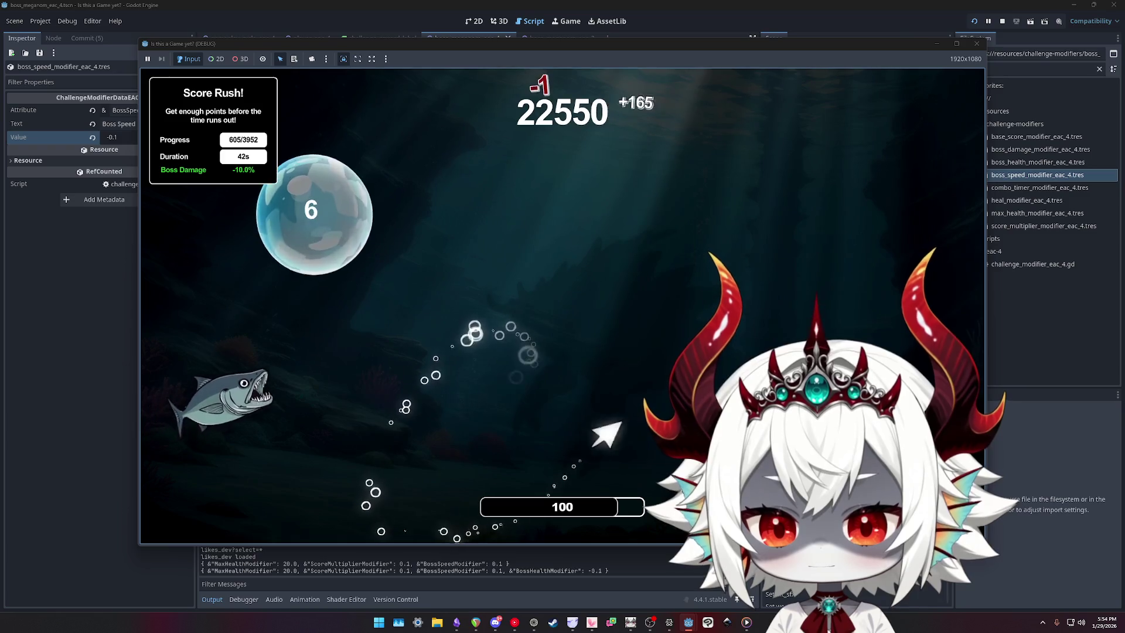
{"action": "left_click", "coordinate": [759, 231]}
{"action": "left_click", "coordinate": [328, 375]}
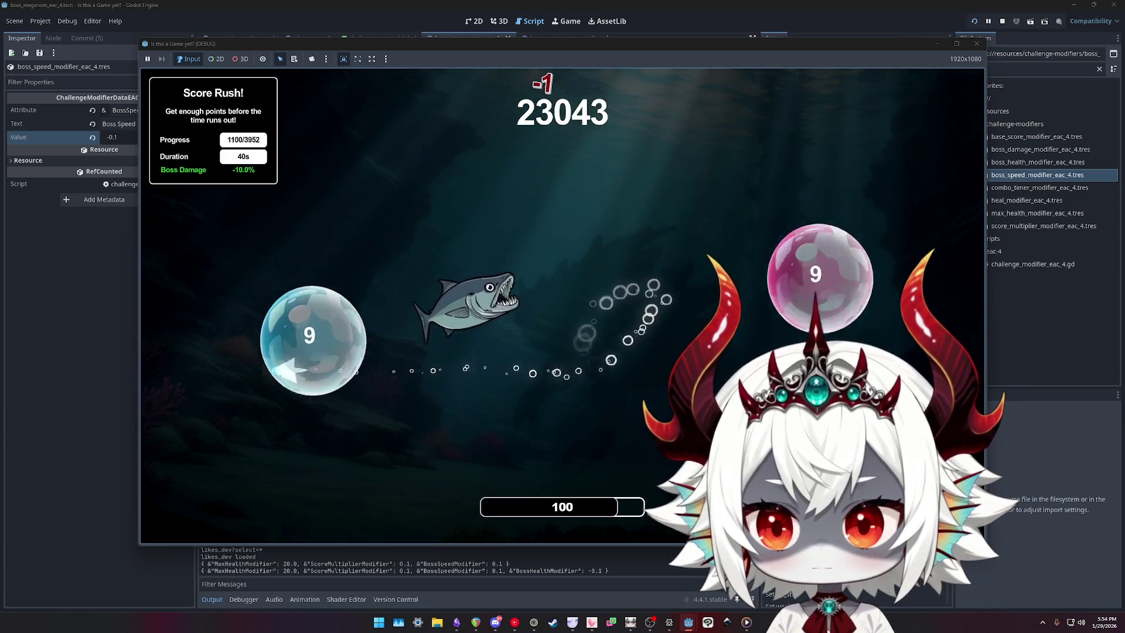
{"action": "left_click", "coordinate": [562, 334]}
{"action": "left_click", "coordinate": [820, 329]}
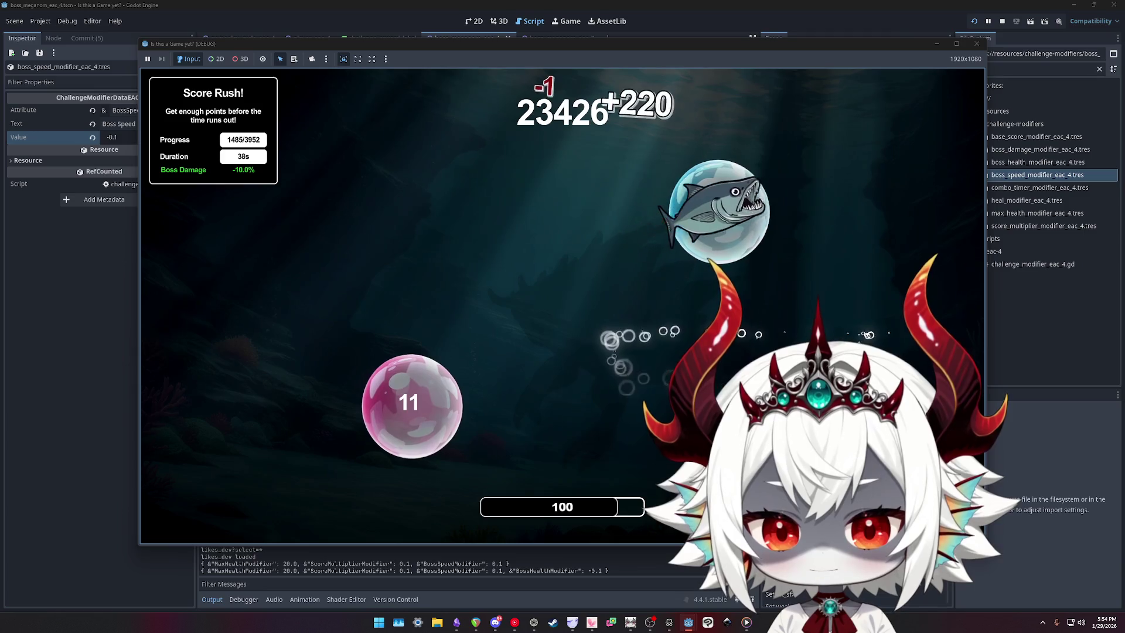
- Pop more numbered bubbles to build the combo and push Score Rush progress up
{"action": "left_click", "coordinate": [717, 211]}
{"action": "left_click", "coordinate": [484, 422]}
{"action": "left_click", "coordinate": [480, 256]}
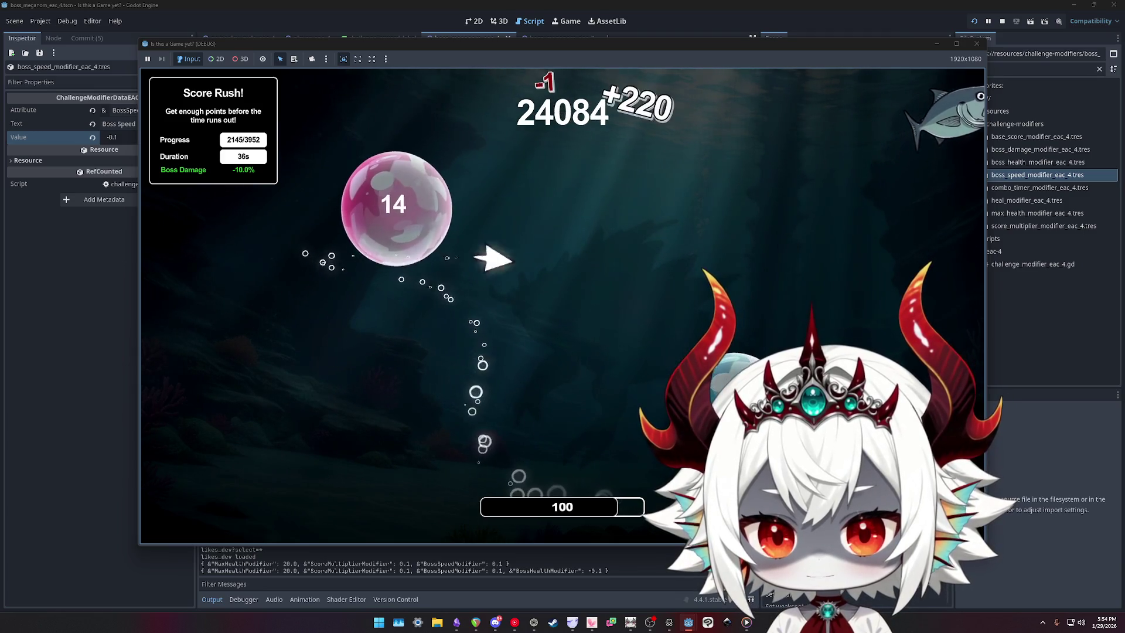
{"action": "left_click", "coordinate": [559, 317]}
{"action": "left_click", "coordinate": [428, 237]}
{"action": "left_click", "coordinate": [762, 202]}
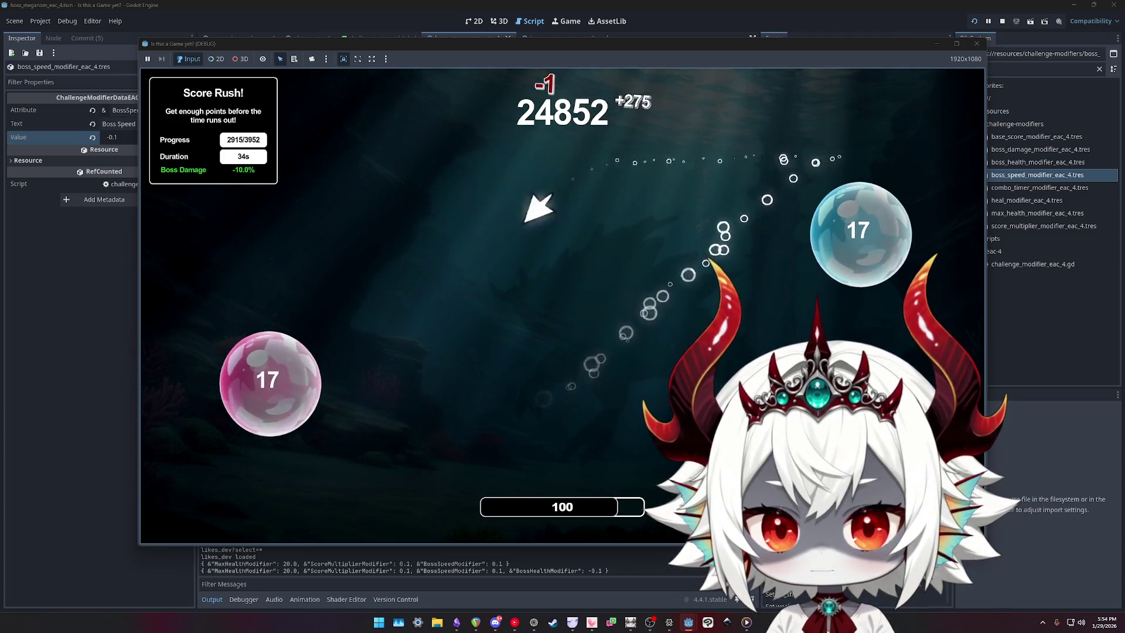
{"action": "left_click", "coordinate": [386, 375]}
{"action": "left_click", "coordinate": [308, 197]}
- Pop the remaining bubbles toward the x3.0 combo, ending the challenge at 28859 points
{"action": "left_click", "coordinate": [275, 328]}
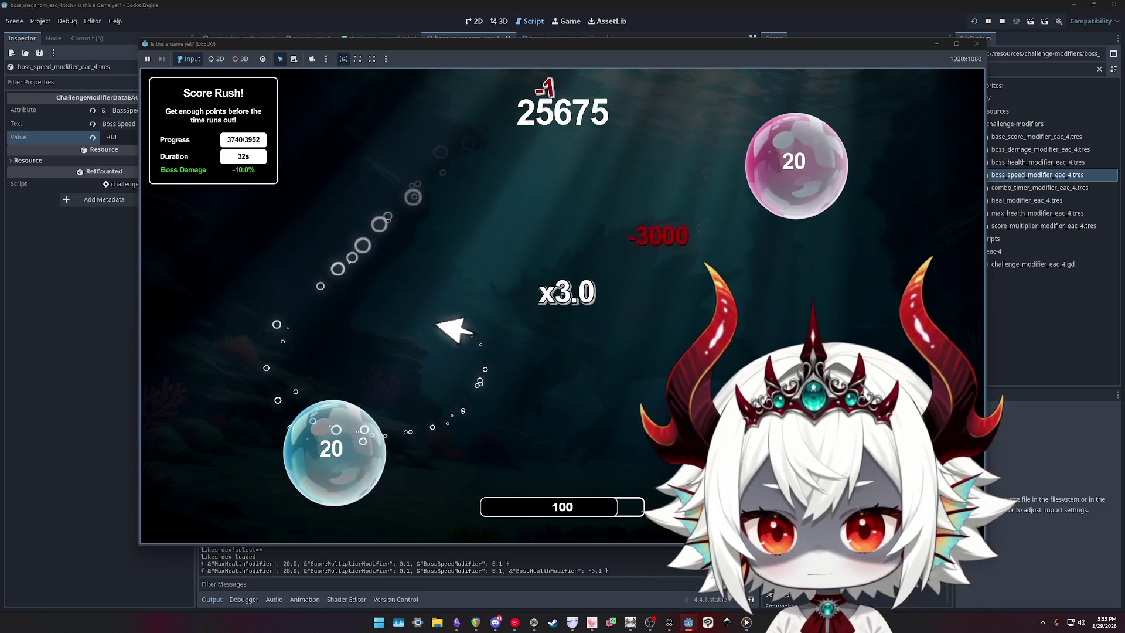
{"action": "left_click", "coordinate": [351, 434]}
{"action": "left_click", "coordinate": [346, 422]}
{"action": "left_click", "coordinate": [582, 304]}
{"action": "left_click", "coordinate": [773, 172]}
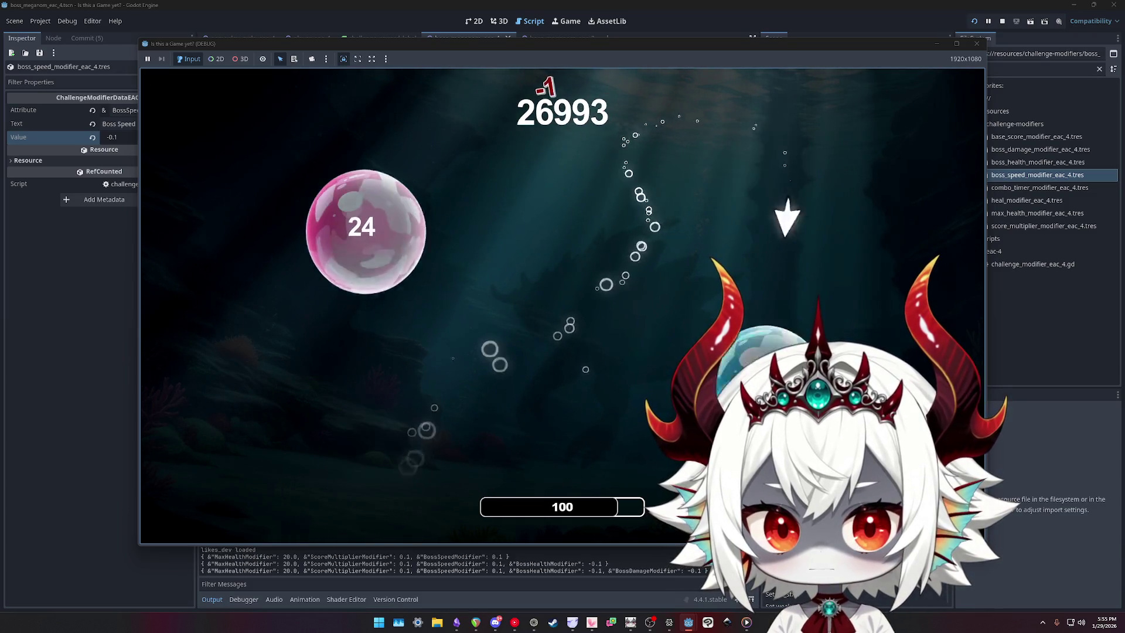
{"action": "left_click", "coordinate": [303, 241]}
{"action": "left_click", "coordinate": [866, 196]}
{"action": "left_click", "coordinate": [290, 305]}
{"action": "left_click", "coordinate": [381, 281]}
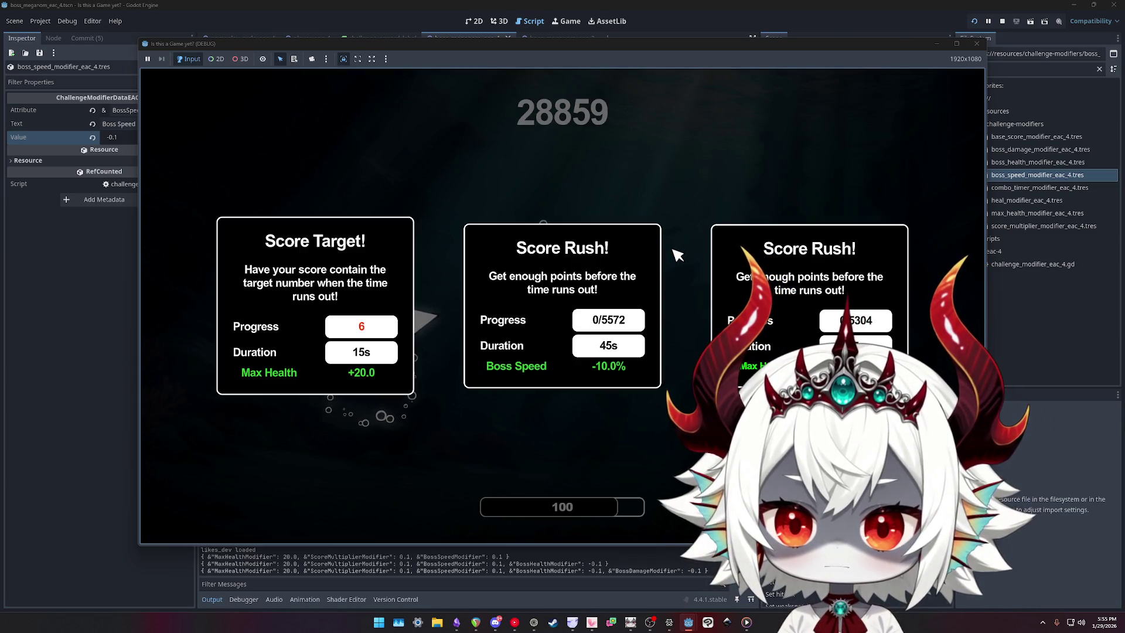
- Take the +20 Max Health Score Rush and pop bubbles toward the 5304 target
{"action": "left_click", "coordinate": [762, 269]}
{"action": "left_click", "coordinate": [281, 314]}
{"action": "left_click", "coordinate": [367, 382]}
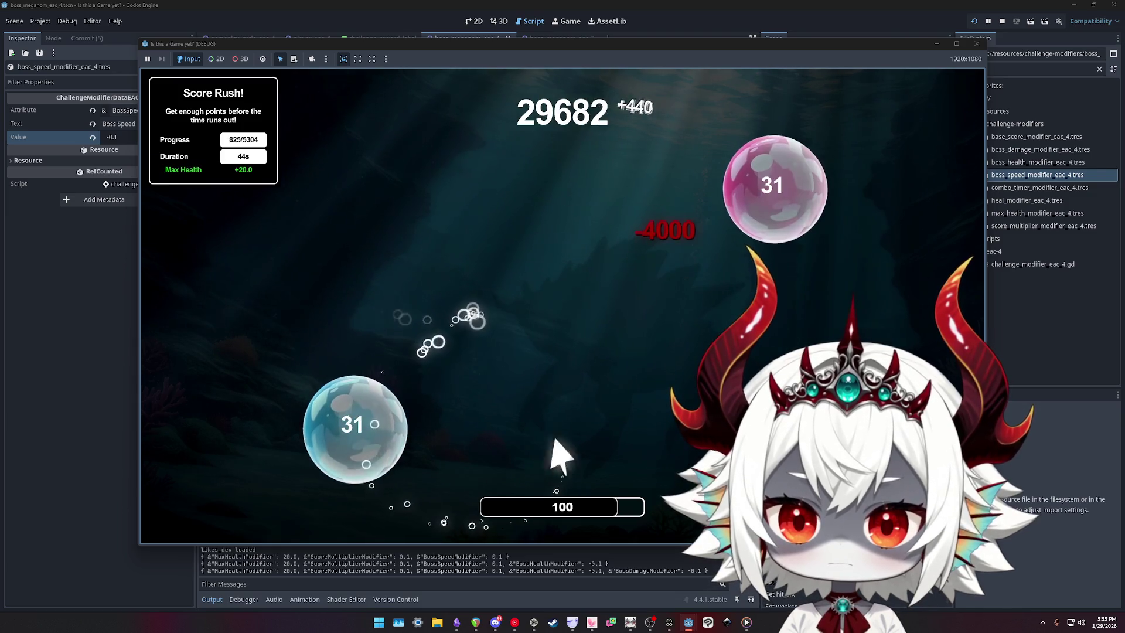
{"action": "left_click", "coordinate": [356, 428]}
{"action": "left_click", "coordinate": [527, 339]}
{"action": "left_click", "coordinate": [568, 314]}
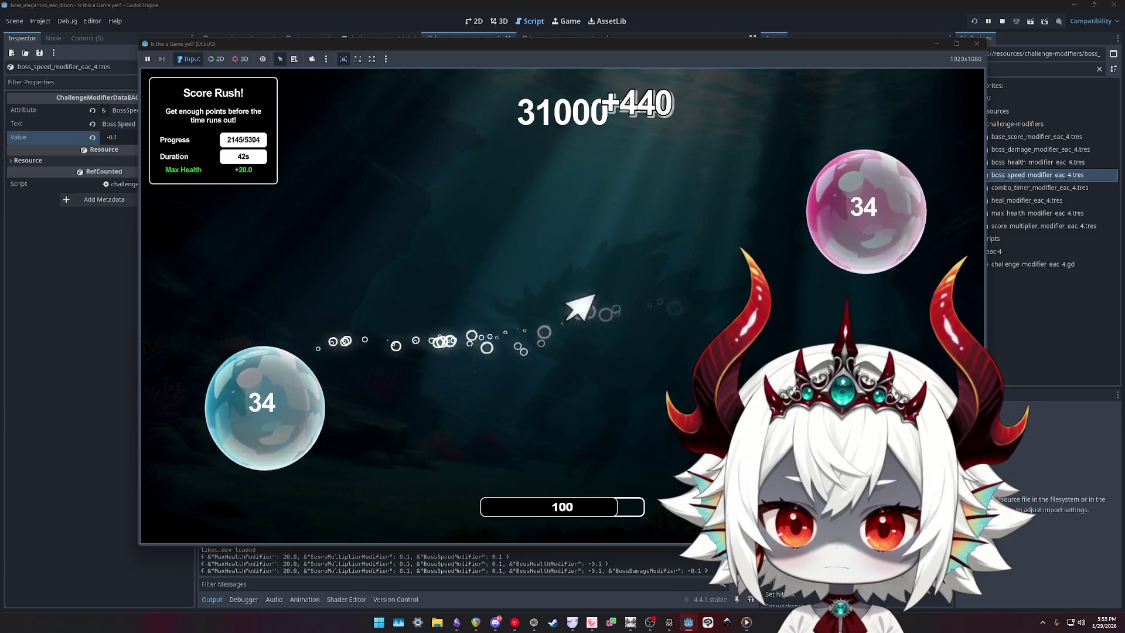
{"action": "left_click", "coordinate": [750, 205]}
{"action": "left_click", "coordinate": [770, 231]}
- Keep popping bubbles, including pink 1, 2 and 3, for +495 and +110 gains
{"action": "left_click", "coordinate": [299, 427]}
{"action": "left_click", "coordinate": [733, 304]}
{"action": "left_click", "coordinate": [372, 433]}
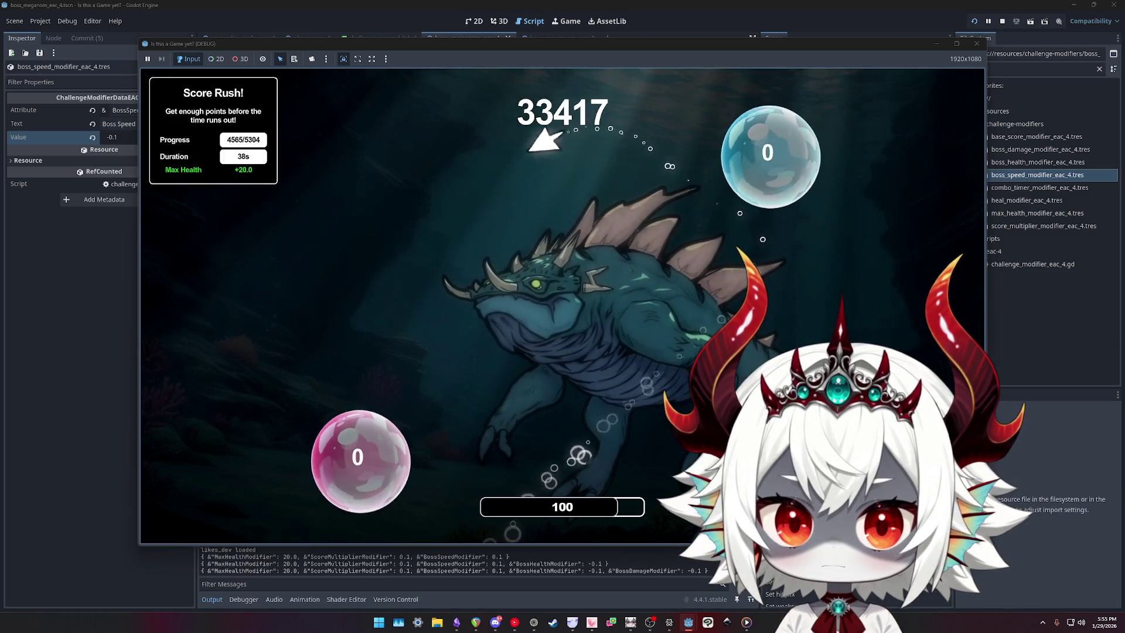
{"action": "left_click", "coordinate": [768, 158]}
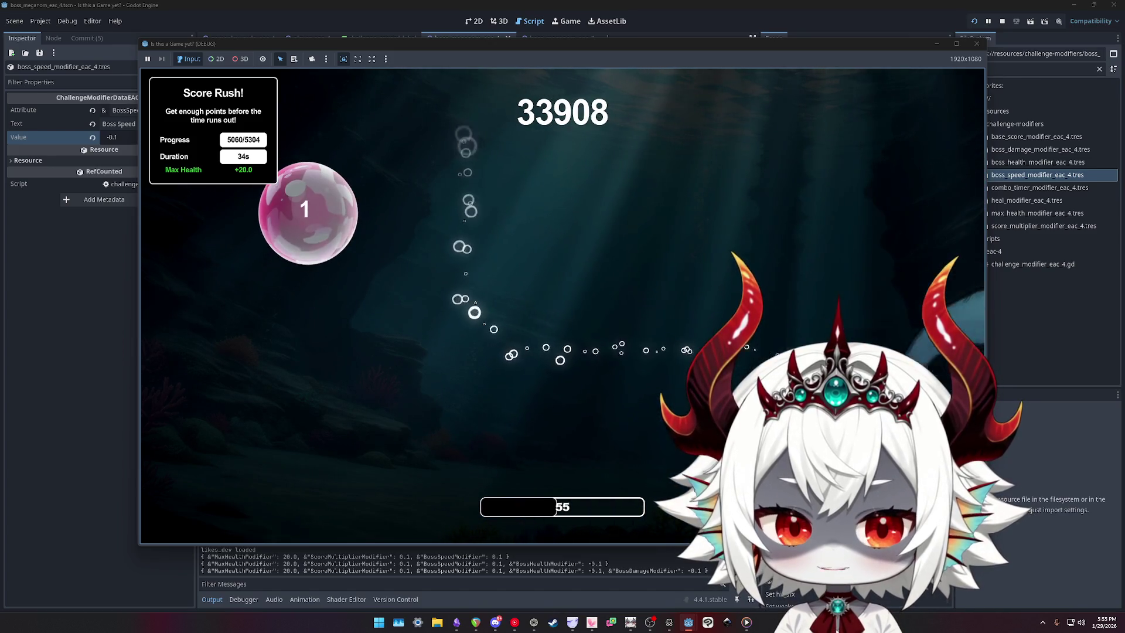
{"action": "left_click", "coordinate": [301, 208]}
{"action": "left_click", "coordinate": [258, 478]}
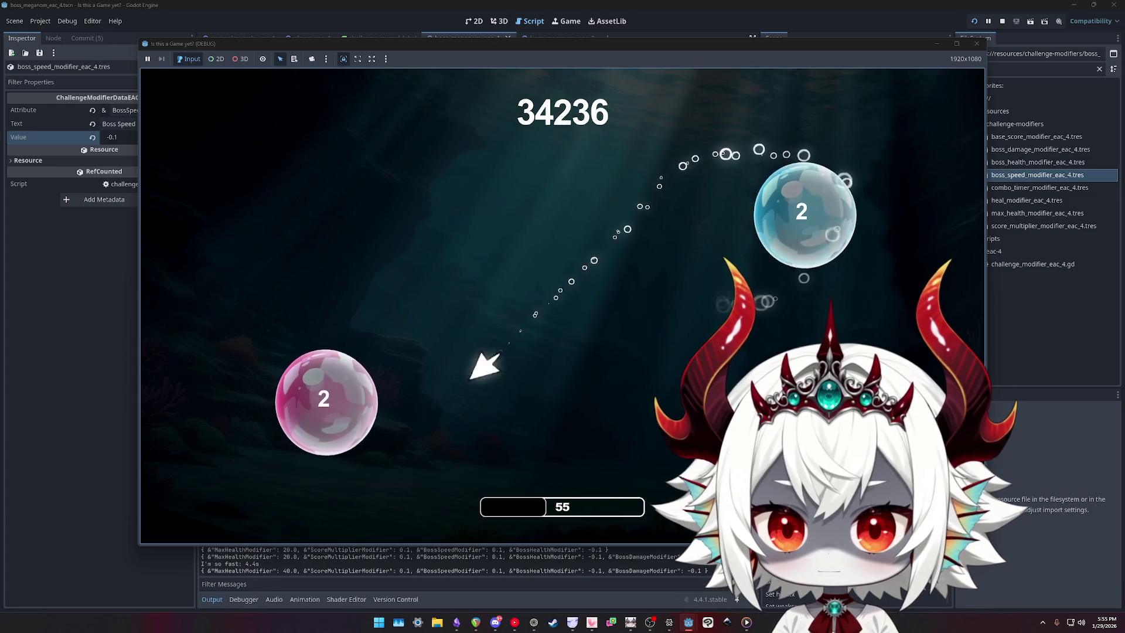
{"action": "left_click", "coordinate": [328, 401]}
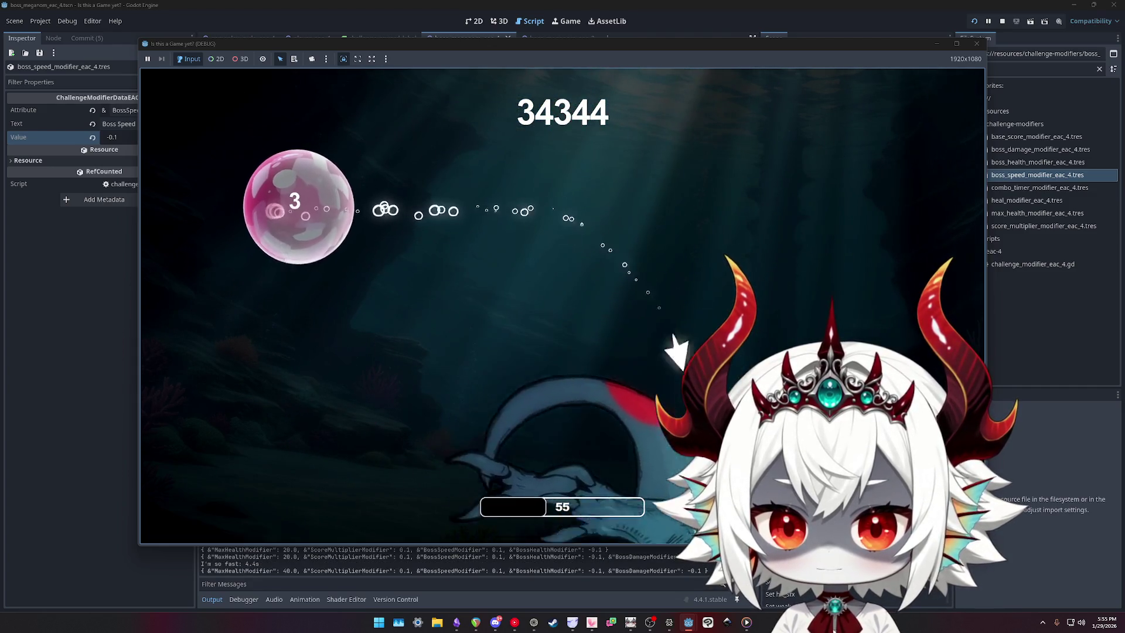
{"action": "left_click", "coordinate": [298, 203]}
{"action": "left_click", "coordinate": [308, 251]}
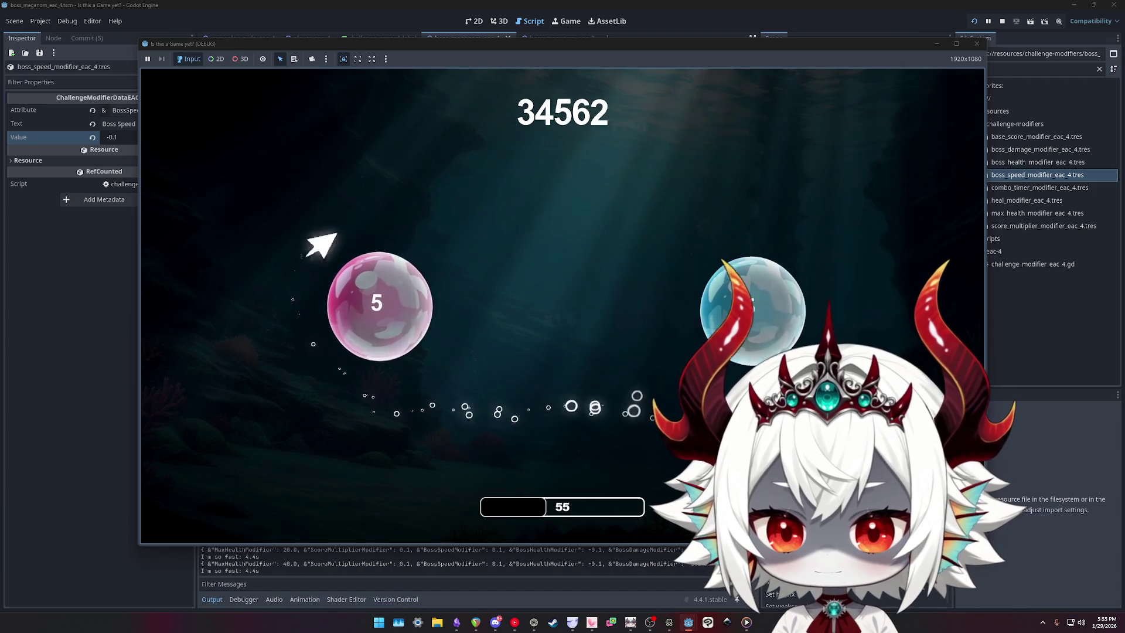
- Pause and resume the game, then pop the last bubbles to finish at 38778 points
{"action": "key", "text": "Escape"}
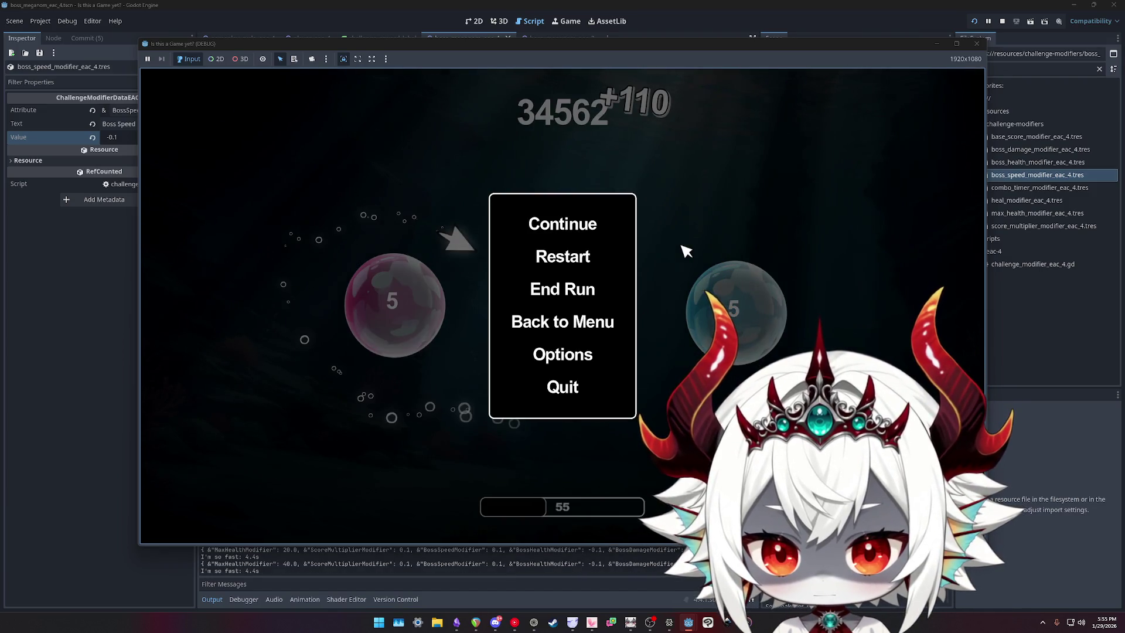
{"action": "key", "text": "Escape"}
{"action": "left_click", "coordinate": [732, 310]}
{"action": "left_click", "coordinate": [728, 164]}
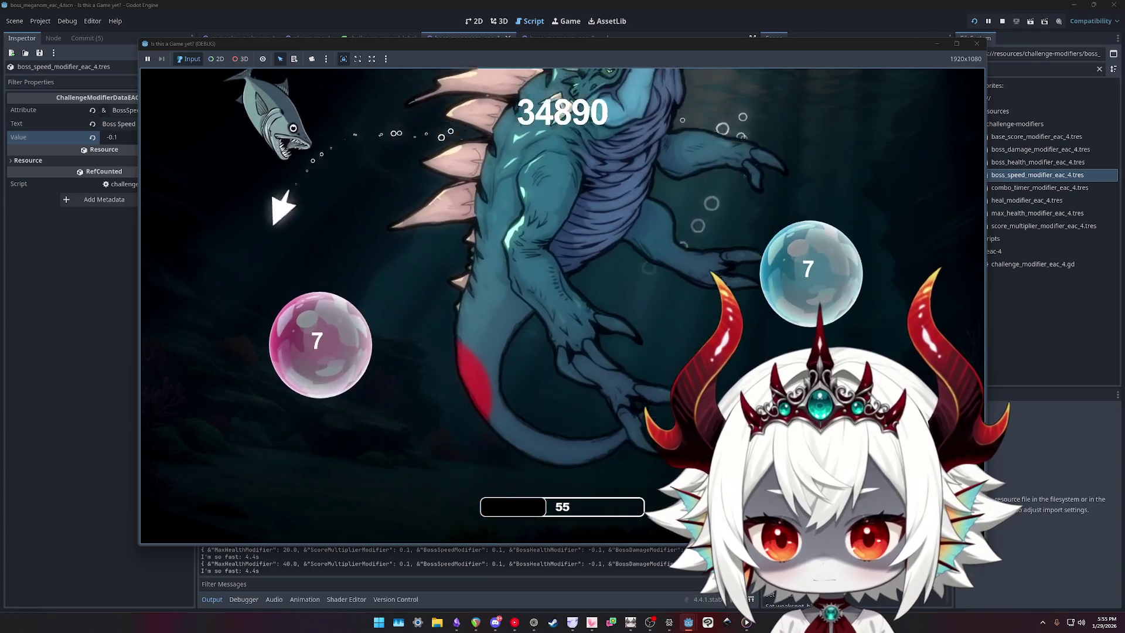
{"action": "left_click", "coordinate": [381, 320]}
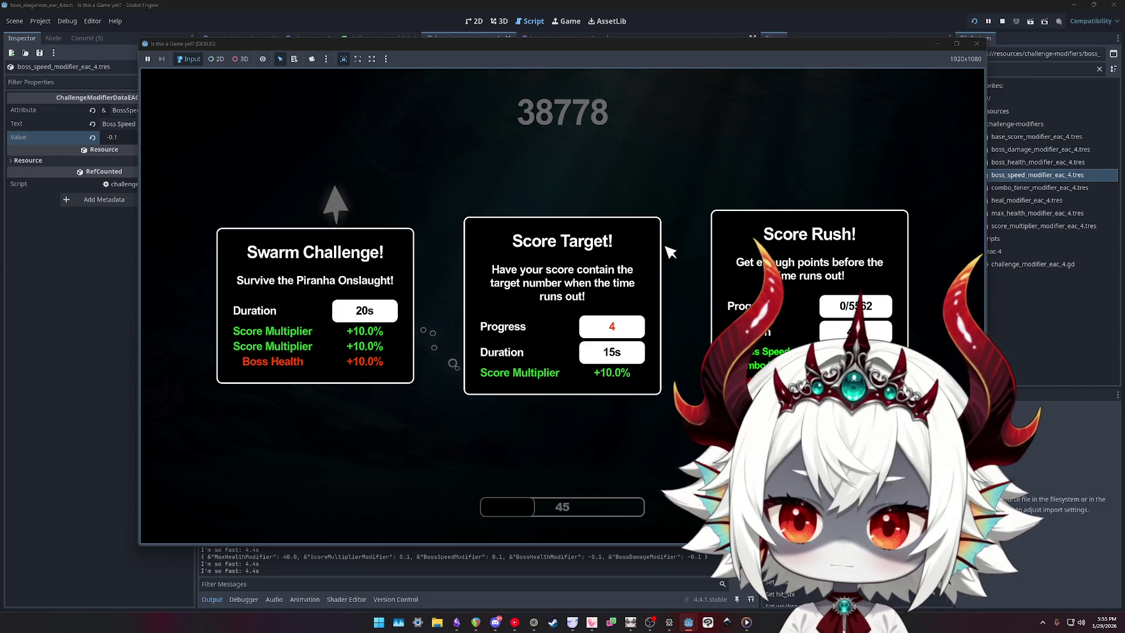
- Play out a Score Rush, then a Score Target challenge, ending the round at 55624 points
{"action": "left_click", "coordinate": [720, 252]}
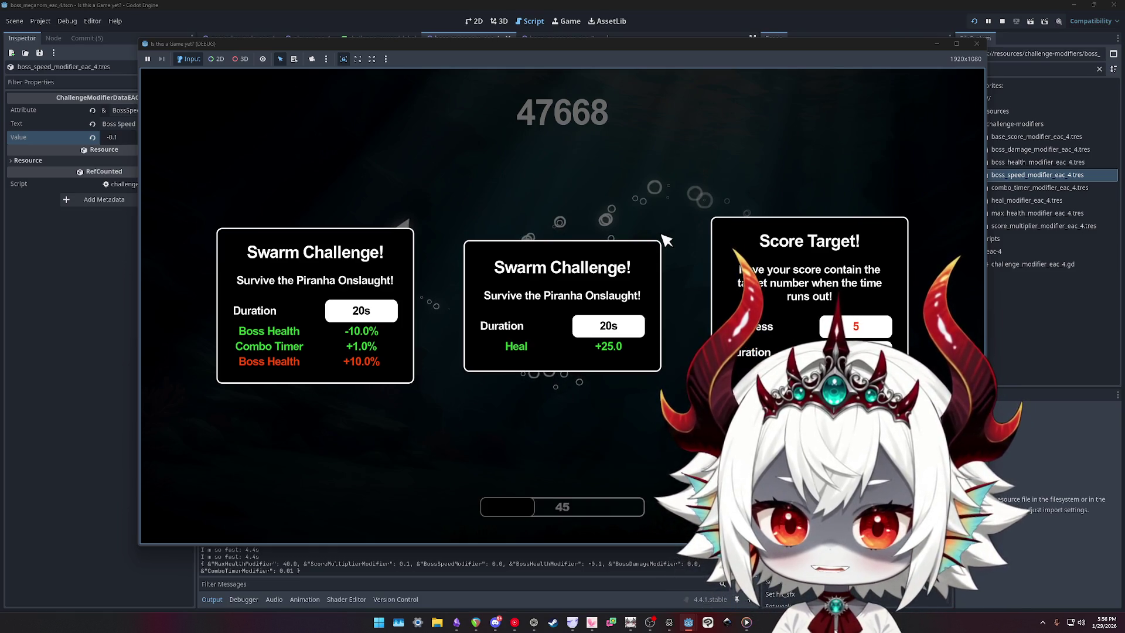
{"action": "left_click", "coordinate": [756, 264]}
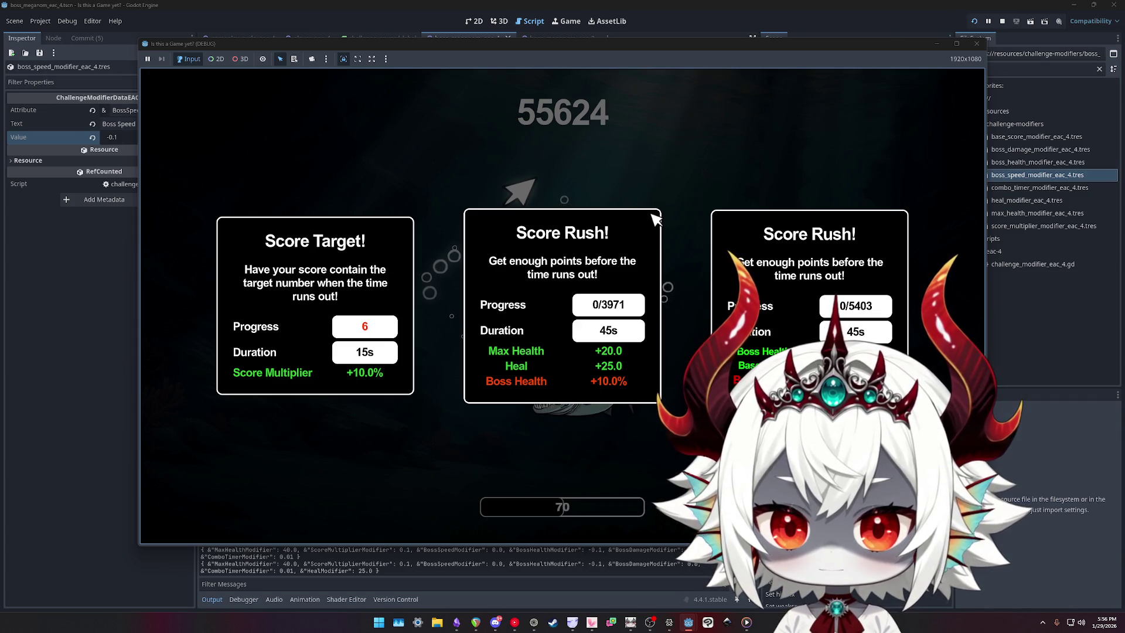
- Take the Score Rush needing 5403 points (Boss Speed −10%, Combo Timer +1%, Heal −25)
{"action": "left_click", "coordinate": [808, 305]}
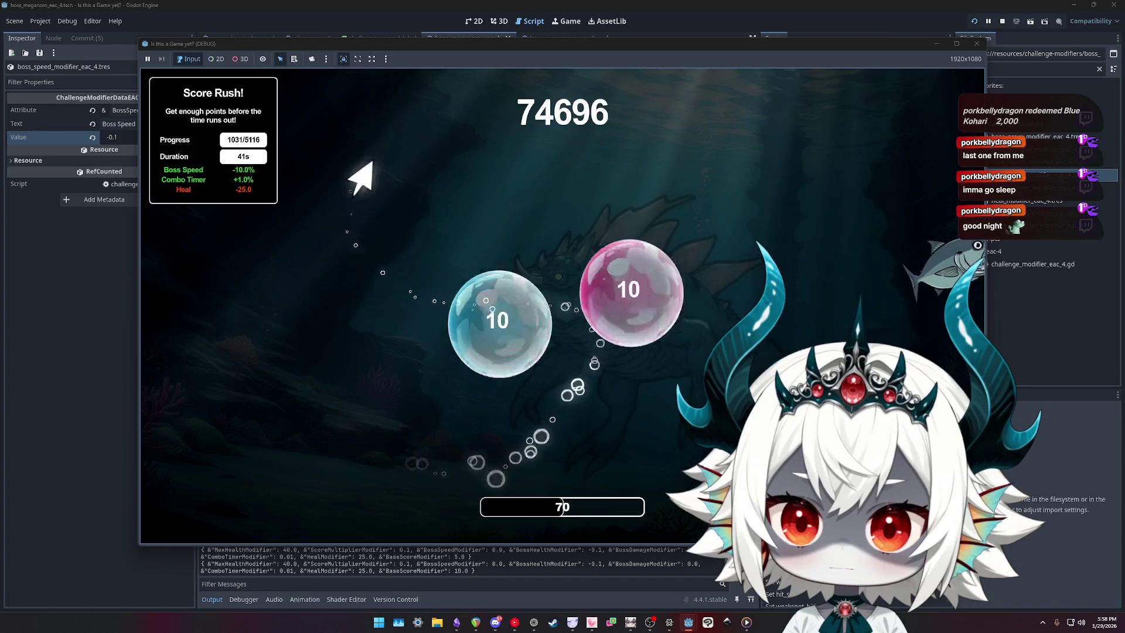
- Pause and resume, then pay the 10K, 20K and 40K continue penalties to keep playing
{"action": "key", "text": "Escape"}
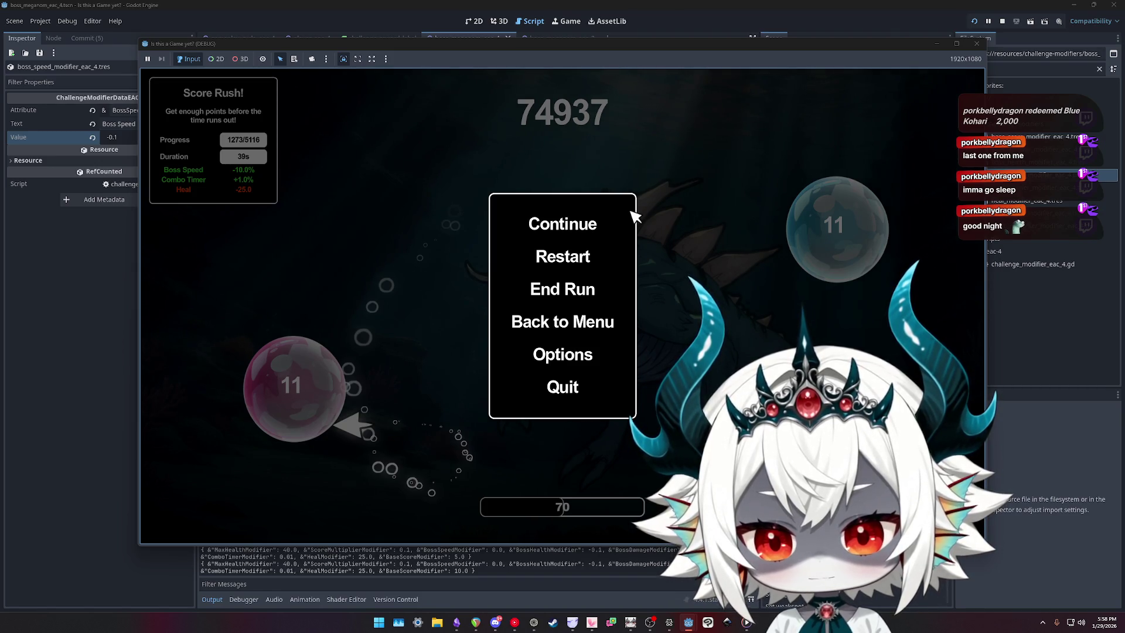
{"action": "key", "text": "Escape"}
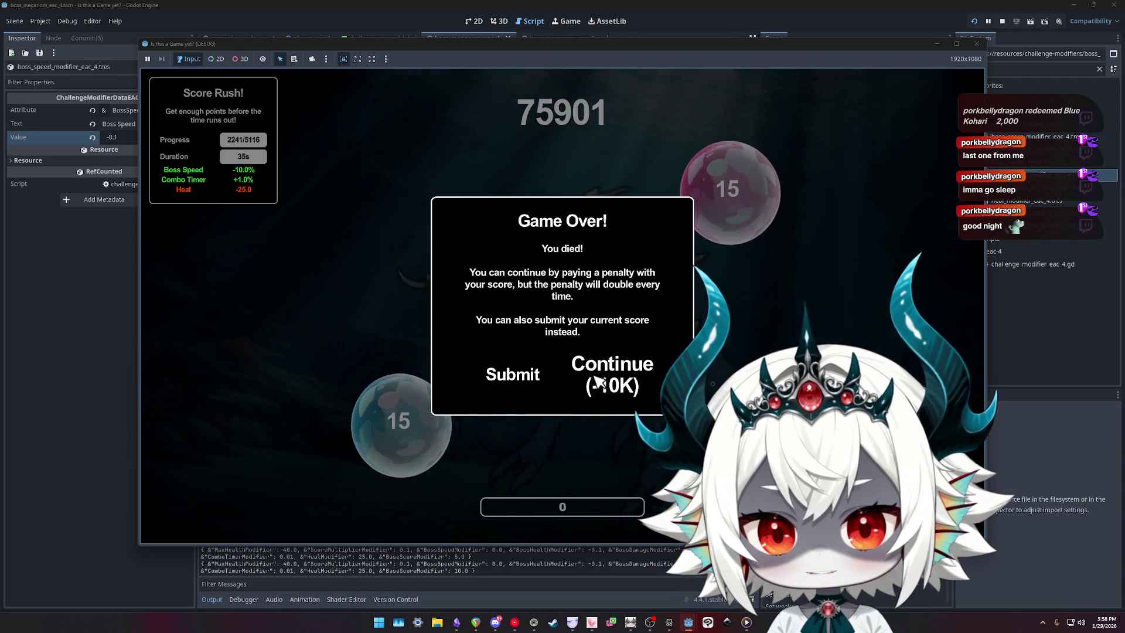
{"action": "left_click", "coordinate": [597, 382]}
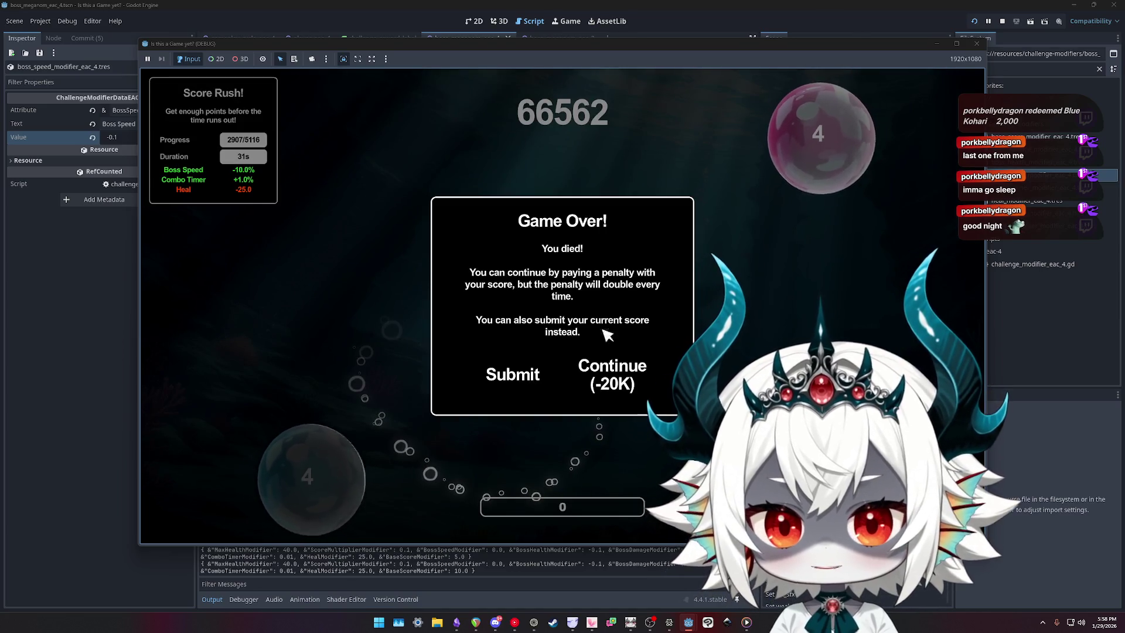
{"action": "left_click", "coordinate": [611, 375]}
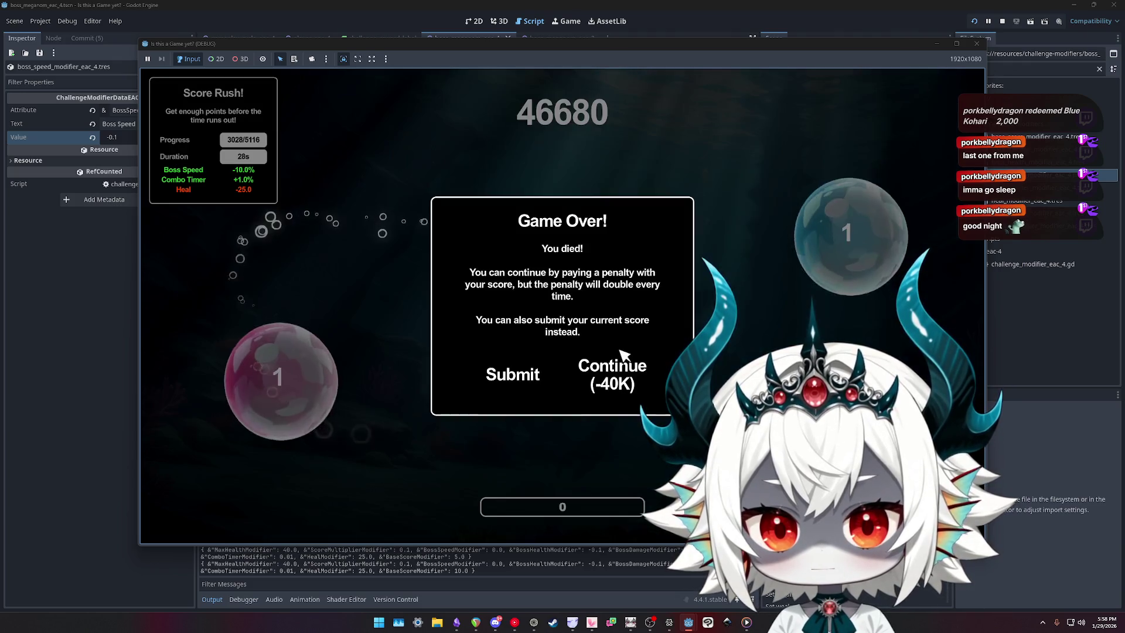
{"action": "left_click", "coordinate": [619, 350]}
- End the run, acknowledge the final score, and start a new run from the hub
{"action": "key", "text": "Escape"}
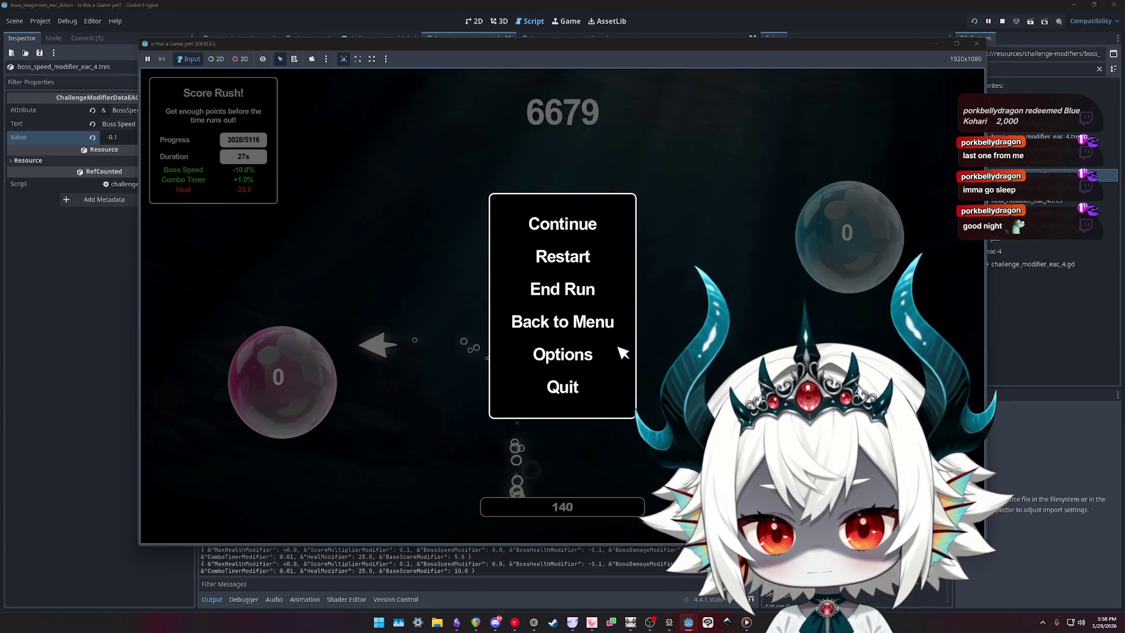
{"action": "left_click", "coordinate": [547, 295]}
{"action": "left_click", "coordinate": [561, 380]}
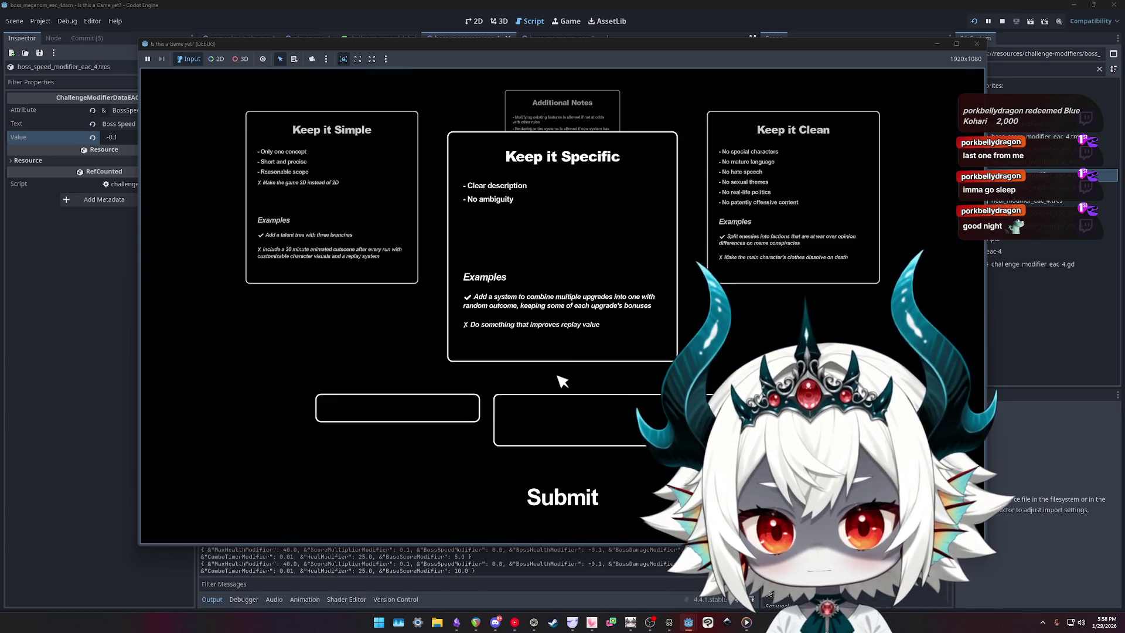
{"action": "left_click", "coordinate": [557, 503]}
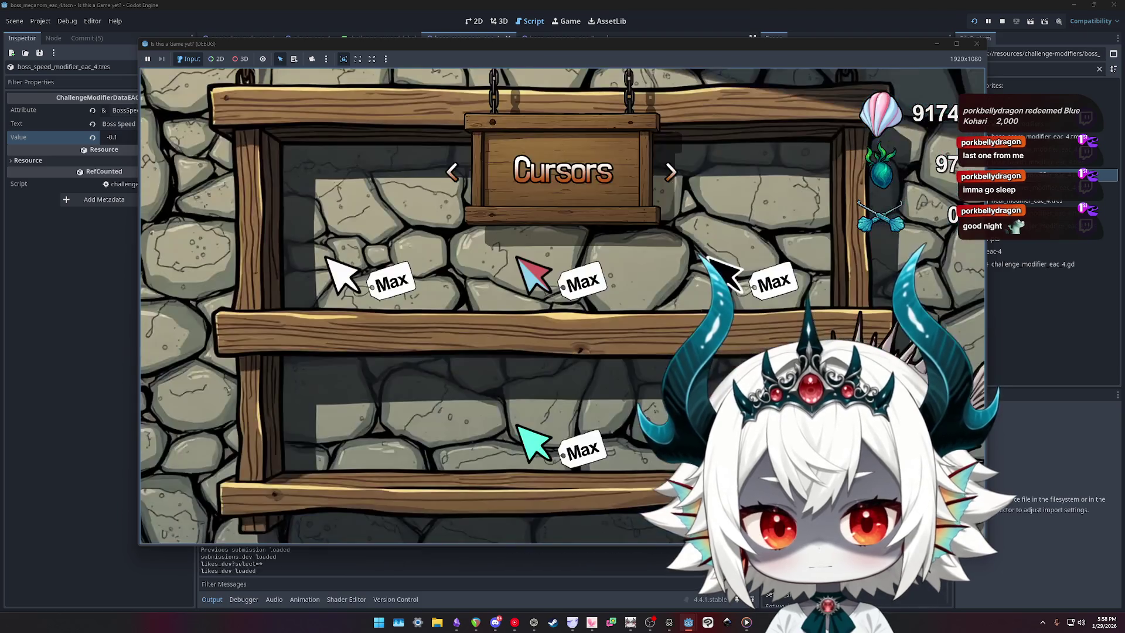
{"action": "key", "text": "Escape"}
{"action": "left_click", "coordinate": [578, 381]}
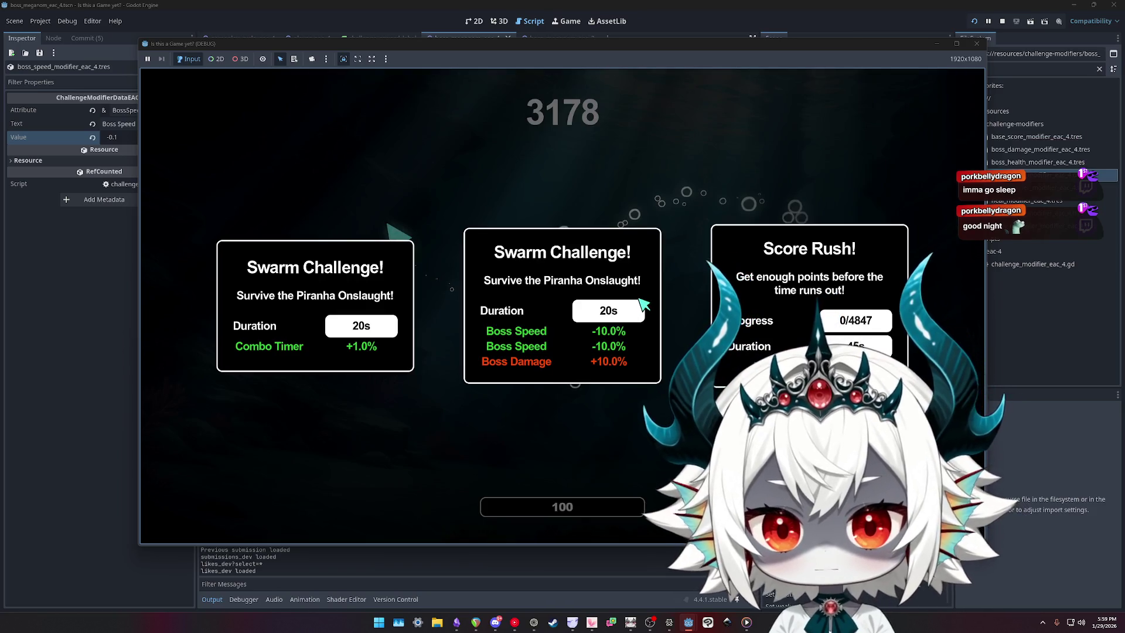
- Take the middle Swarm Challenge with two Boss Speed −10% cuts and Boss Damage +10%
{"action": "left_click", "coordinate": [626, 340]}
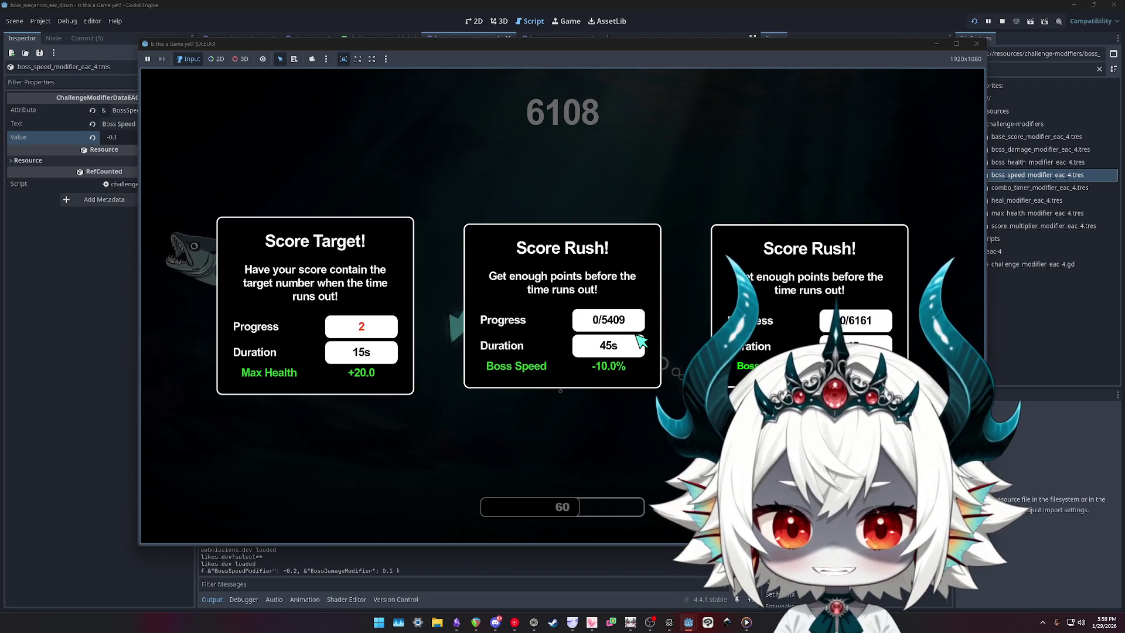
- Take the Boss Speed −10% Score Rush, the left Score Target, then the Max Health +20 Swarm Challenge
{"action": "left_click", "coordinate": [641, 340]}
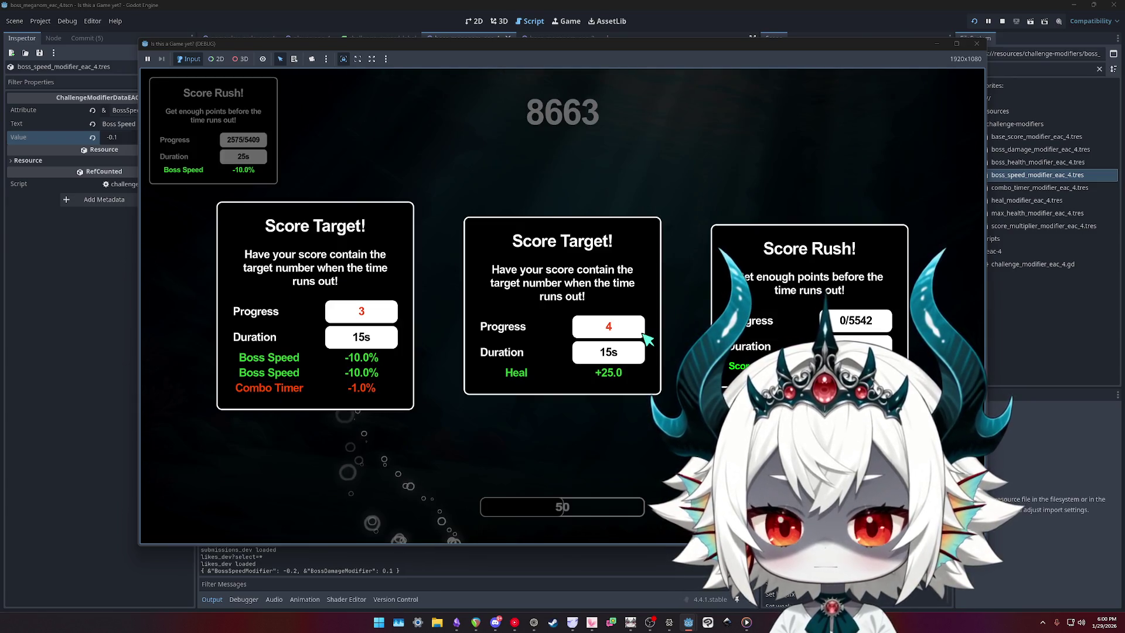
{"action": "left_click", "coordinate": [351, 276]}
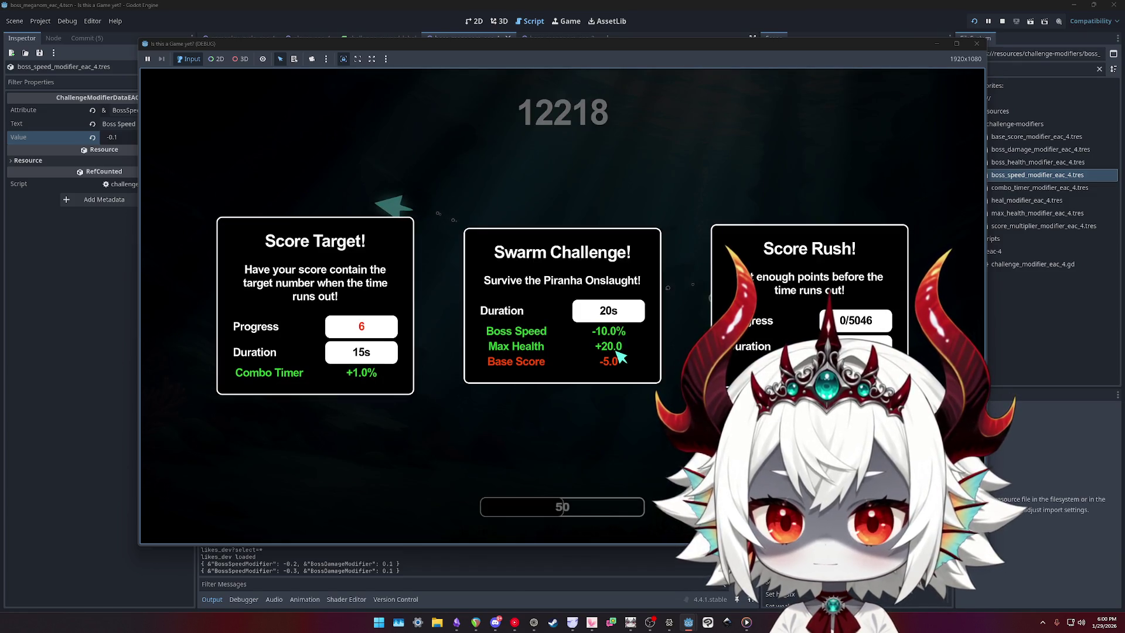
{"action": "left_click", "coordinate": [609, 365]}
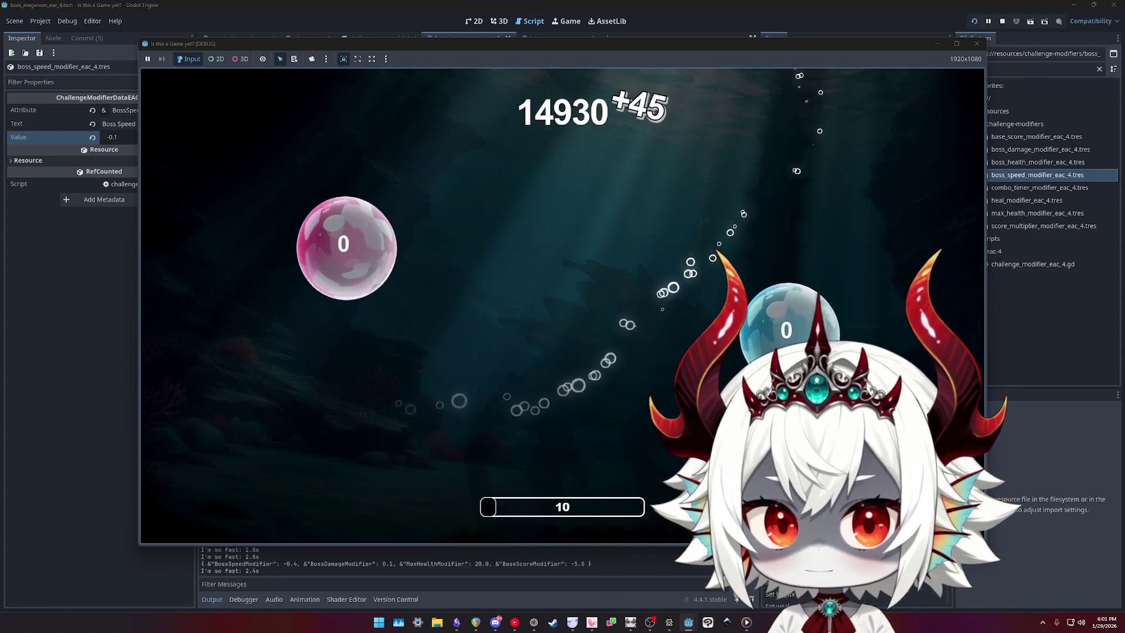
- Pause the running game at 14930 points with the boss speed modifier at −0.4
{"action": "key", "text": "Escape"}
- Stop the game and inspect the modified speed line in boss_meganom_eac_4's get_move_speed
{"action": "left_click", "coordinate": [976, 44]}
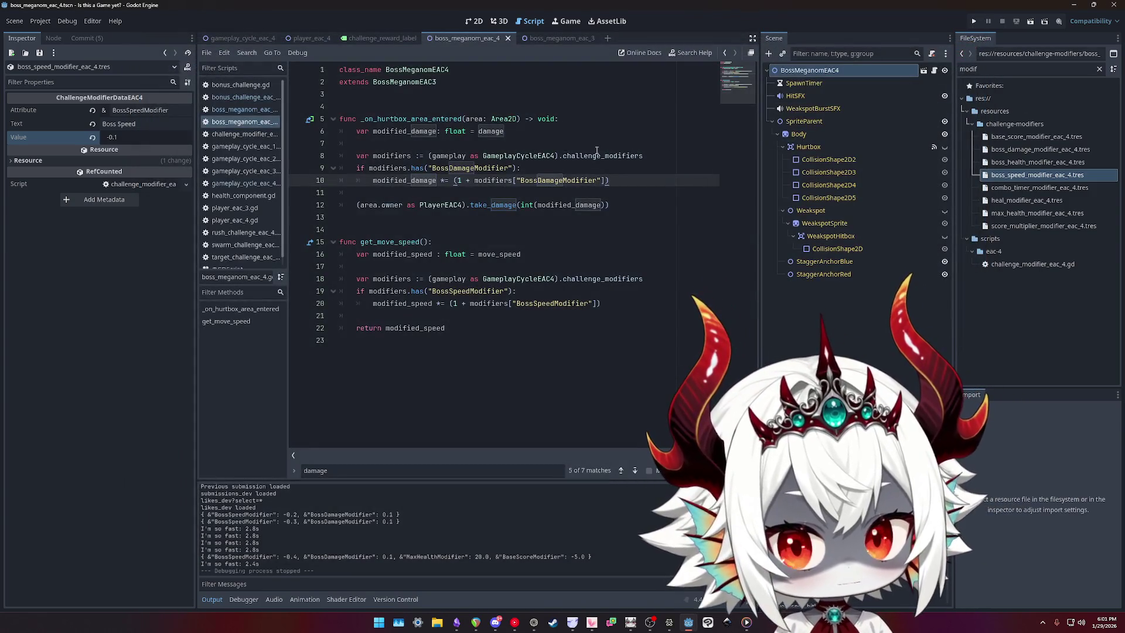
{"action": "left_click", "coordinate": [237, 135]}
{"action": "left_click", "coordinate": [245, 124]}
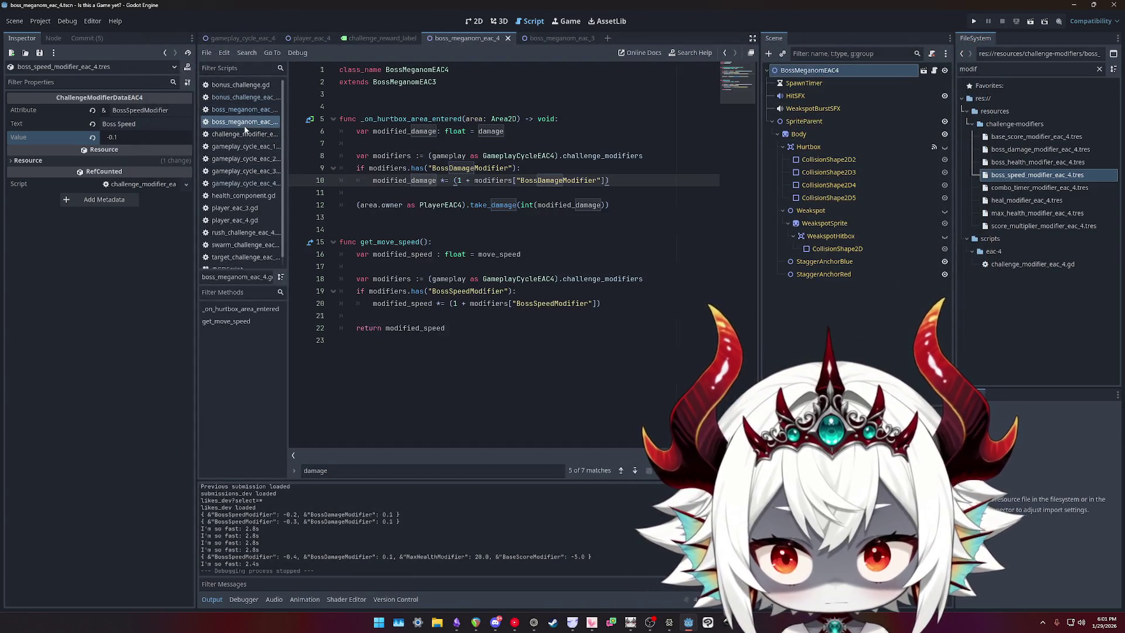
{"action": "left_click", "coordinate": [408, 303]}
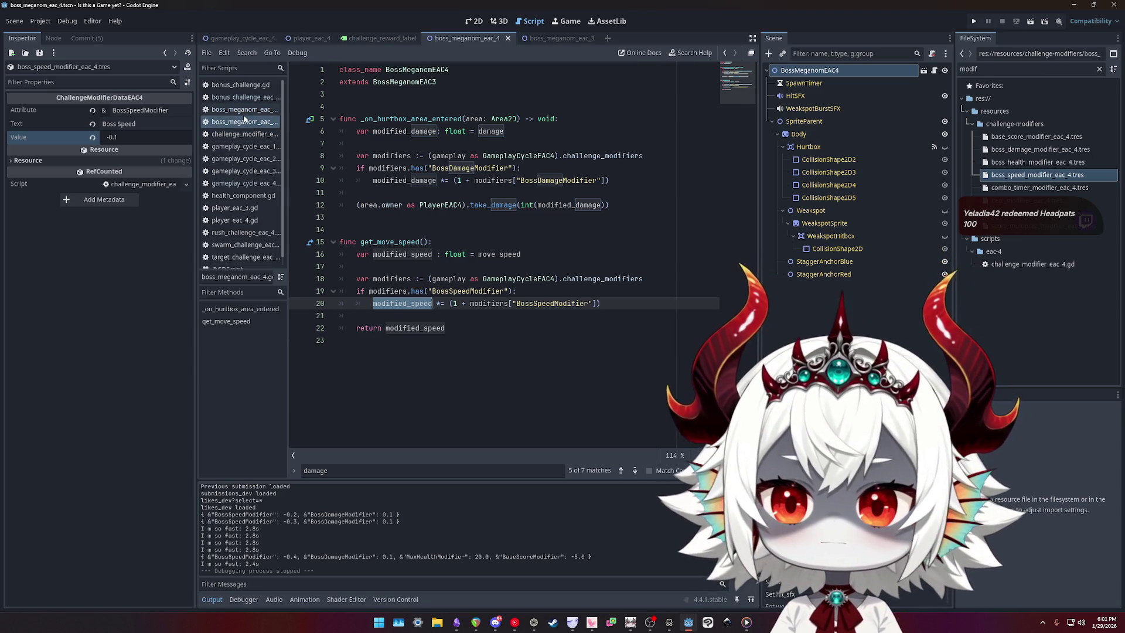
- In boss_meganom_eac_3.gd, search 'duration' to reach the charge duration on line 188
{"action": "left_click", "coordinate": [244, 114]}
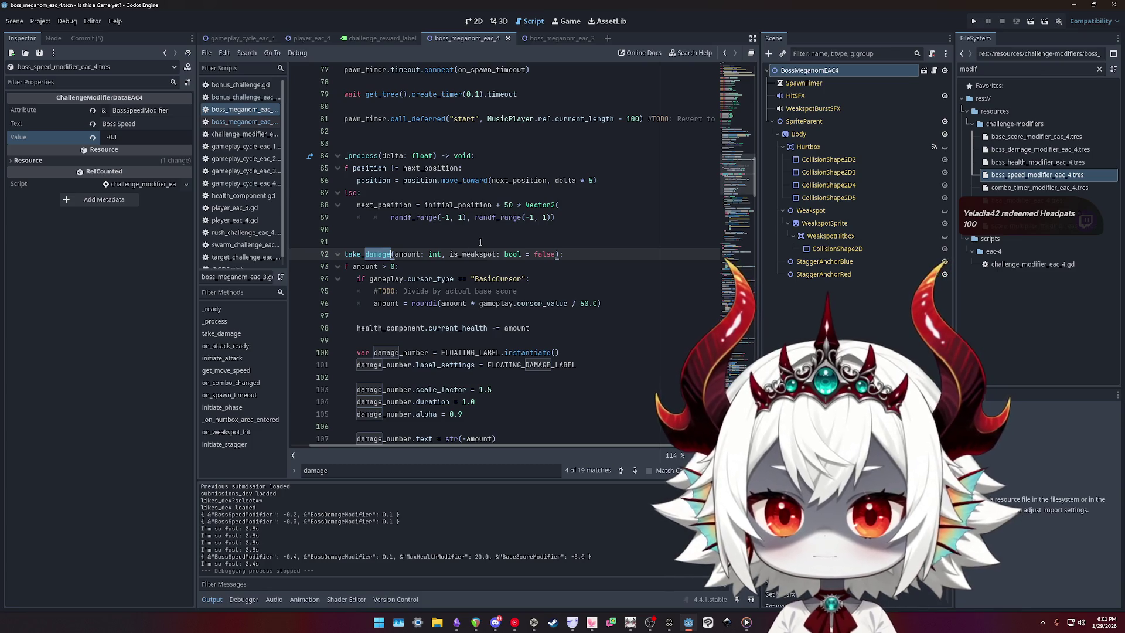
{"action": "key", "text": "ctrl+f"}
{"action": "type", "text": "duration"}
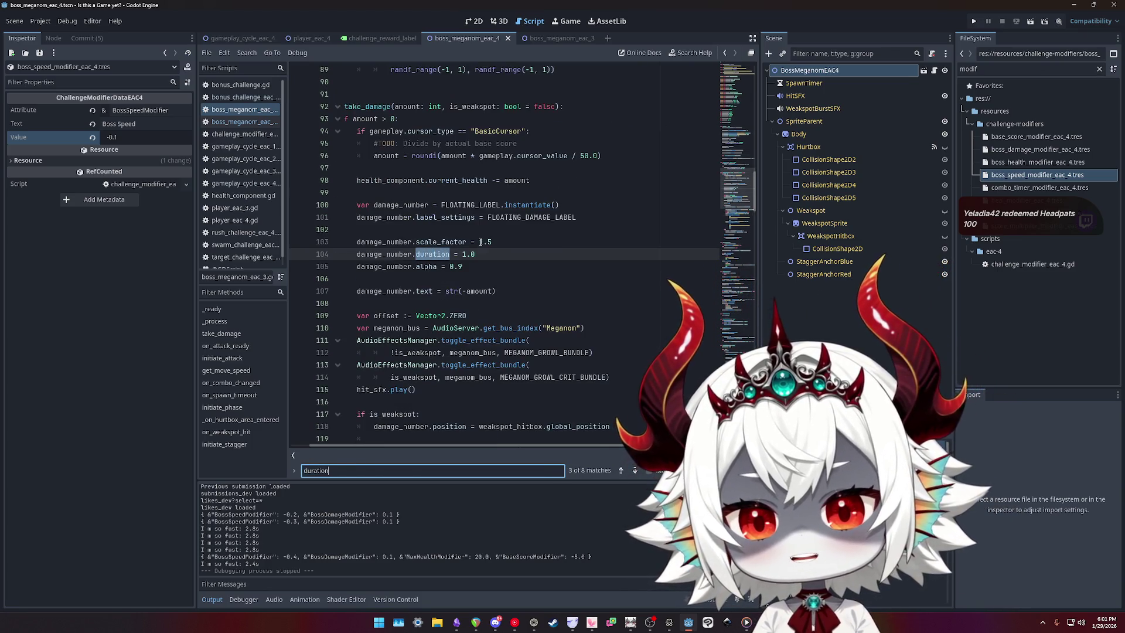
{"action": "key", "text": "Return"}
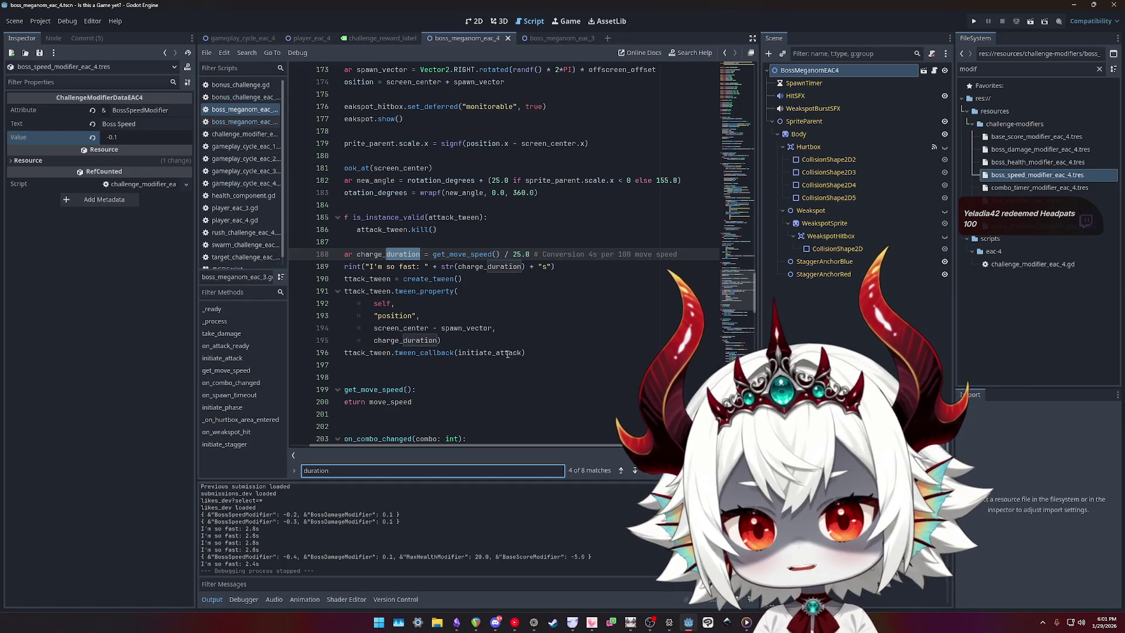
{"action": "scroll", "coordinate": [501, 446], "scroll_direction": "left", "scroll_amount": 2}
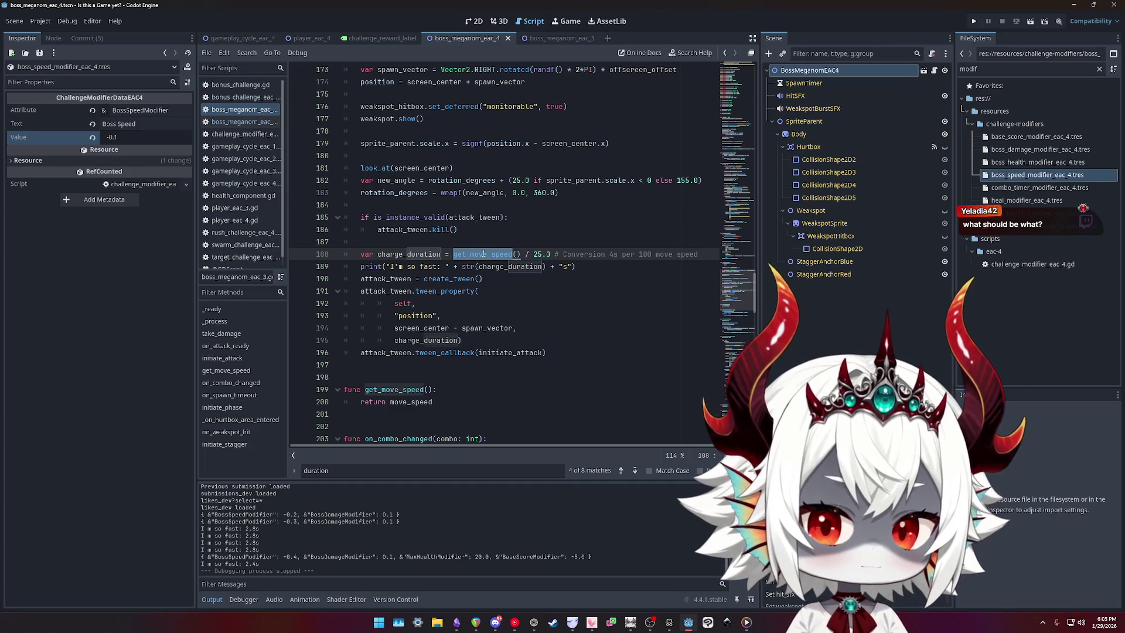
{"action": "key", "text": "Left"}
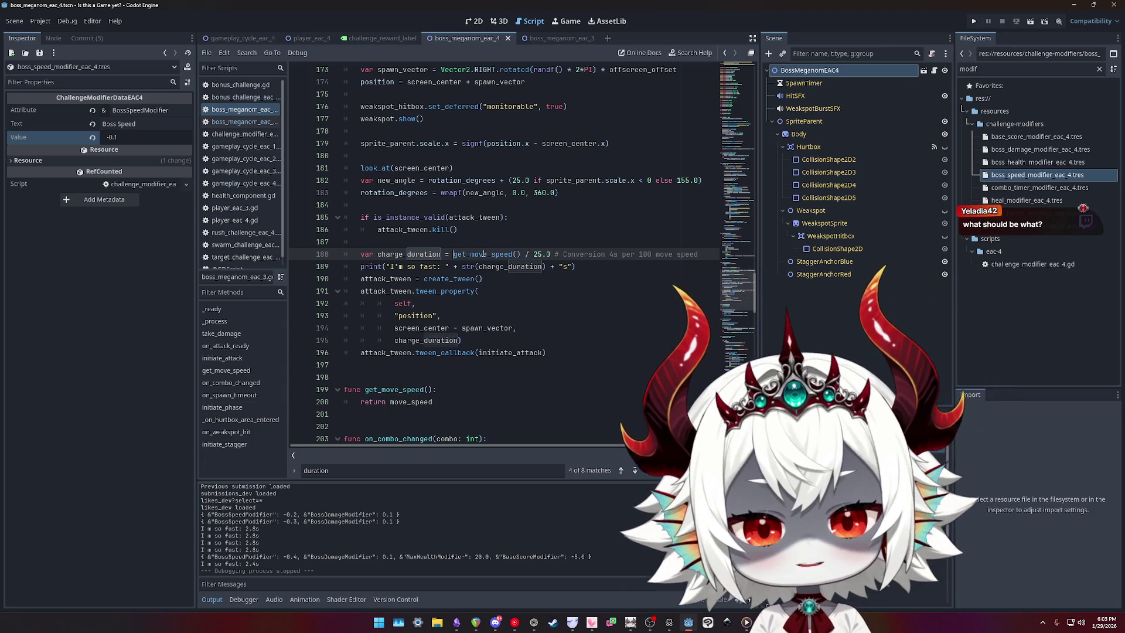
- Set line 188 to charge_duration = 400.0 / get_move_speed(), dropping / 25.0, and run the project
{"action": "type", "text": "20"}
{"action": "key", "text": "BackSpace"}
{"action": "key", "text": "BackSpace"}
{"action": "type", "text": "400 /"}
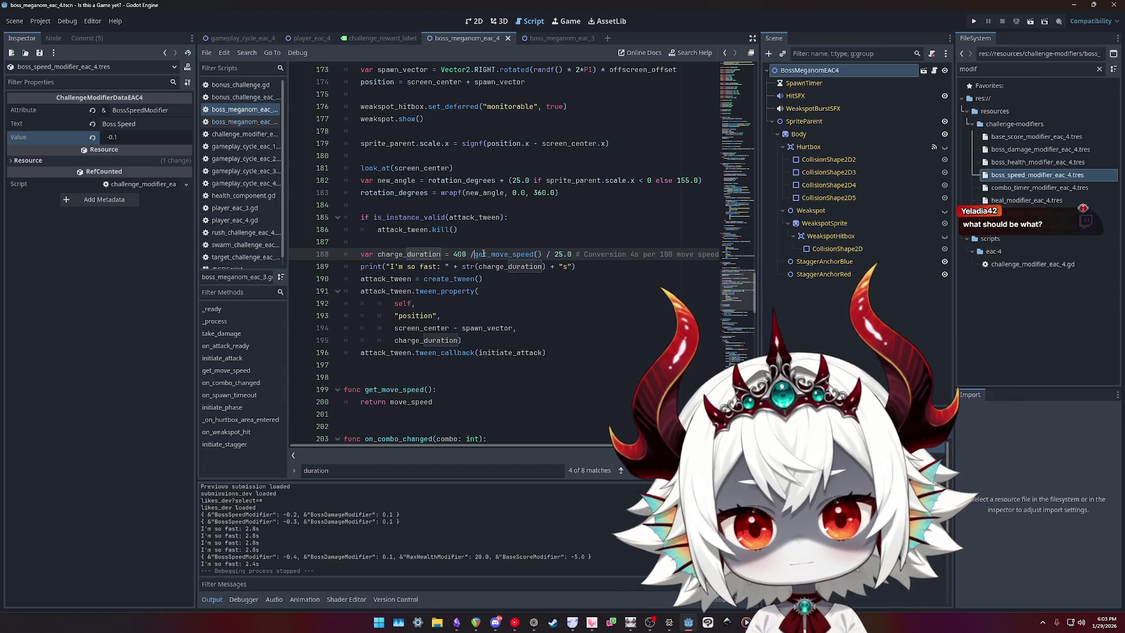
{"action": "key", "text": "ctrl+Right"}
{"action": "key", "text": "ctrl+Right"}
{"action": "key", "text": "ctrl+shift+Right"}
{"action": "key", "text": "ctrl+shift+Right"}
{"action": "key", "text": "ctrl+shift+Right"}
{"action": "key", "text": "Delete"}
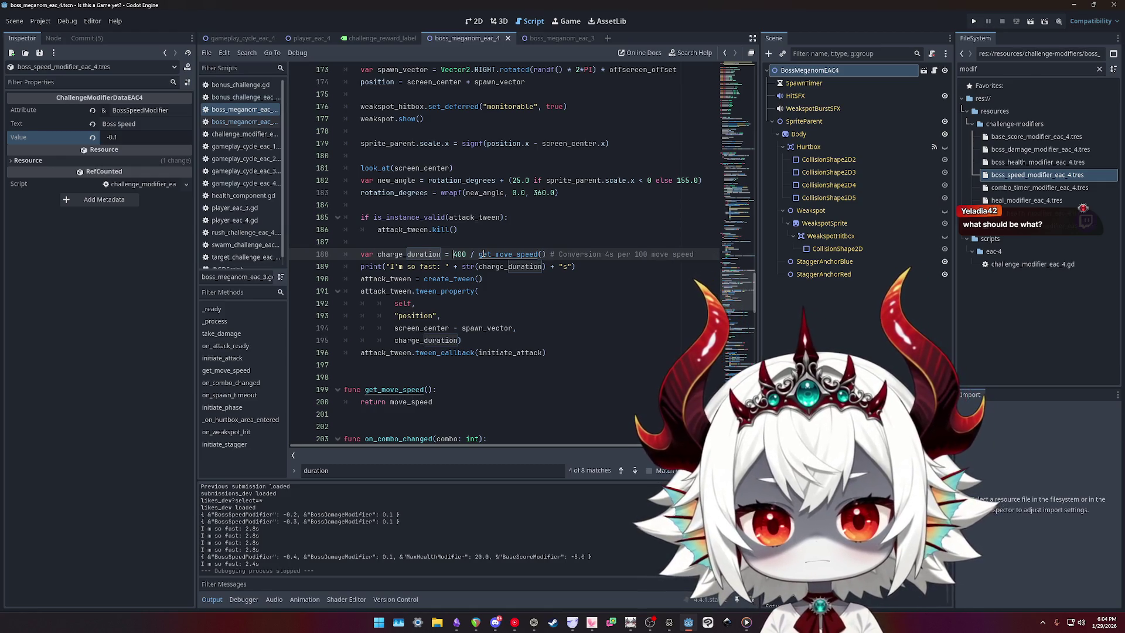
{"action": "type", "text": ".0"}
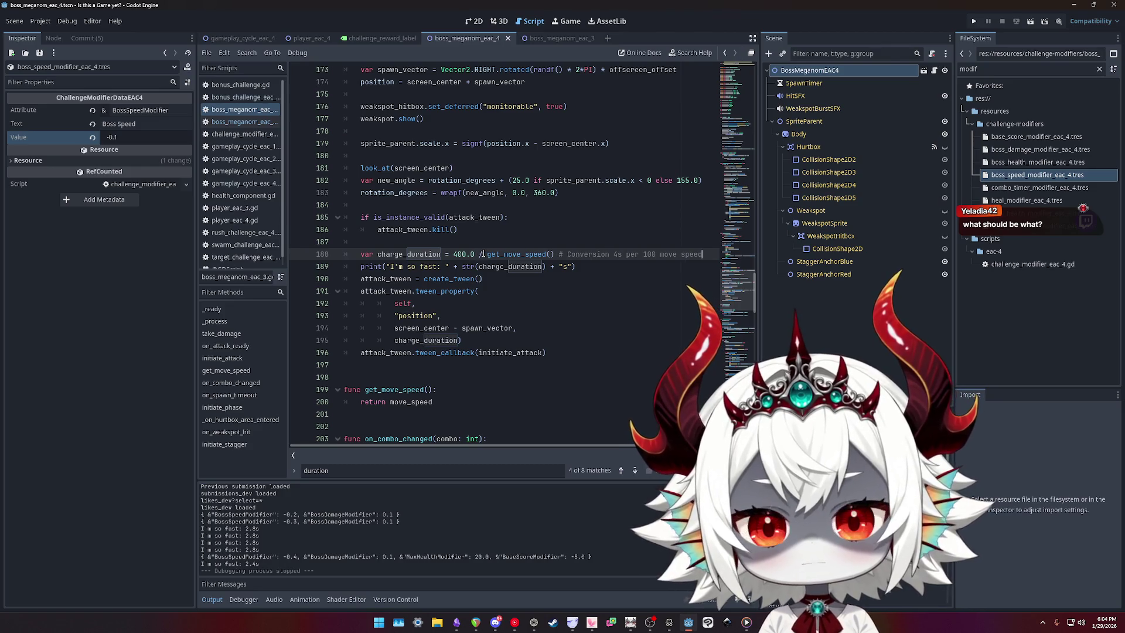
{"action": "key", "text": "End"}
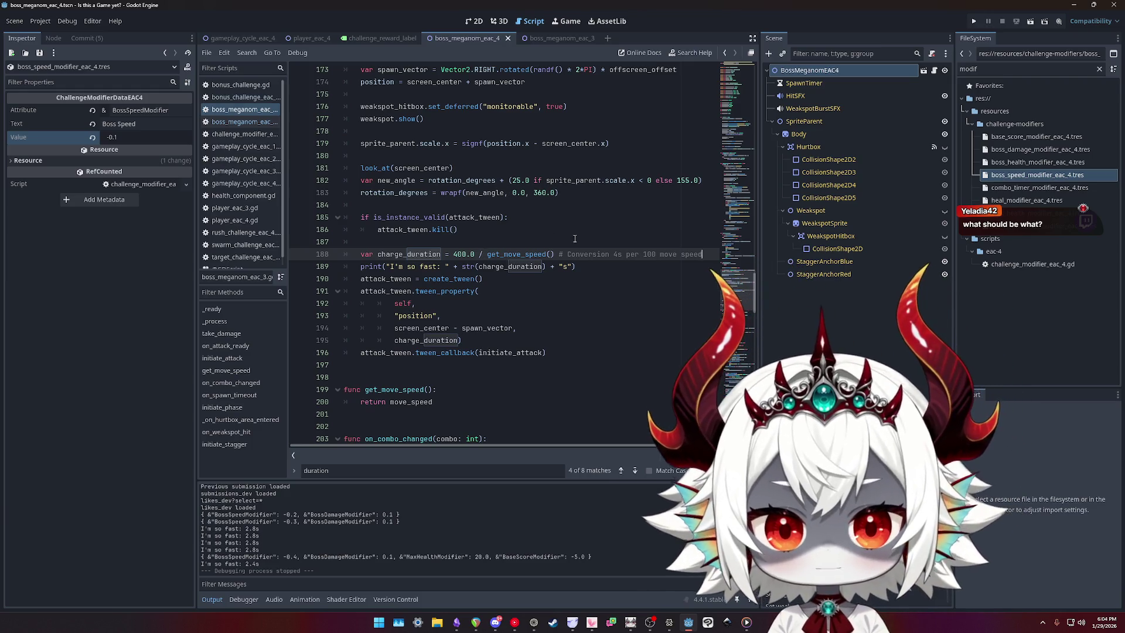
{"action": "left_click", "coordinate": [974, 21]}
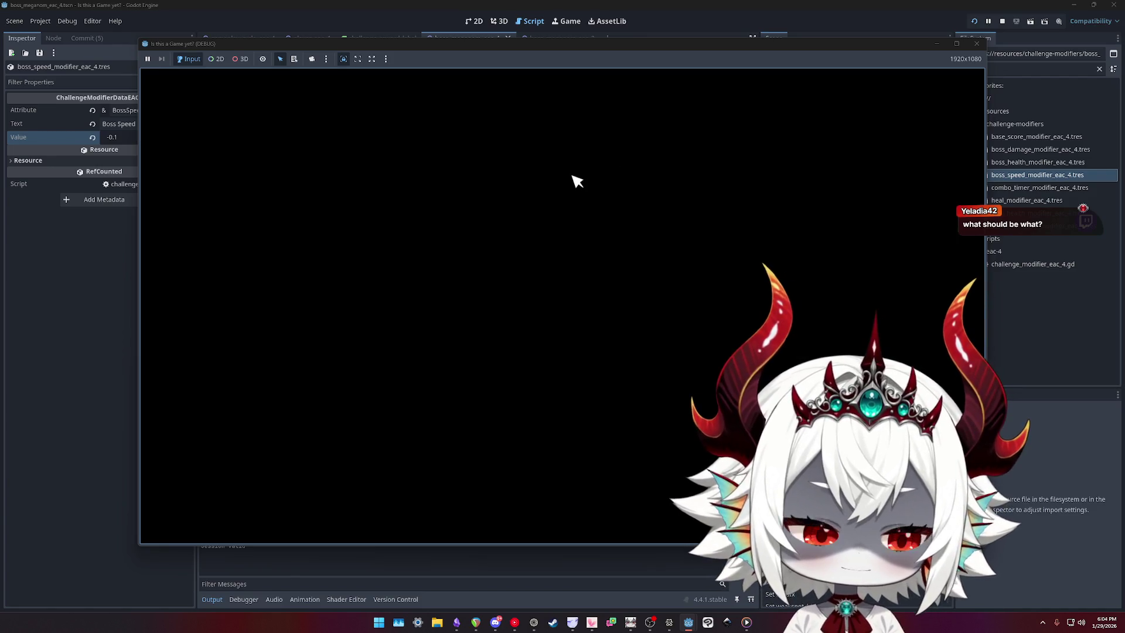
- Decline the opening prompt, dismiss the welcome, start playing, and pick the Boss Speed -10.0% challenge
{"action": "left_click", "coordinate": [496, 361]}
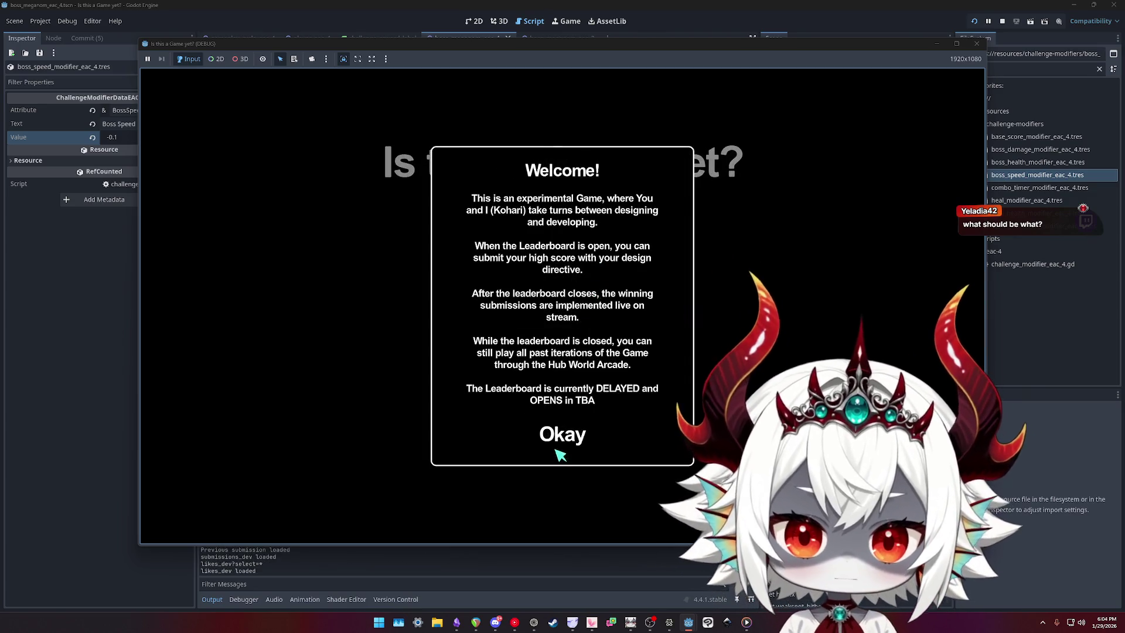
{"action": "left_click", "coordinate": [567, 447]}
{"action": "left_click", "coordinate": [566, 269]}
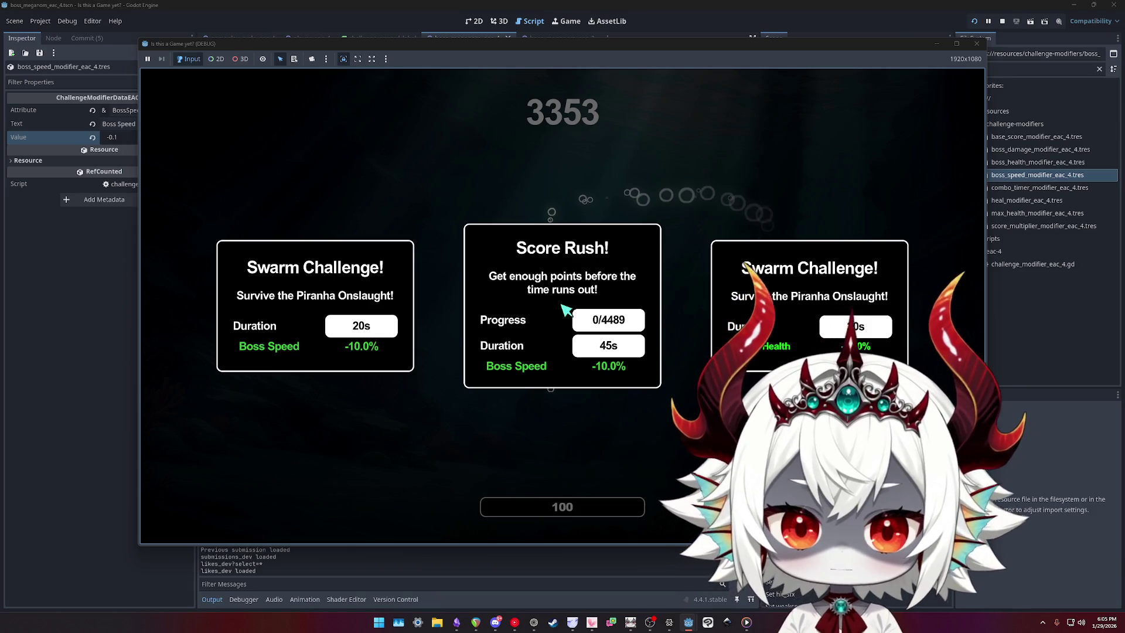
{"action": "left_click", "coordinate": [564, 309]}
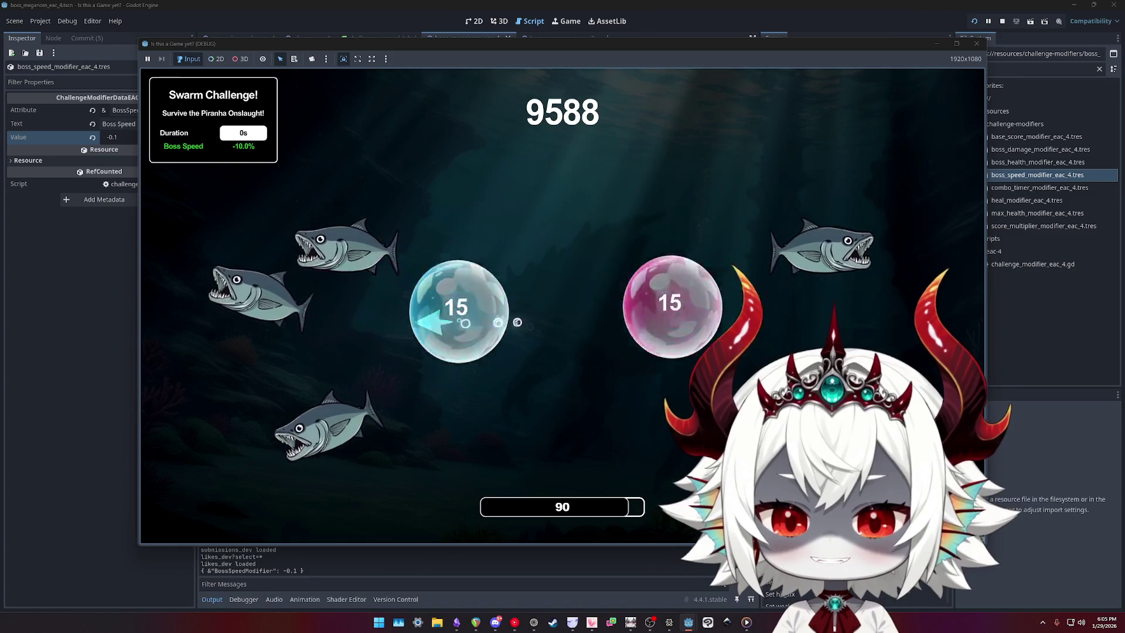
- Pop the pink 15 bubble to finish the challenge, stacking BossSpeedModifier to -0.2
{"action": "left_click", "coordinate": [550, 271]}
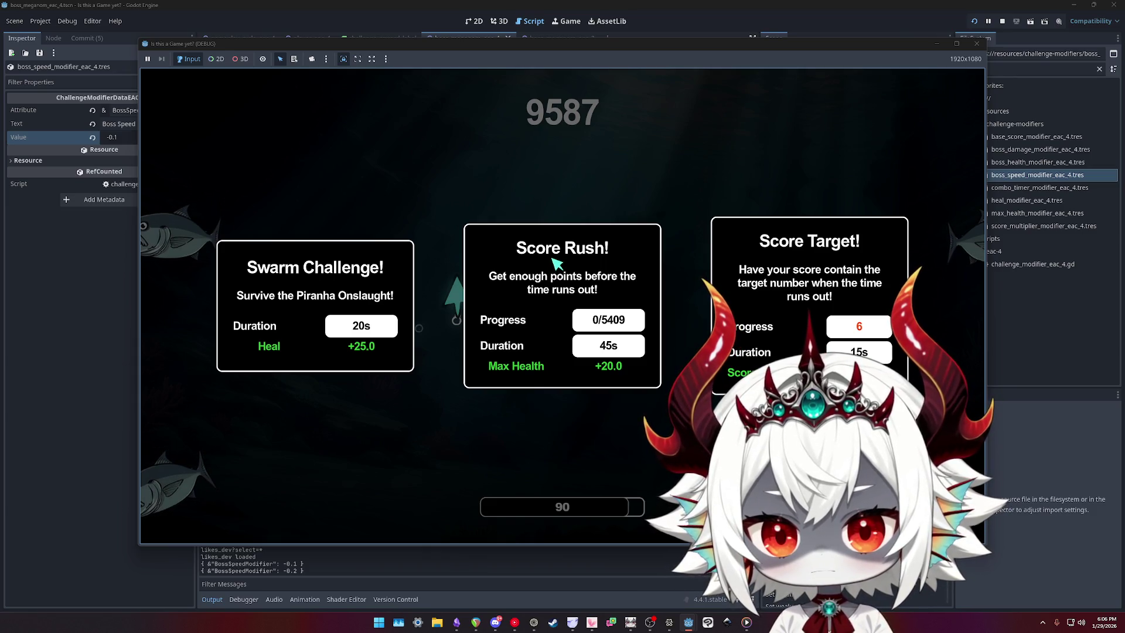
- Take the Max Health +20.0 Score Rush, then the Boss Speed -10.0% Swarm Challenge
{"action": "left_click", "coordinate": [556, 263]}
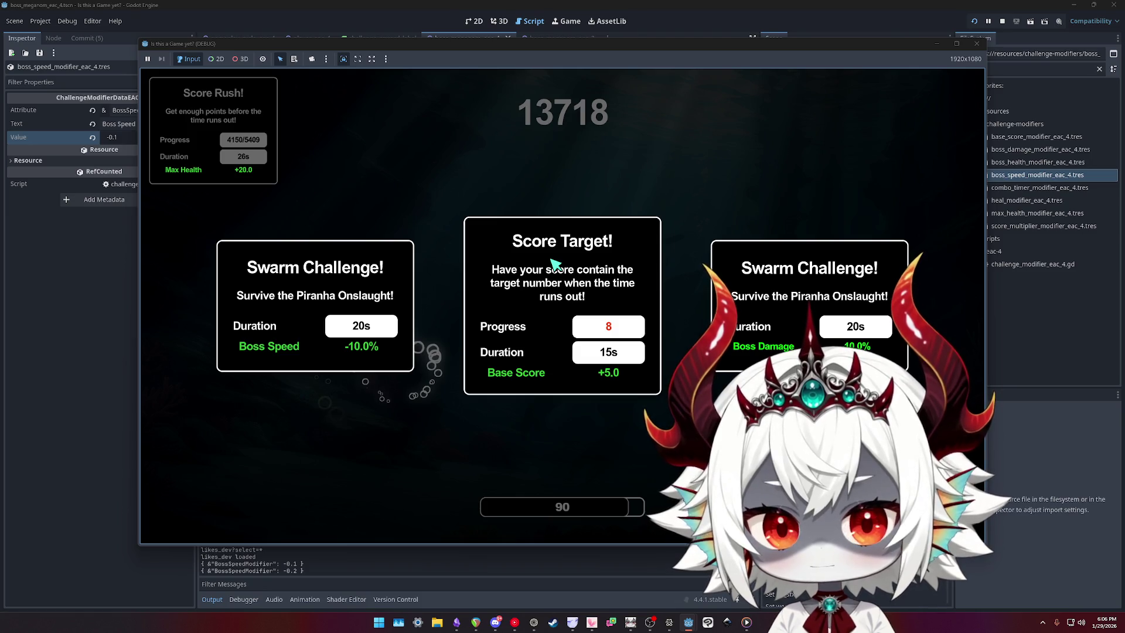
{"action": "left_click", "coordinate": [375, 329]}
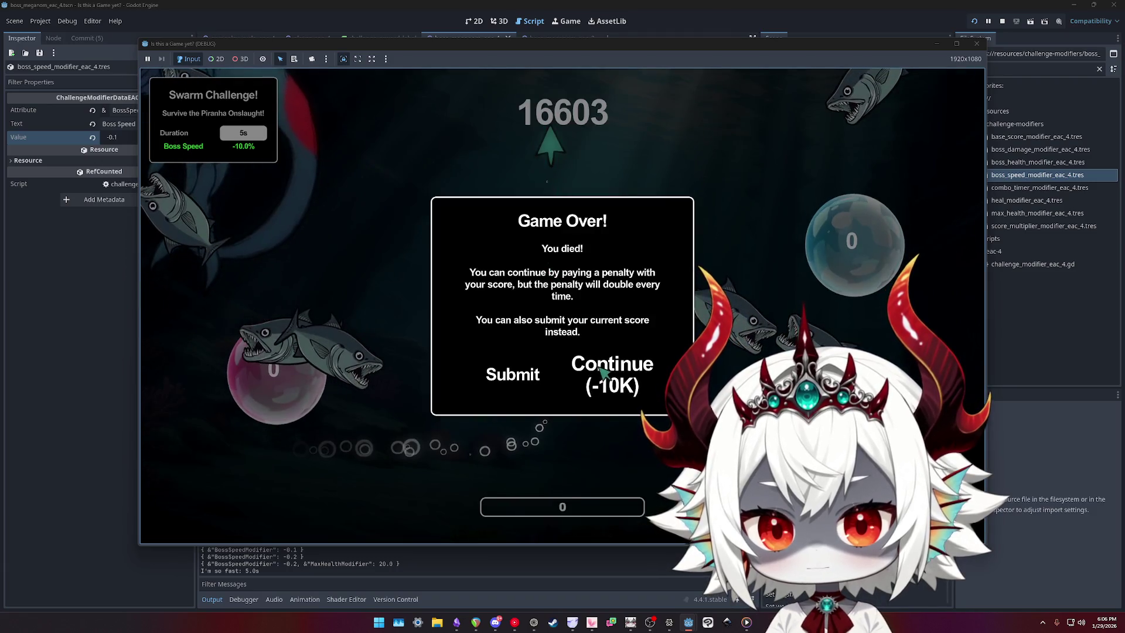
- Dismiss the Game Over notice, play on, and take the Boss Damage -10.0% Score Rush
{"action": "left_click", "coordinate": [601, 373]}
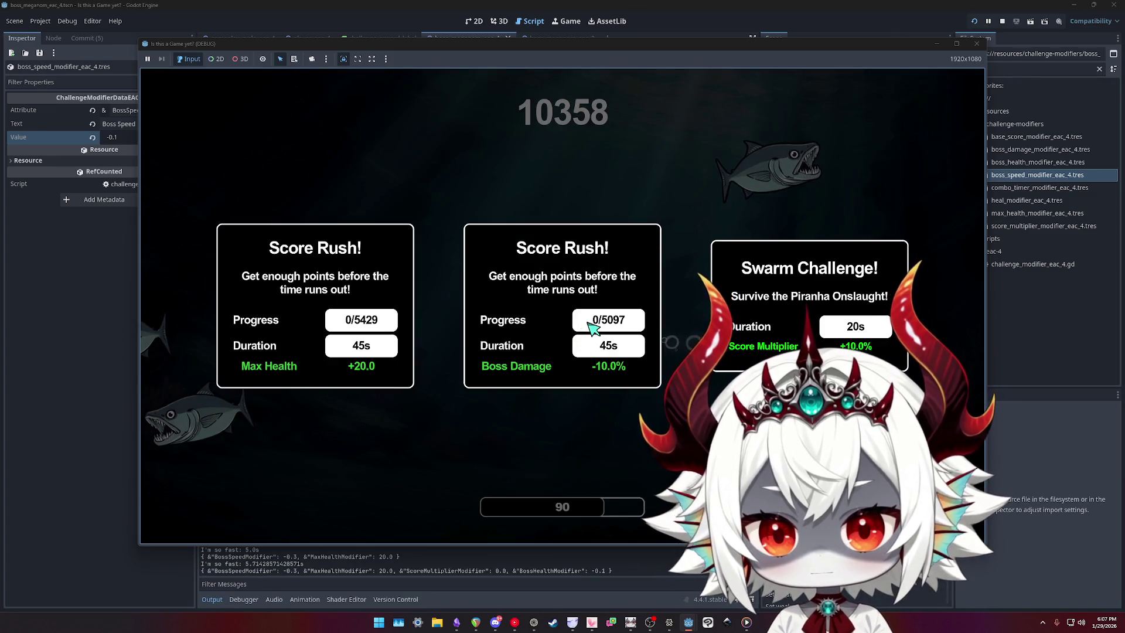
{"action": "left_click", "coordinate": [583, 331]}
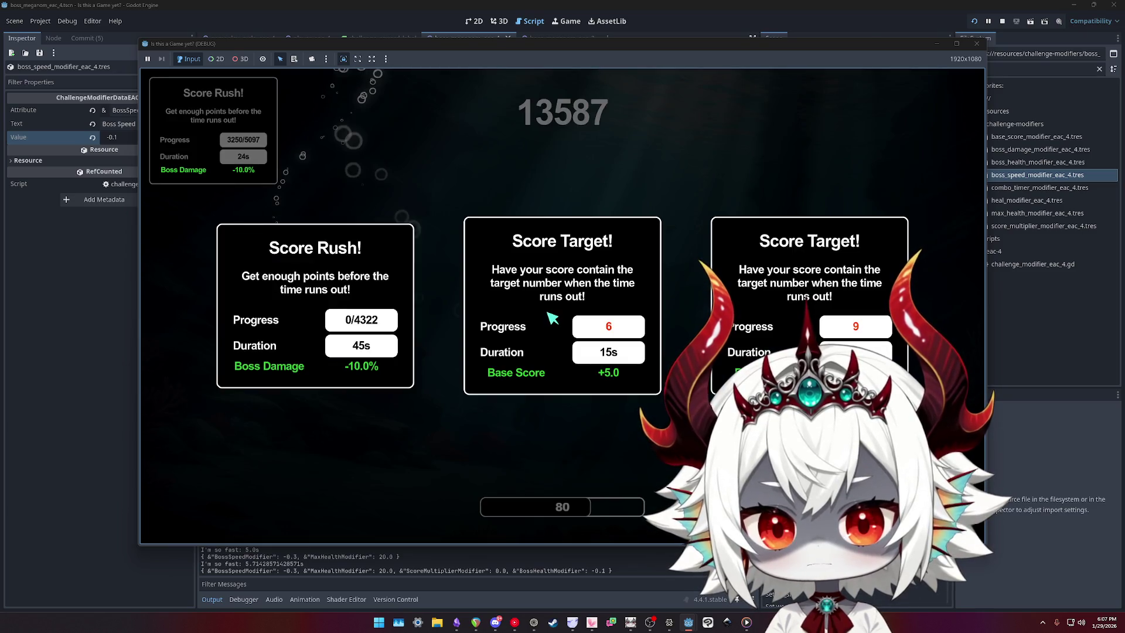
- Take the Boss Damage -10.0% Score Rush and Score Target, then pick the Heal +25.0 Score Rush
{"action": "left_click", "coordinate": [301, 246]}
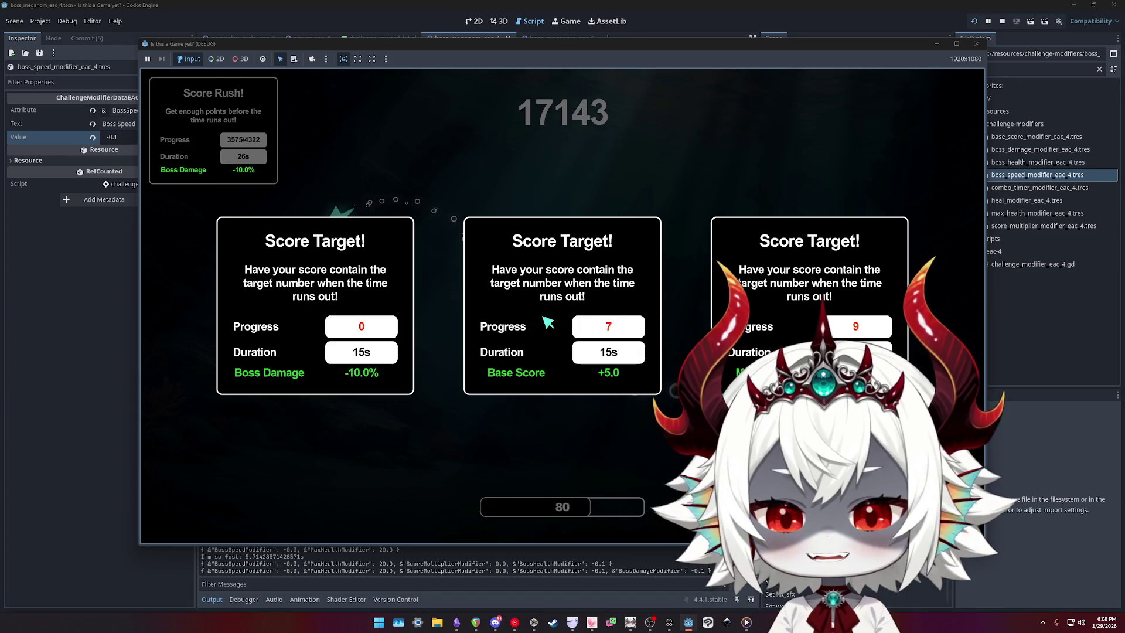
{"action": "left_click", "coordinate": [316, 316]}
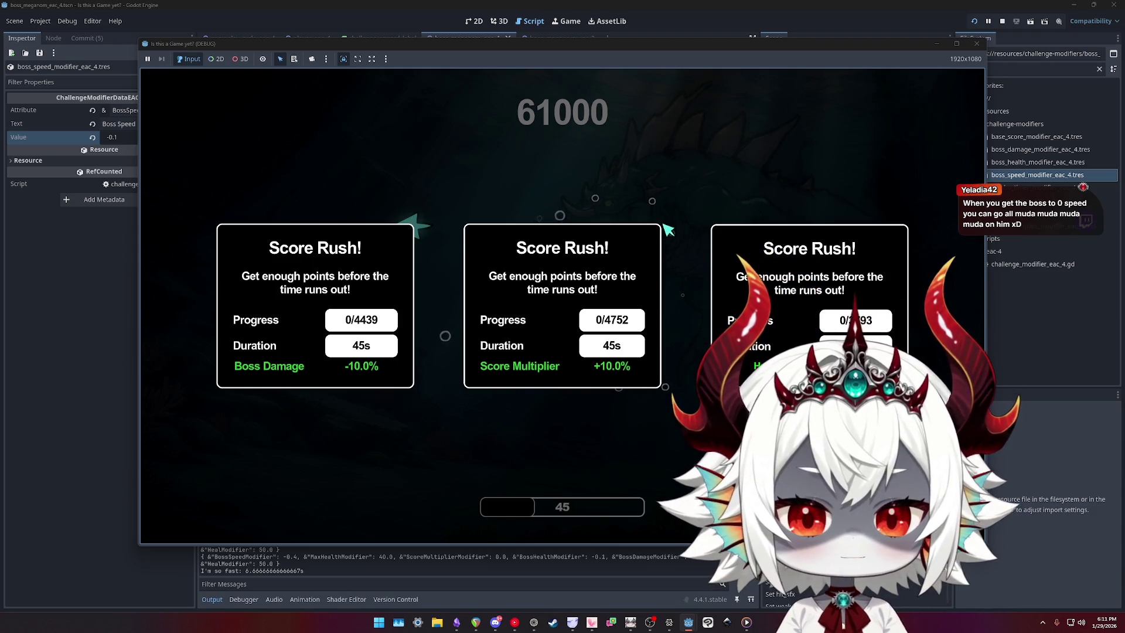
{"action": "key", "text": "3"}
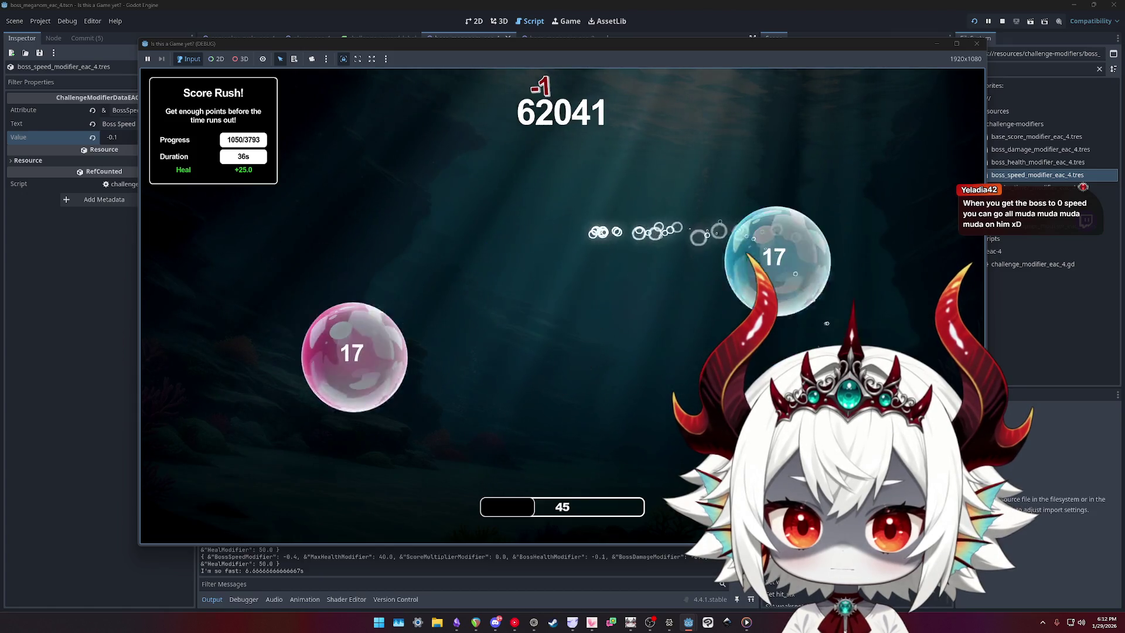
- Dash through the pink and blue bubbles to finish the Heal +25.0 round at 86242 points
{"action": "left_click", "coordinate": [390, 355]}
{"action": "left_click", "coordinate": [718, 275]}
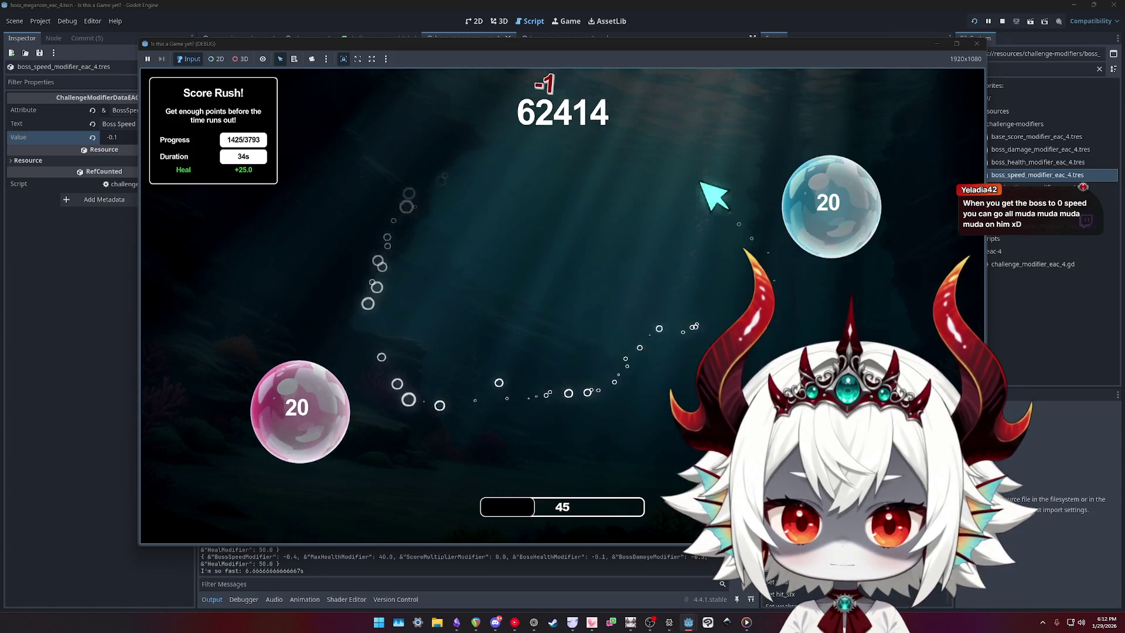
{"action": "left_click", "coordinate": [816, 226]}
{"action": "left_click", "coordinate": [732, 340]}
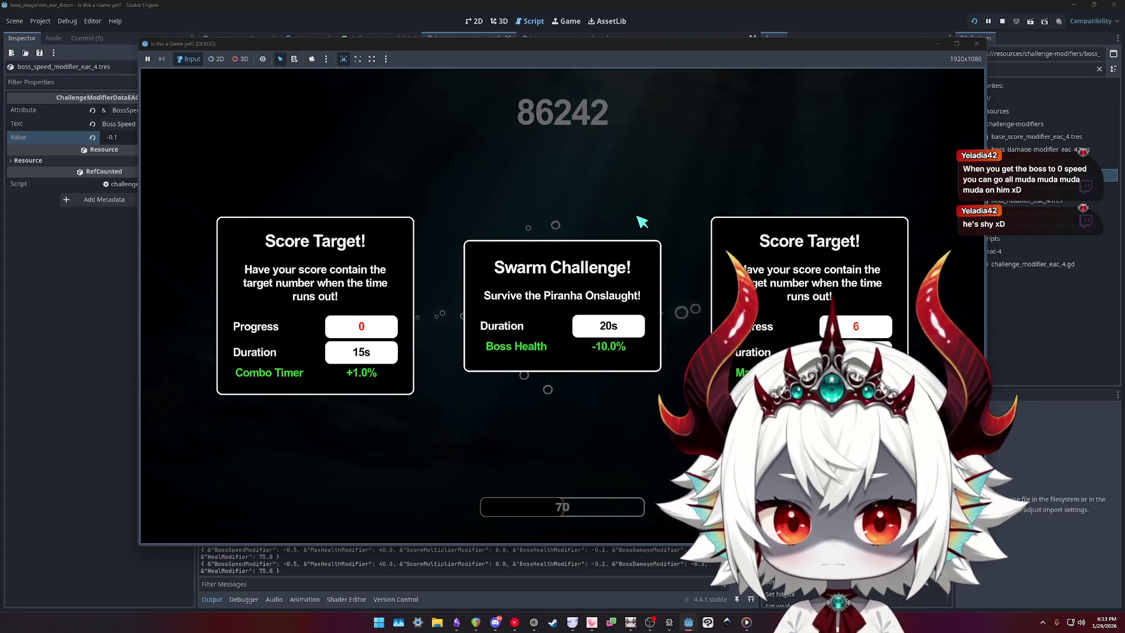
- Take the Boss Health -10.0% Swarm Challenge and the Max Health +20.0 Score Target, then pause
{"action": "left_click", "coordinate": [642, 222]}
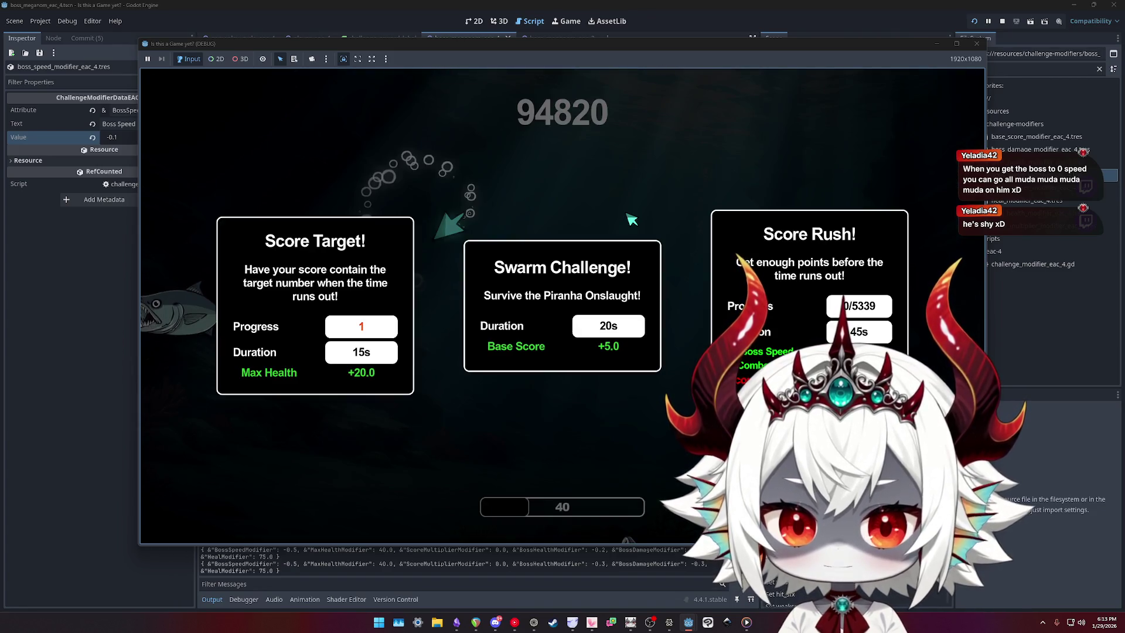
{"action": "left_click", "coordinate": [315, 304]}
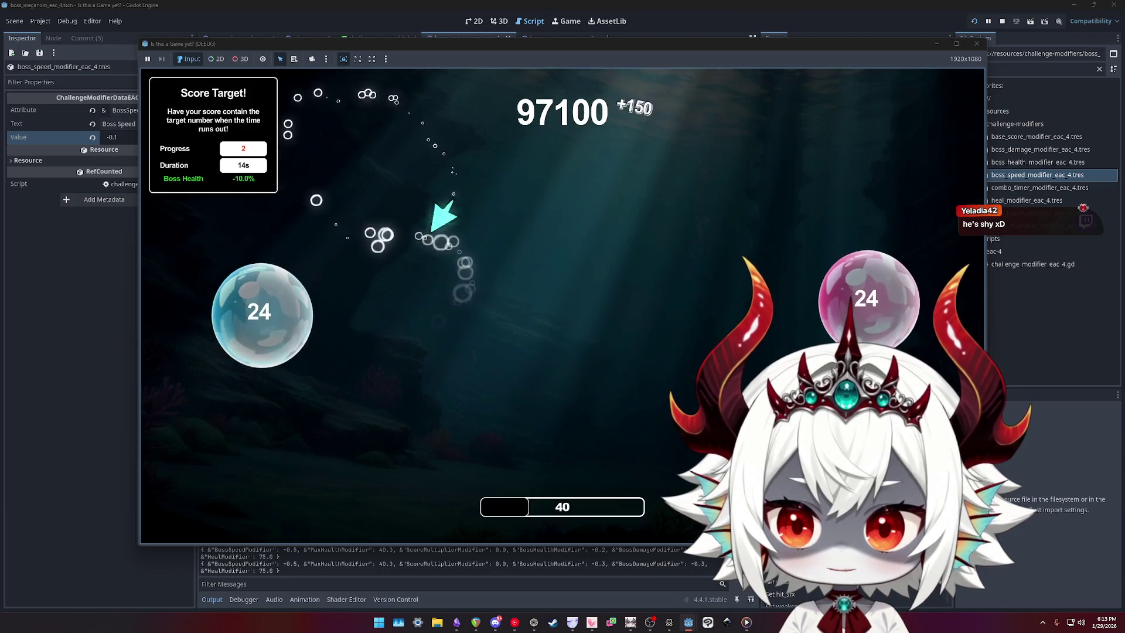
{"action": "key", "text": "Escape"}
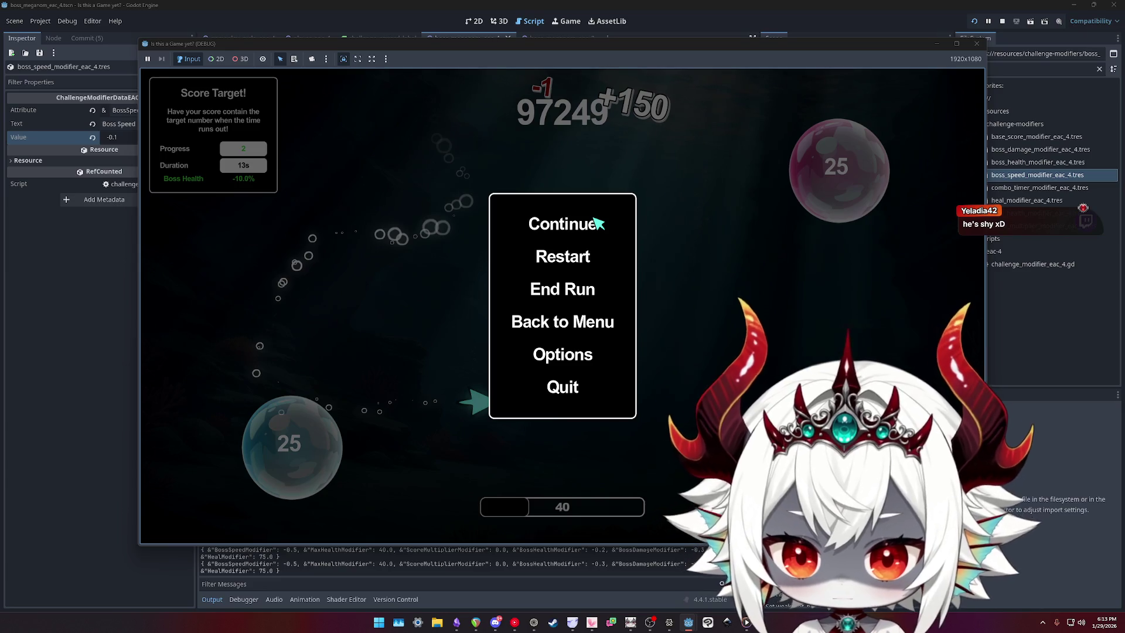
- Resume the paused game, play on, and take the Score Target challenge
{"action": "left_click", "coordinate": [594, 219]}
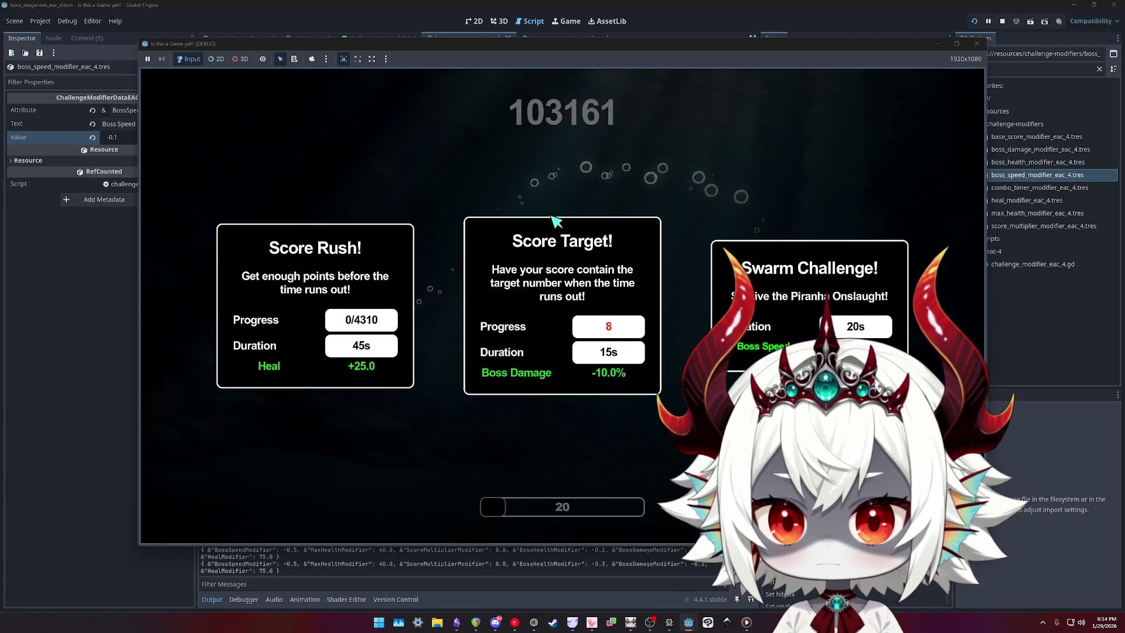
{"action": "left_click", "coordinate": [555, 221]}
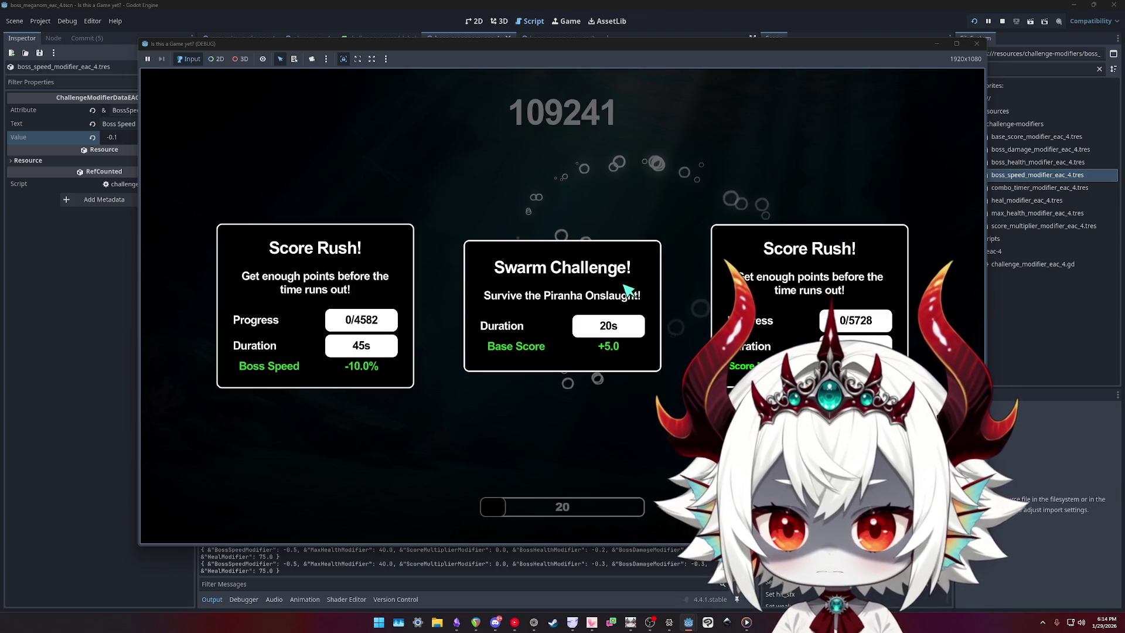
- Pick the Score Rush challenge carrying the Boss Speed -10.0% reward
{"action": "left_click", "coordinate": [364, 280]}
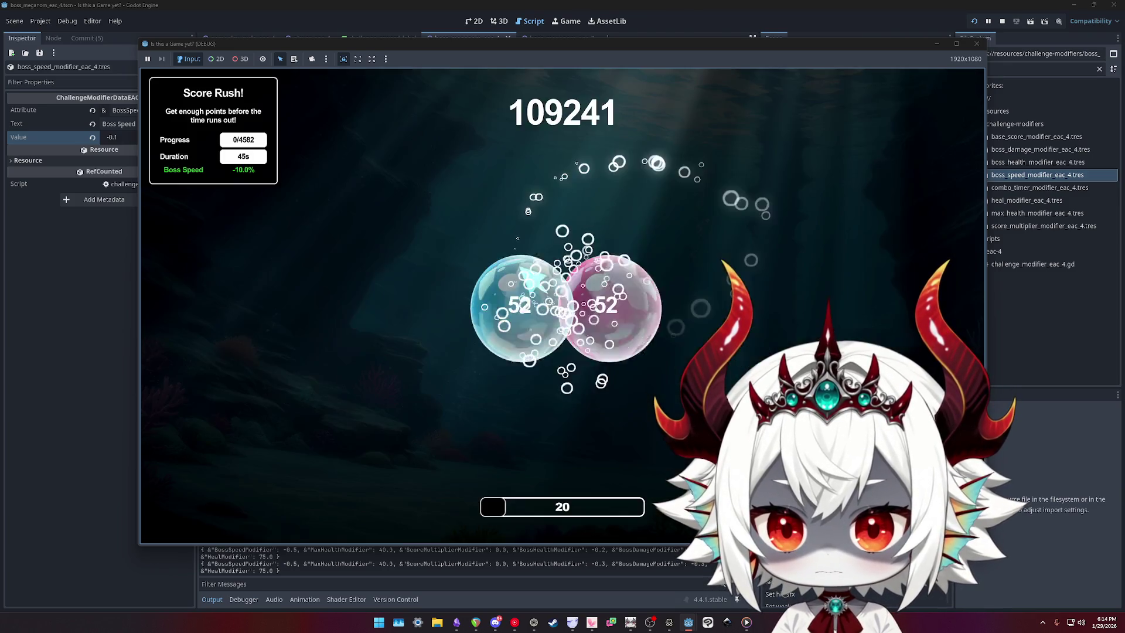
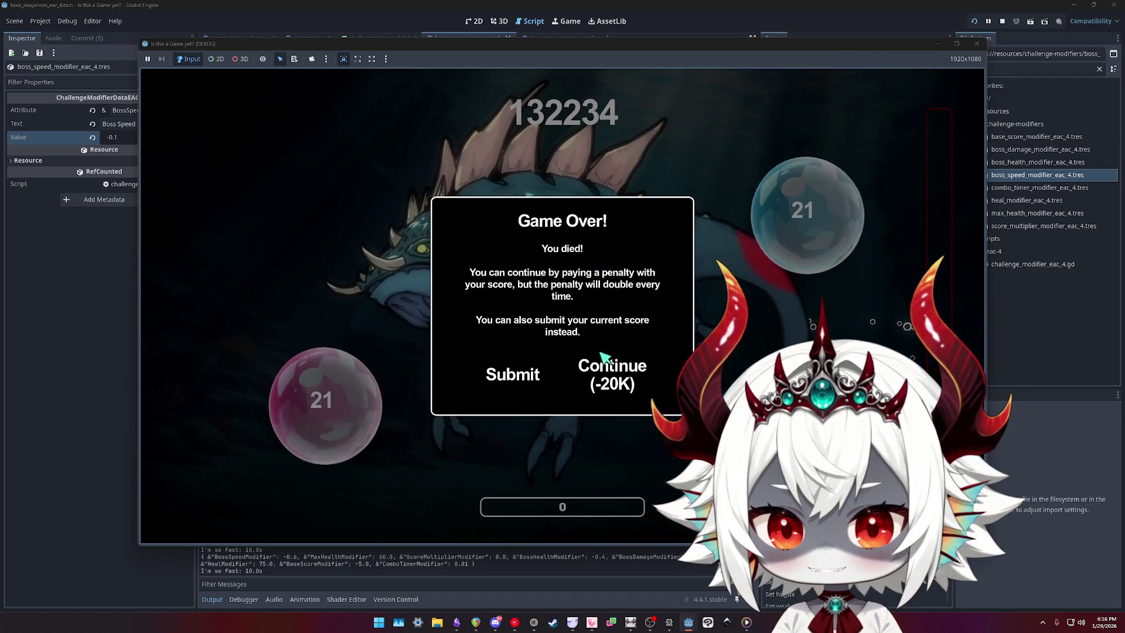
- Continue the run for the -20K penalty and pop bubbles until Meganom falls at 170876
{"action": "left_click", "coordinate": [604, 358]}
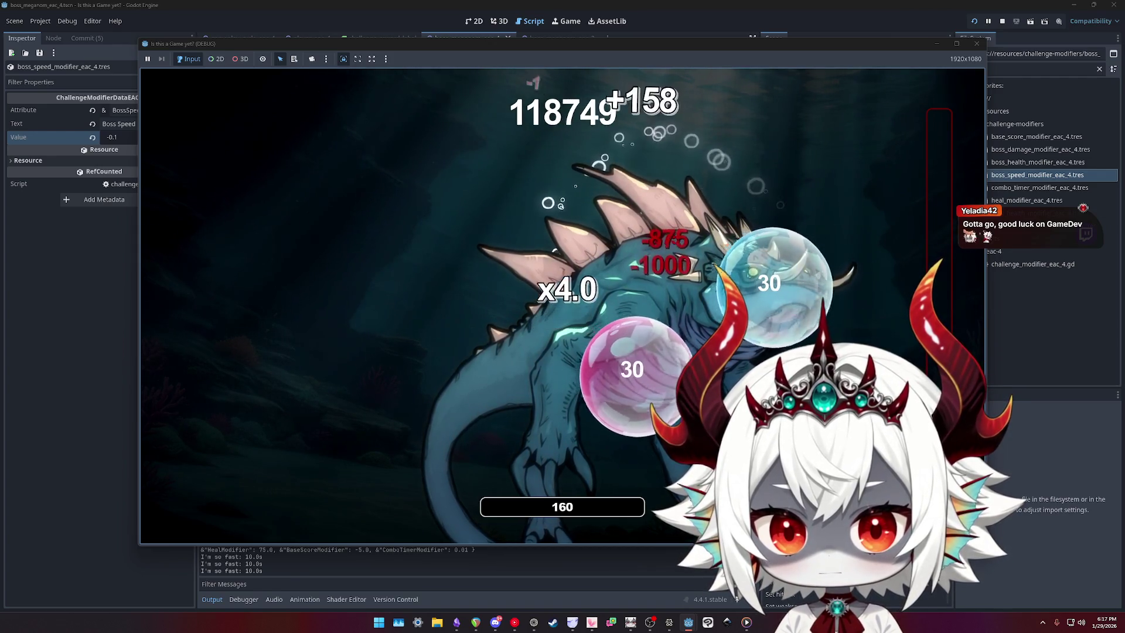
{"action": "left_click", "coordinate": [779, 287]}
{"action": "left_click", "coordinate": [631, 369]}
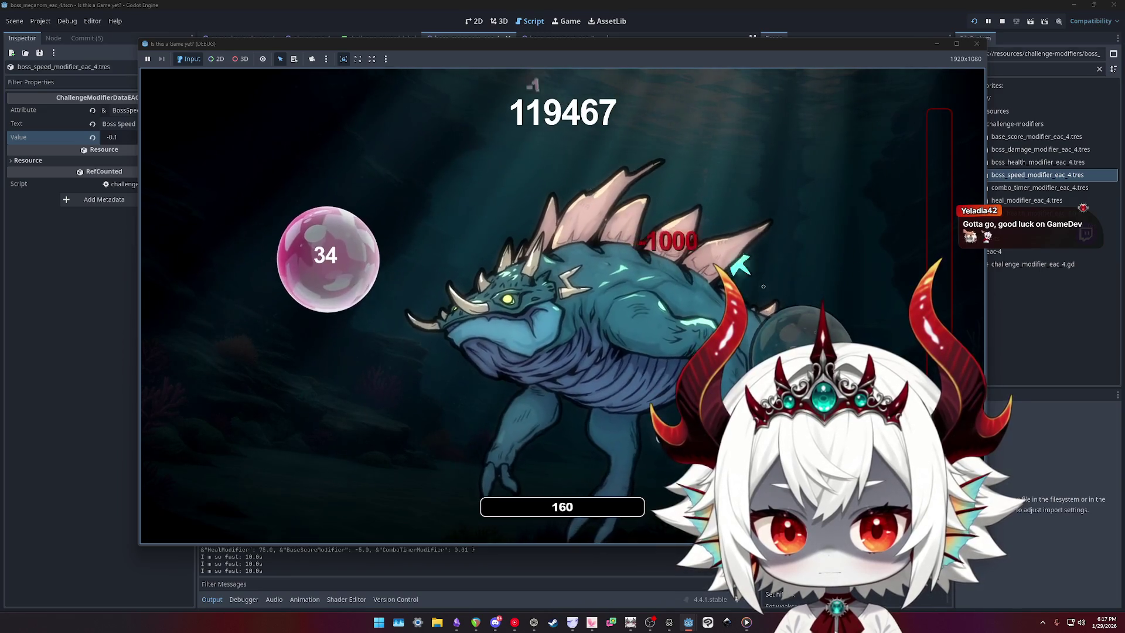
{"action": "left_click", "coordinate": [327, 250]}
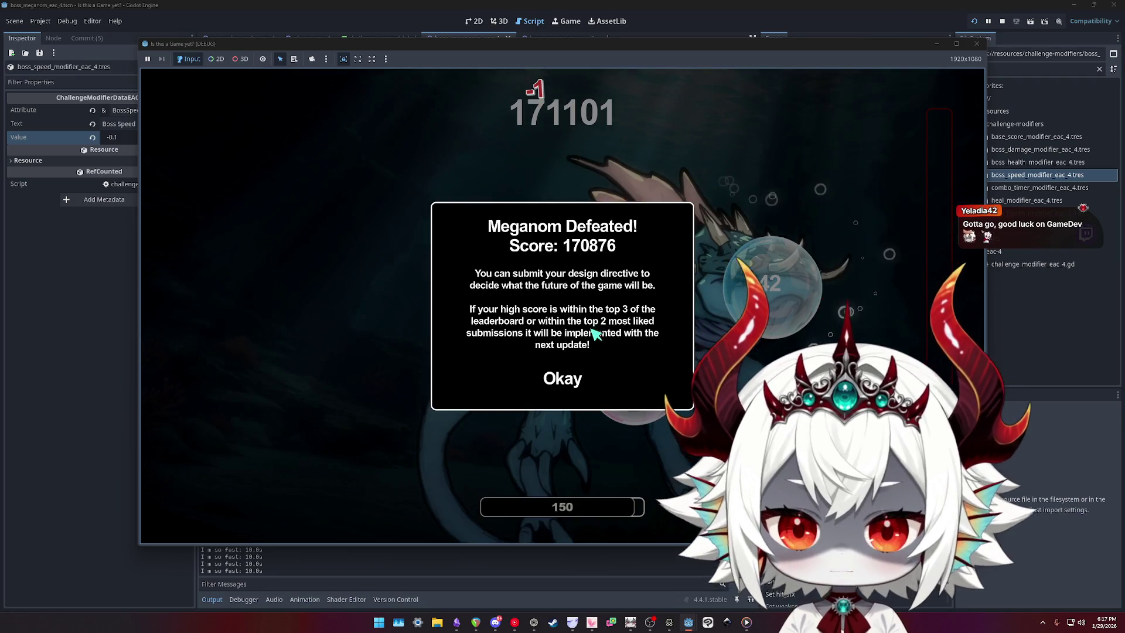
{"action": "left_click", "coordinate": [579, 384]}
- Submit the directive, return to the underwater hub, and stop the test run
{"action": "left_click", "coordinate": [553, 498]}
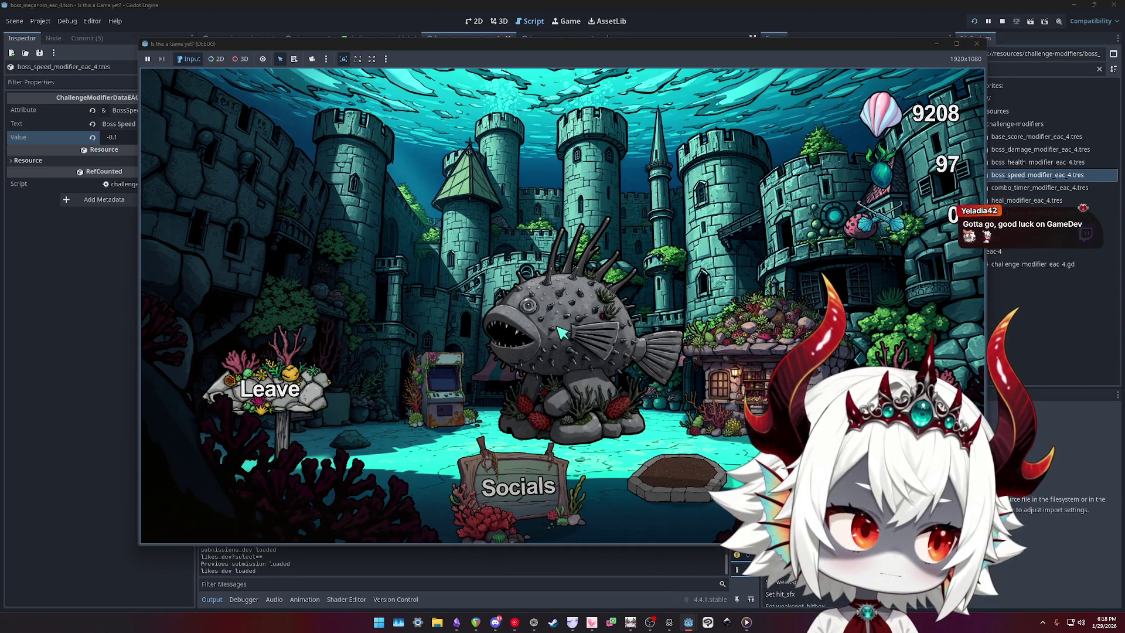
{"action": "left_click", "coordinate": [976, 44]}
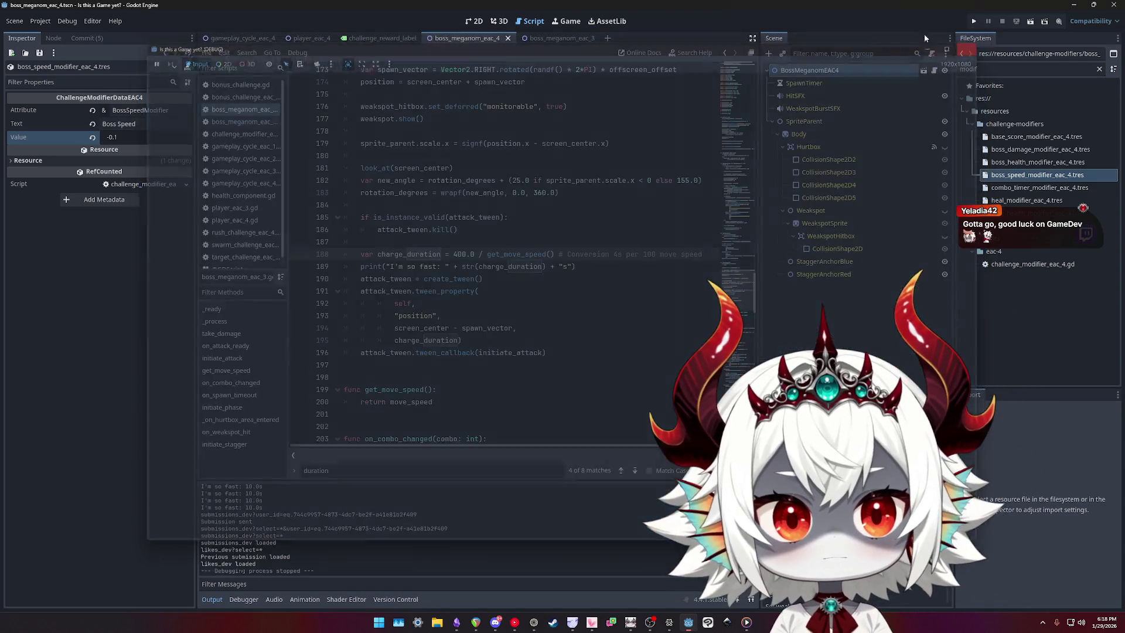
- Show the BossMeganomEAC4 node's properties and reopen the boss_meganom_eac_4.gd script
{"action": "left_click", "coordinate": [826, 70]}
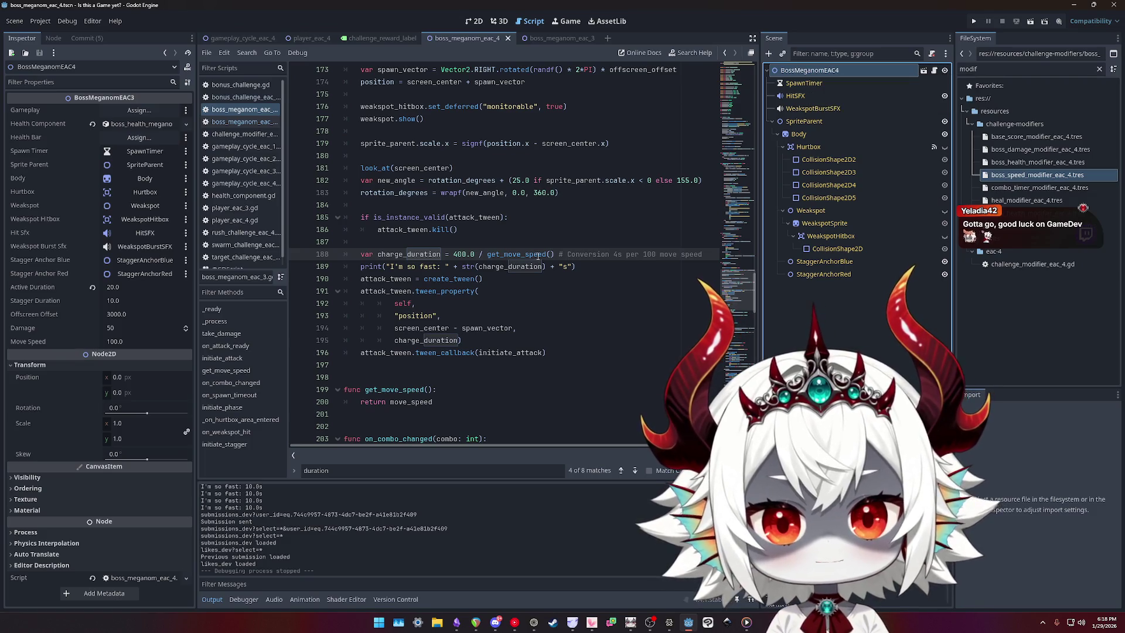
{"action": "left_click", "coordinate": [504, 242]}
{"action": "left_click", "coordinate": [245, 121]}
{"action": "left_click", "coordinate": [255, 109]}
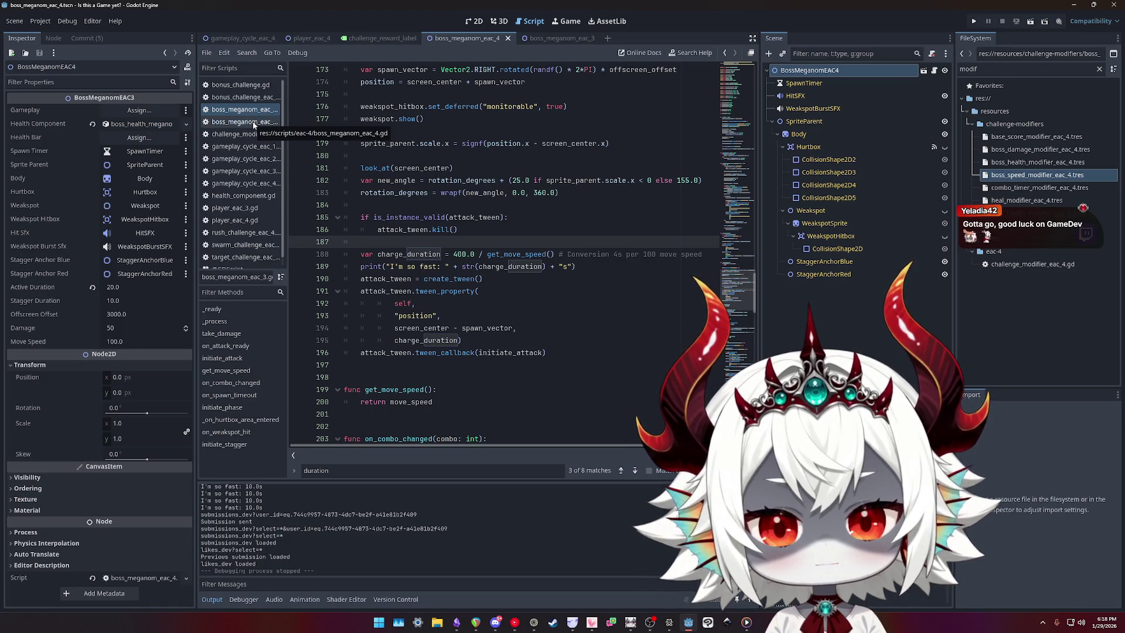
{"action": "scroll", "coordinate": [617, 273], "scroll_direction": "up", "scroll_amount": 4}
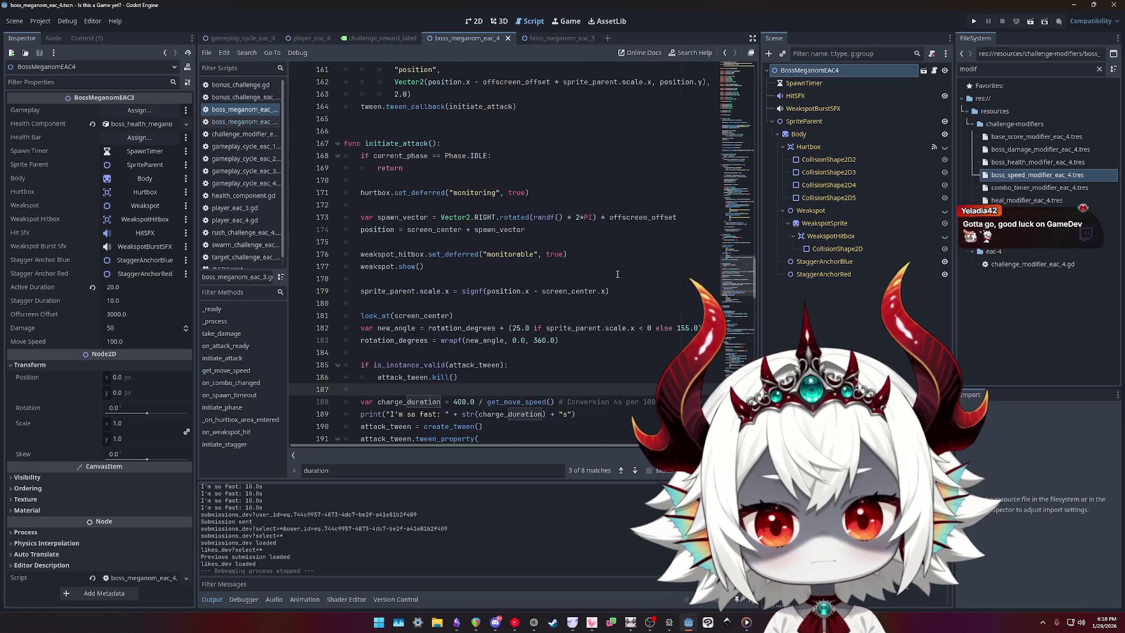
{"action": "scroll", "coordinate": [618, 275], "scroll_direction": "down", "scroll_amount": 4}
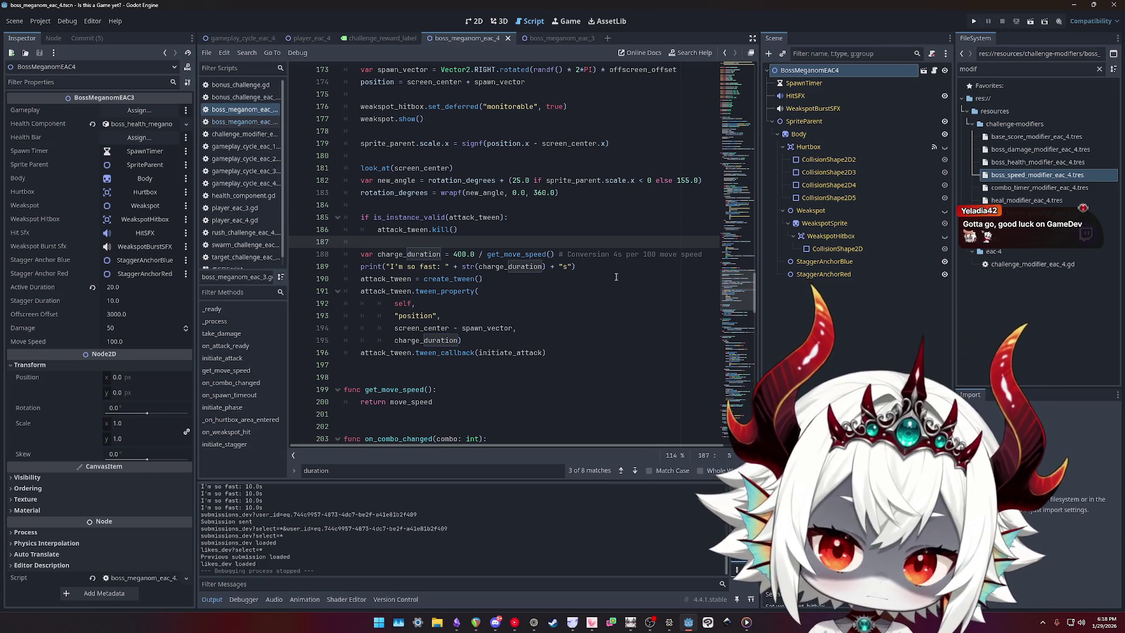
{"action": "scroll", "coordinate": [615, 276], "scroll_direction": "up", "scroll_amount": 3}
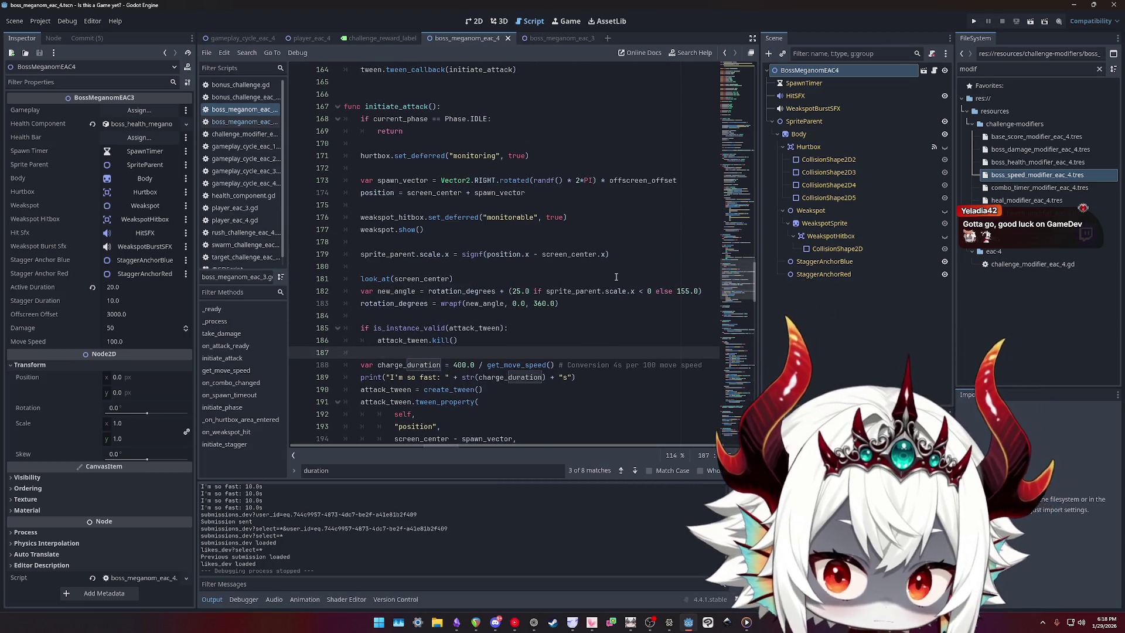
- Inspect the charge-duration code on lines 177–187, then bring up the Obsidian TODO note
{"action": "left_click", "coordinate": [596, 233]}
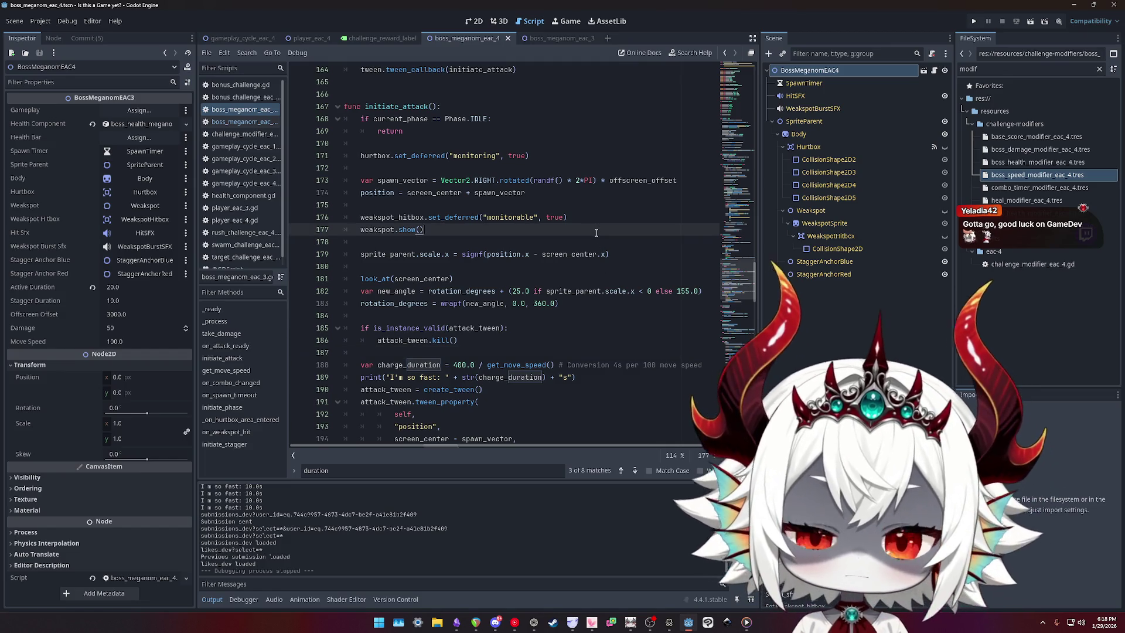
{"action": "scroll", "coordinate": [596, 232], "scroll_direction": "up", "scroll_amount": 4}
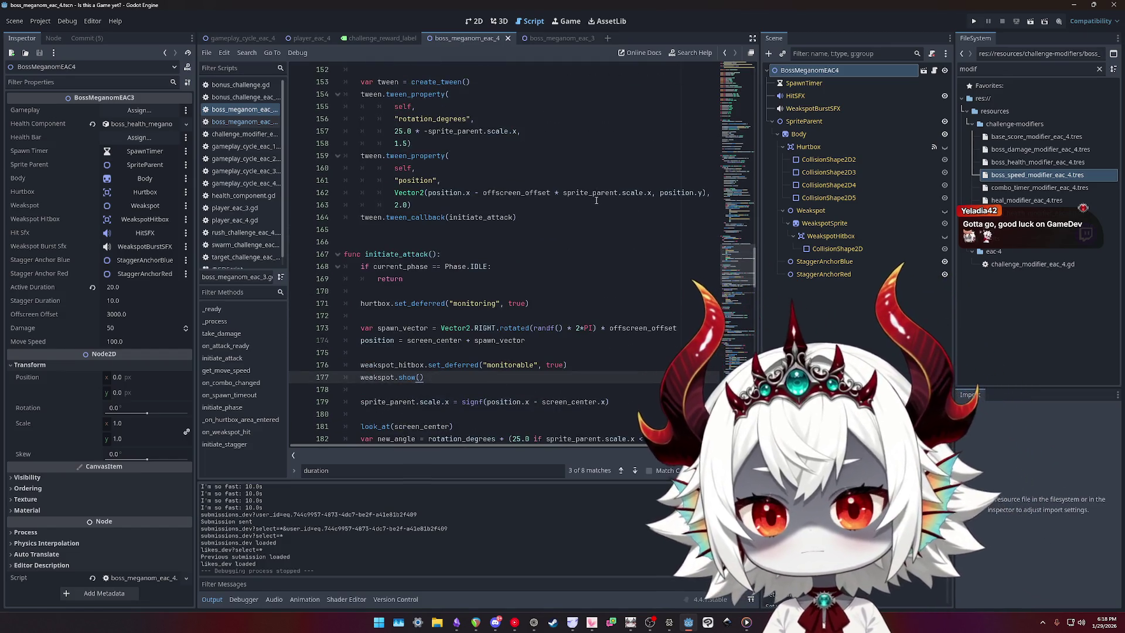
{"action": "scroll", "coordinate": [596, 200], "scroll_direction": "down", "scroll_amount": 4}
{"action": "scroll", "coordinate": [596, 200], "scroll_direction": "down", "scroll_amount": 3}
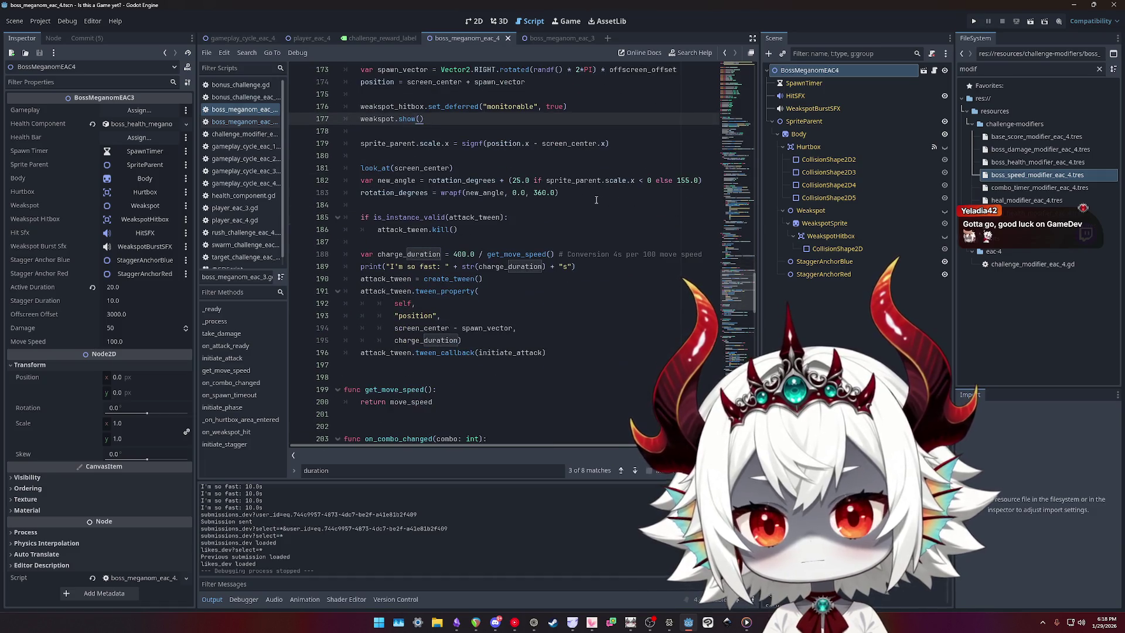
{"action": "left_click", "coordinate": [579, 239]}
{"action": "left_click", "coordinate": [598, 215]}
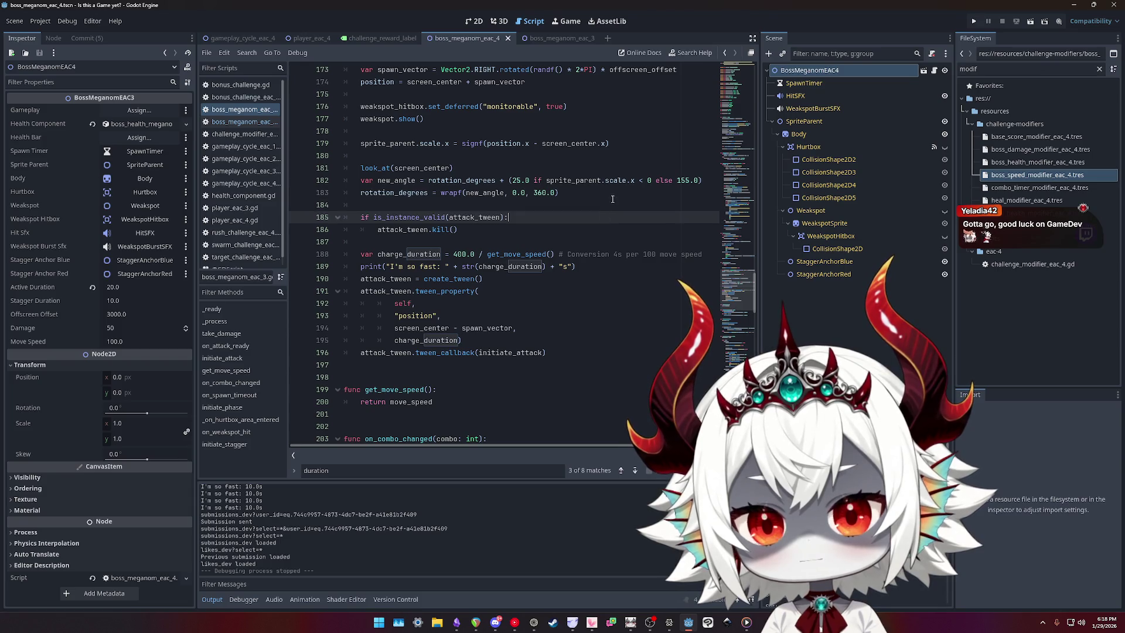
{"action": "left_click", "coordinate": [589, 223]}
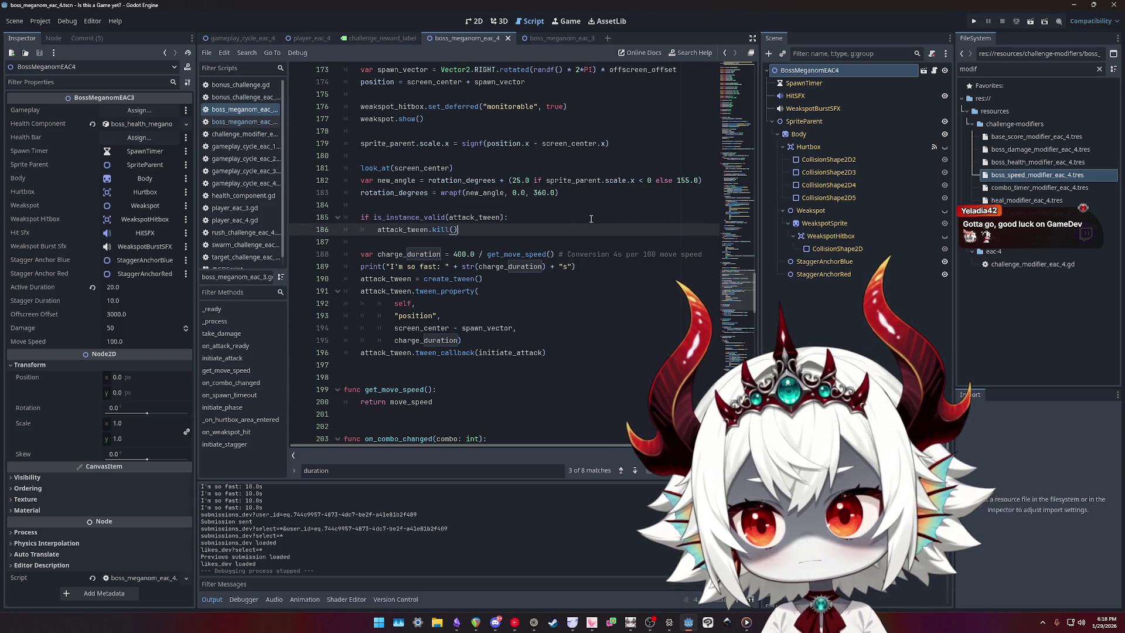
{"action": "left_click", "coordinate": [457, 622]}
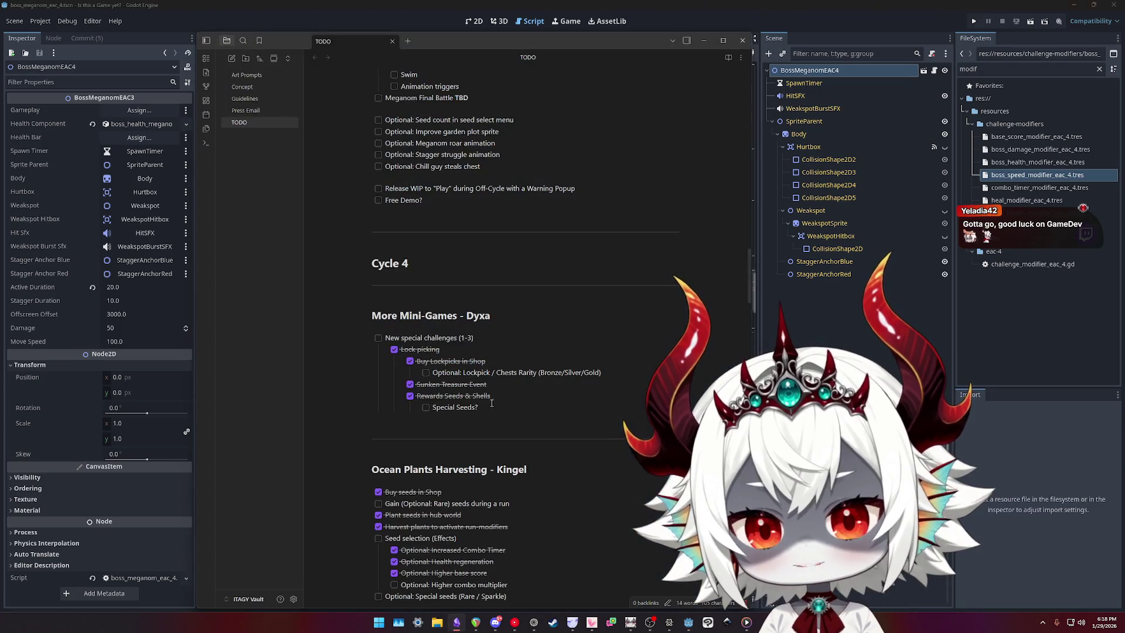
- Tick off the +/- Health, +/- Speed and +/- Damage boss modifier items
{"action": "scroll", "coordinate": [491, 296], "scroll_direction": "down", "scroll_amount": 5}
{"action": "scroll", "coordinate": [491, 296], "scroll_direction": "up", "scroll_amount": 20}
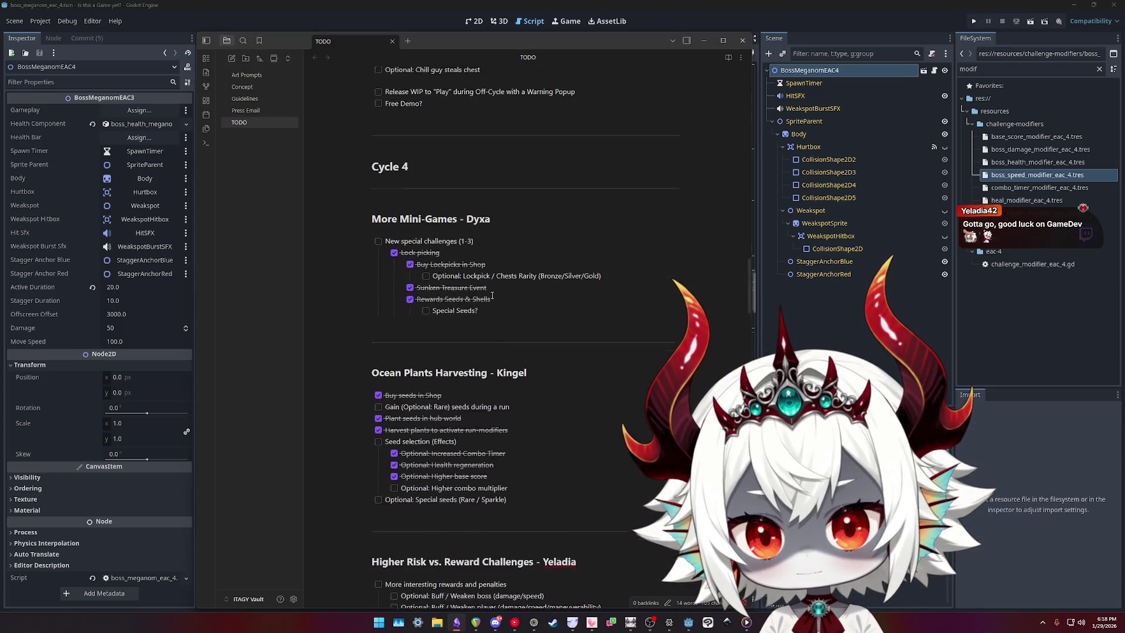
{"action": "scroll", "coordinate": [494, 298], "scroll_direction": "up", "scroll_amount": 2}
{"action": "scroll", "coordinate": [494, 298], "scroll_direction": "down", "scroll_amount": 15}
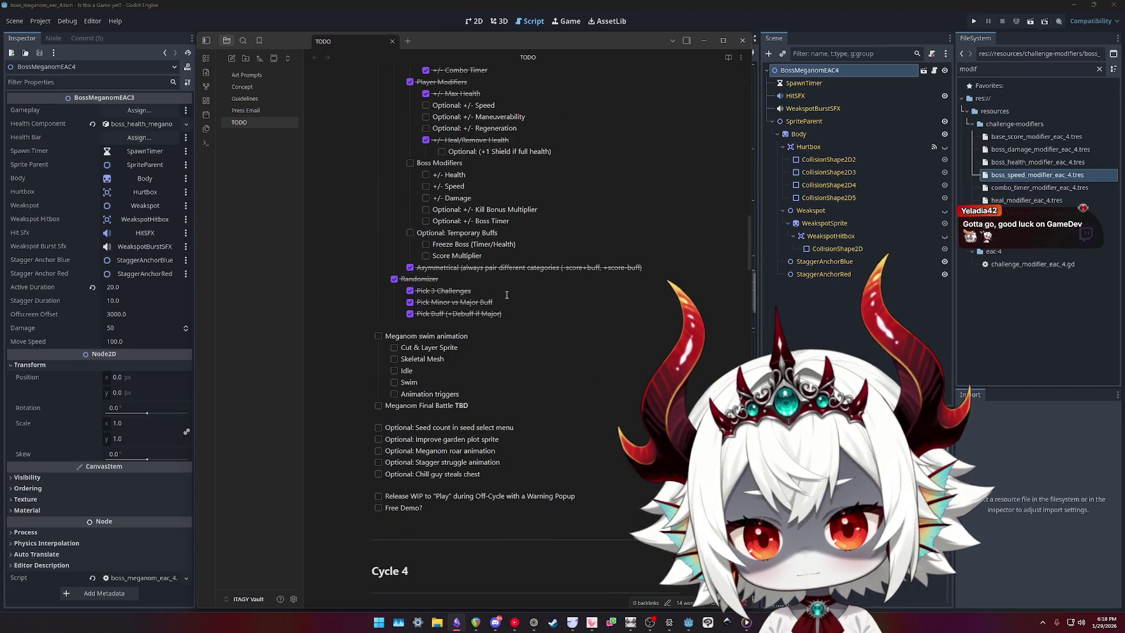
{"action": "scroll", "coordinate": [531, 319], "scroll_direction": "up", "scroll_amount": 3}
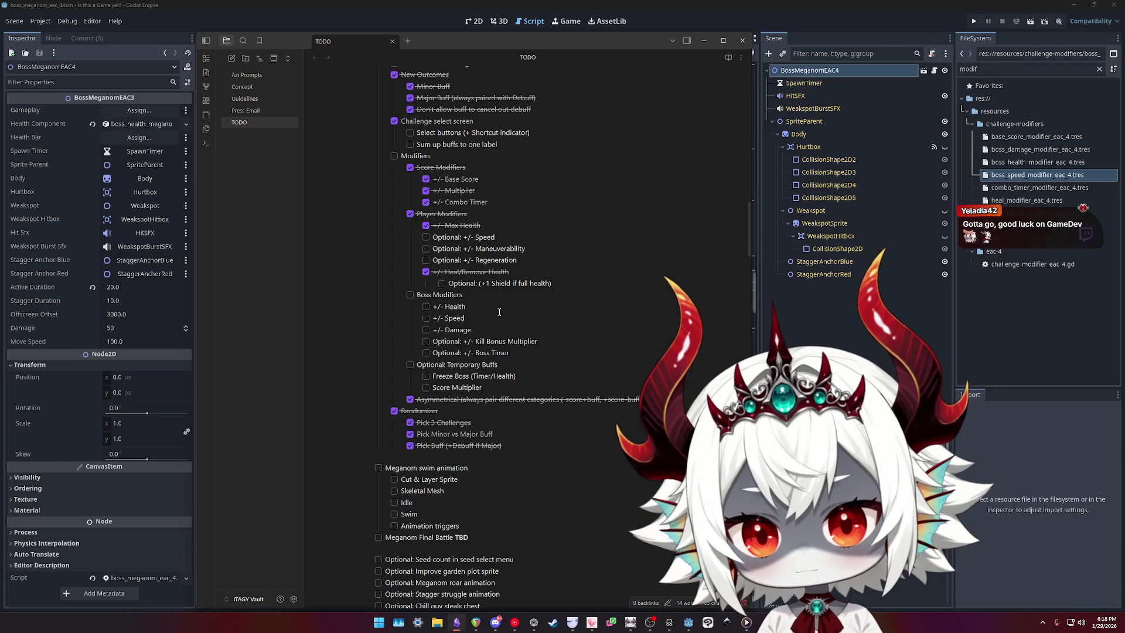
{"action": "scroll", "coordinate": [497, 314], "scroll_direction": "up", "scroll_amount": 1}
{"action": "left_click", "coordinate": [426, 350]}
{"action": "left_click", "coordinate": [426, 362]}
{"action": "left_click", "coordinate": [426, 373]}
- Start an indented sub-note under +/- Health, then delete it again
{"action": "left_click", "coordinate": [495, 354]}
{"action": "key", "text": "Return"}
{"action": "key", "text": "Tab"}
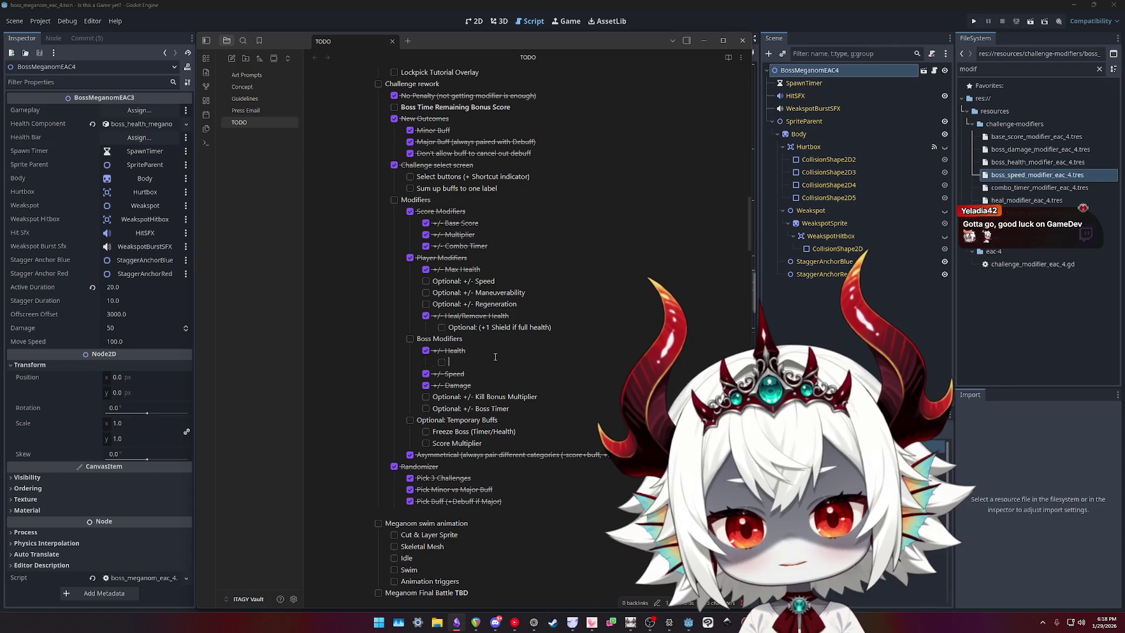
{"action": "type", "text": "don't allow"}
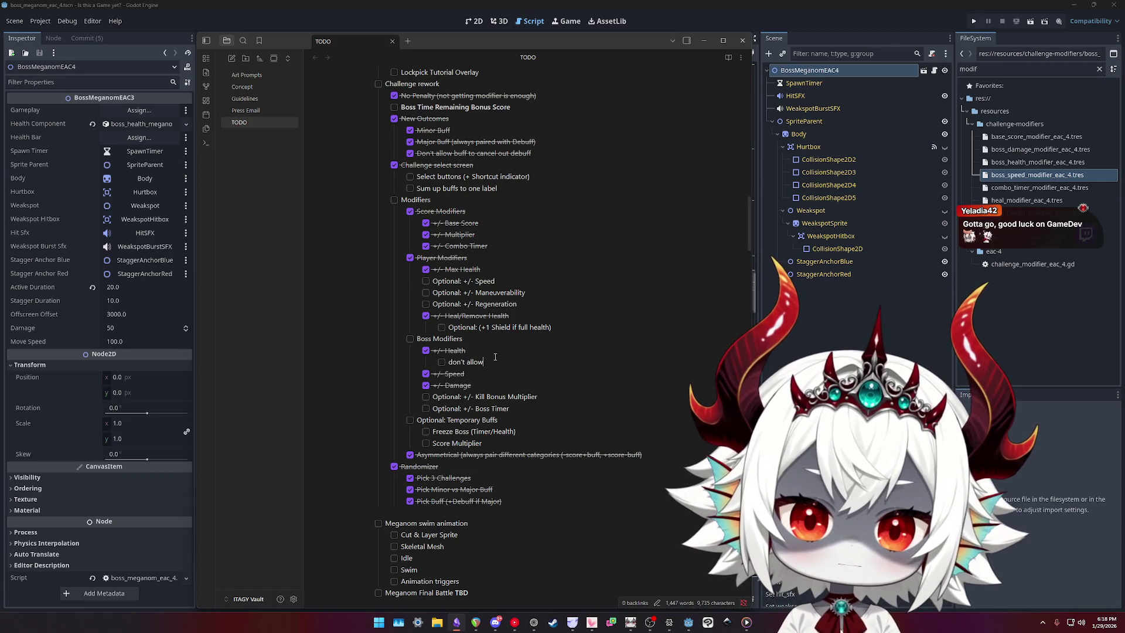
{"action": "triple_click", "coordinate": [495, 357]}
{"action": "key", "text": "BackSpace"}
{"action": "key", "text": "BackSpace"}
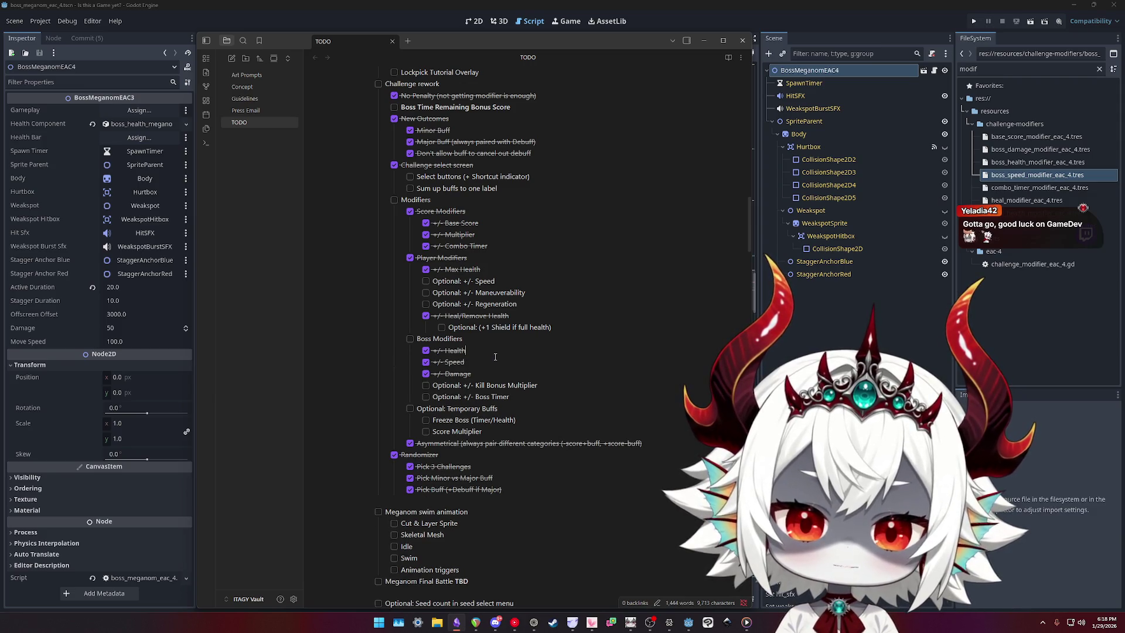
- Add the indented sub-item 'Don't allow 0 speed' under +/- Speed
{"action": "key", "text": "Return"}
{"action": "key", "text": "Tab"}
{"action": "type", "text": "Down"}
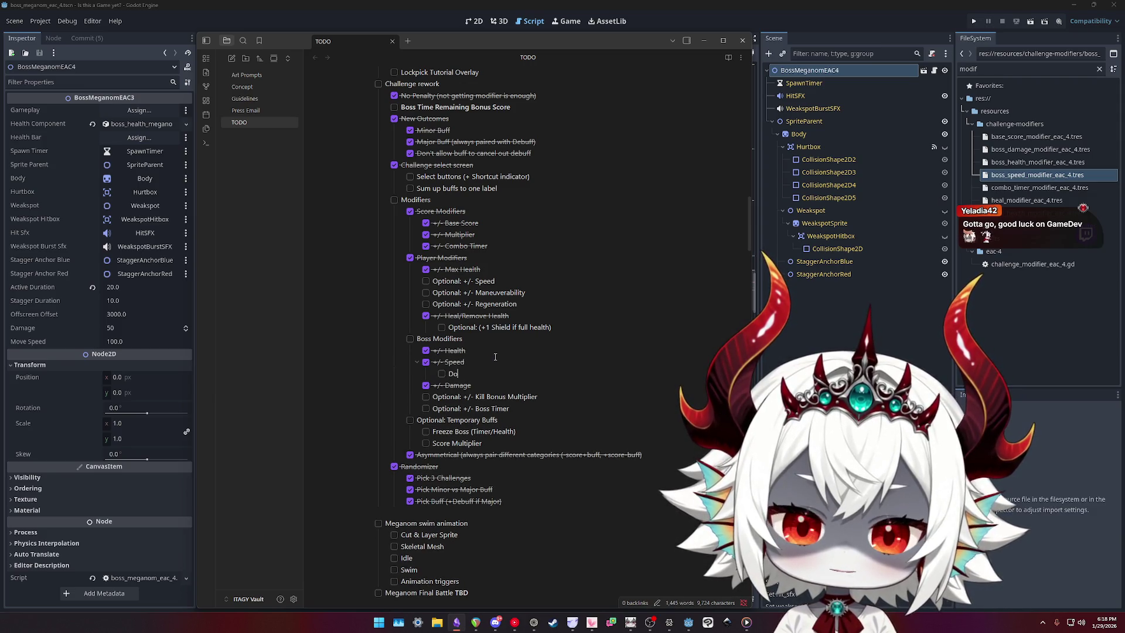
{"action": "key", "text": "BackSpace"}
{"action": "key", "text": "BackSpace"}
{"action": "type", "text": "'t allow "}
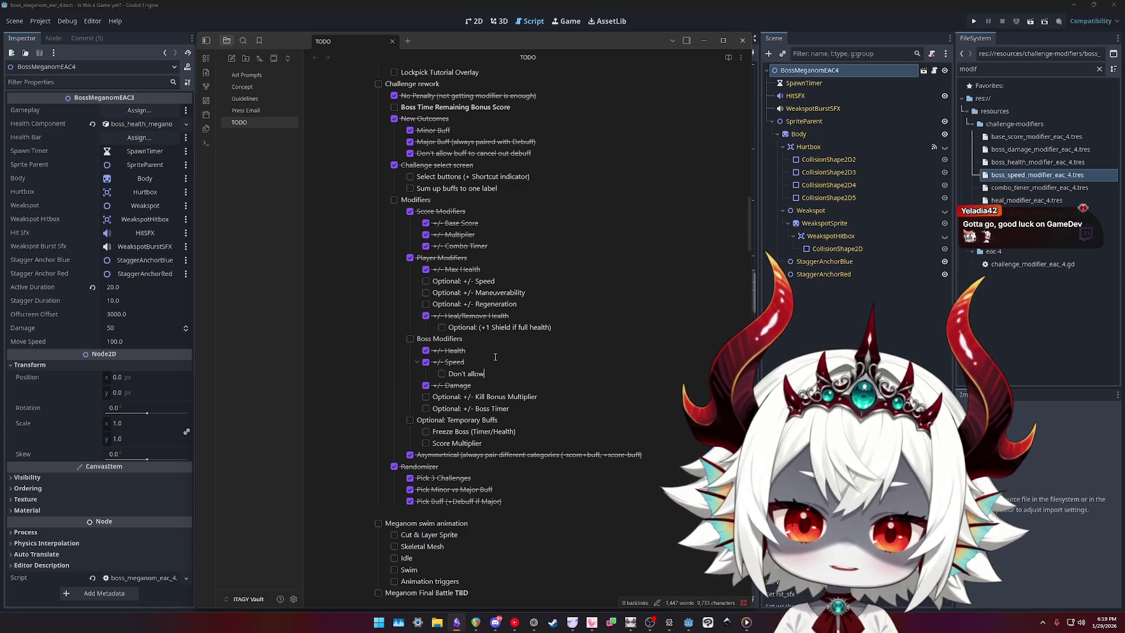
{"action": "type", "text": "0 speed"}
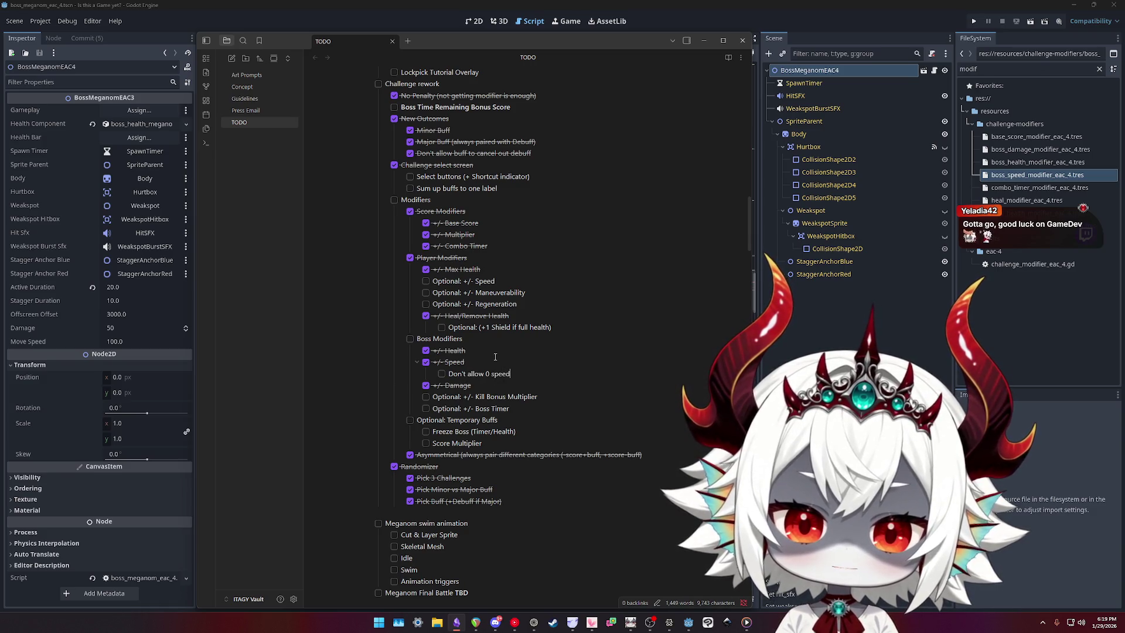
- Add the indented sub-item 'Don't allow negative damage' under +/- Damage
{"action": "key", "text": "Down"}
{"action": "key", "text": "Return"}
{"action": "key", "text": "Tab"}
{"action": "type", "text": "Don"}
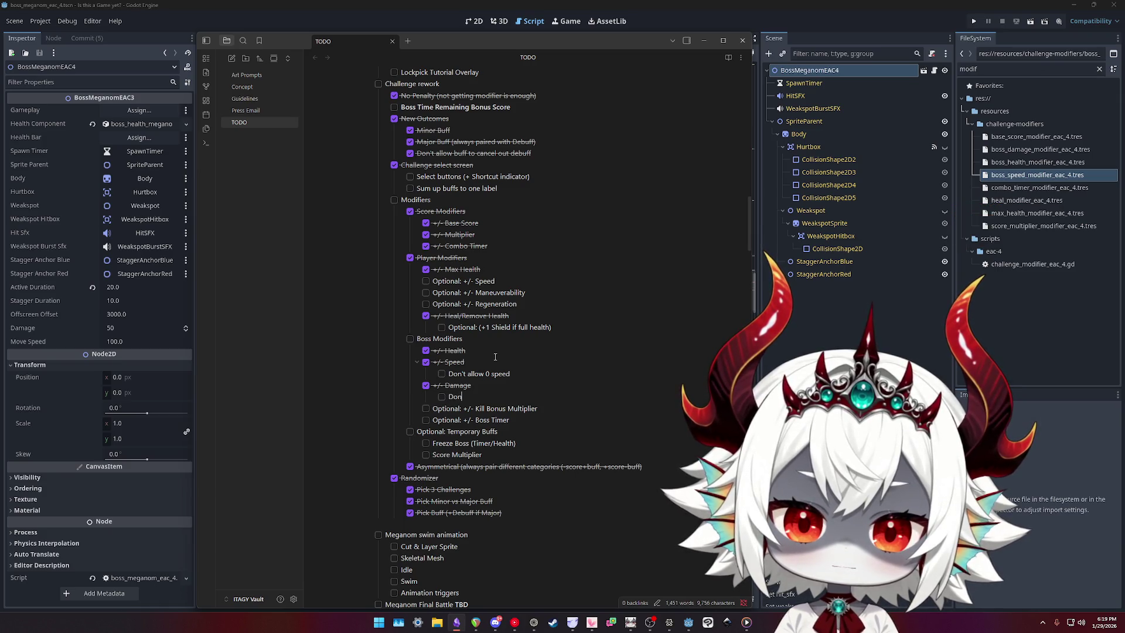
{"action": "type", "text": "'t allow negative damage"}
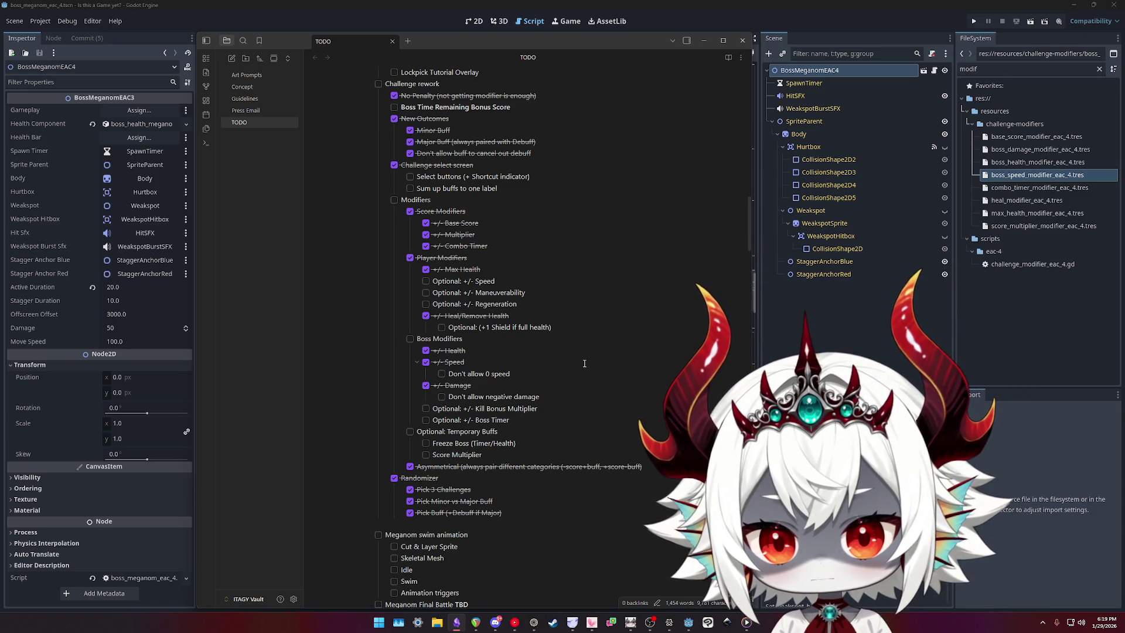
{"action": "left_click", "coordinate": [584, 364]}
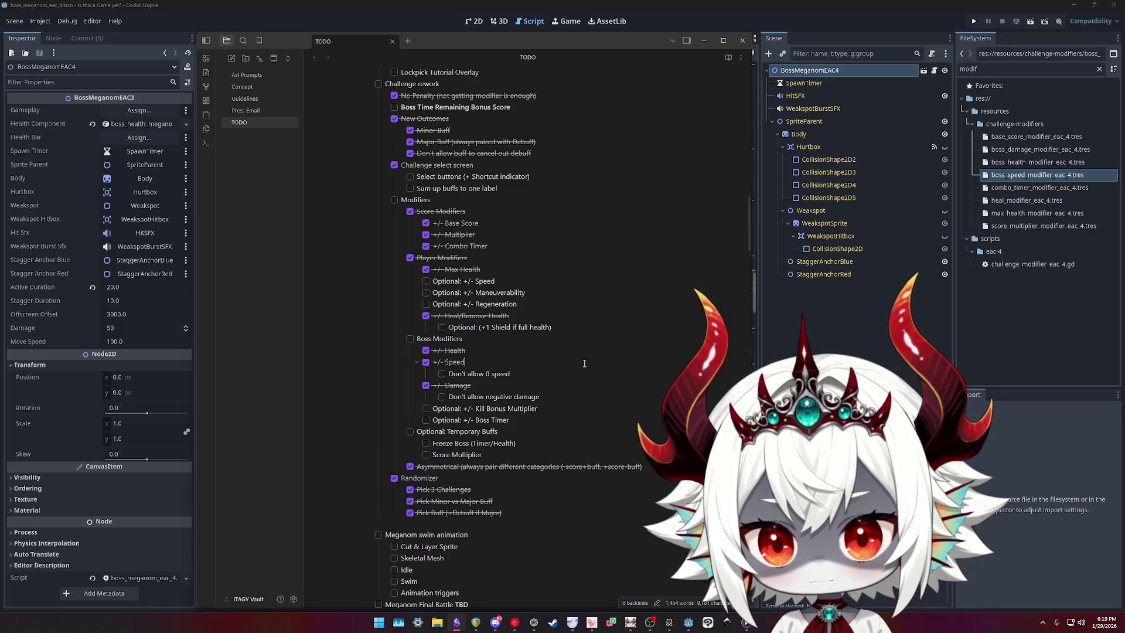
{"action": "scroll", "coordinate": [584, 363], "scroll_direction": "up", "scroll_amount": 6}
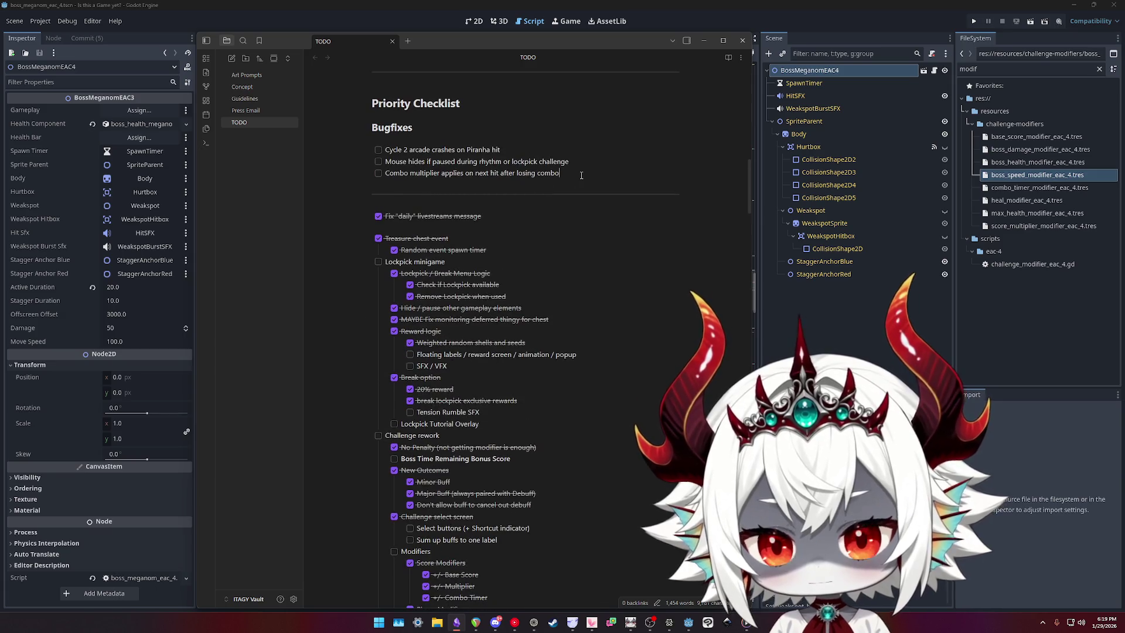
- Add the Bugfixes item 'Player behind meganom in final phase' below the combo multiplier line
{"action": "key", "text": "Return"}
{"action": "type", "text": "Player behind n"}
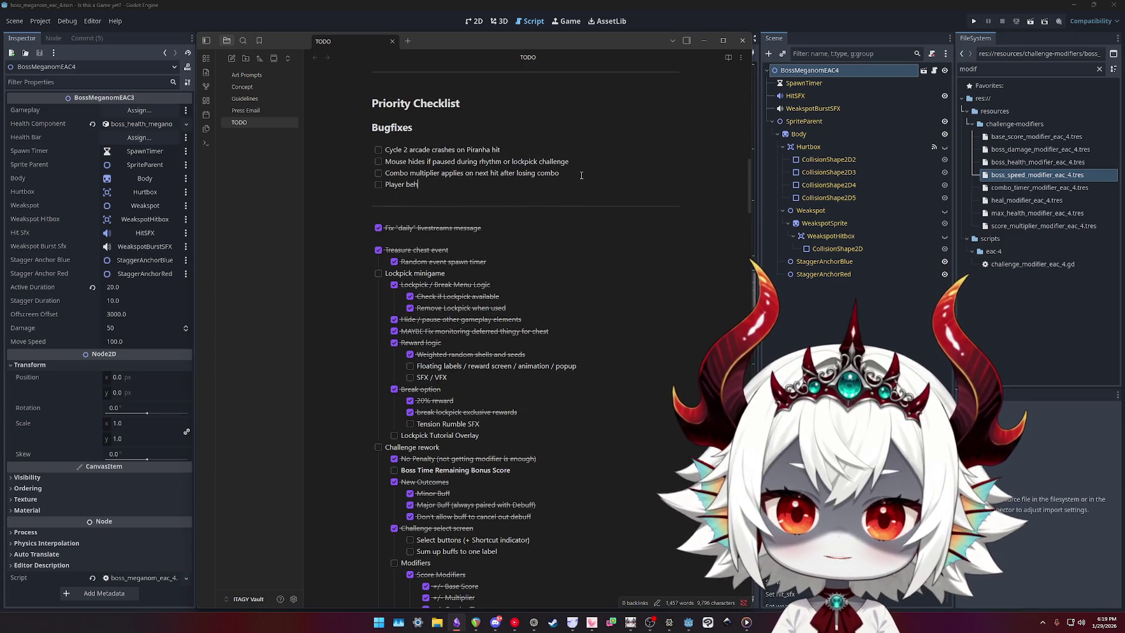
{"action": "key", "text": "BackSpace"}
{"action": "type", "text": "meganom i"}
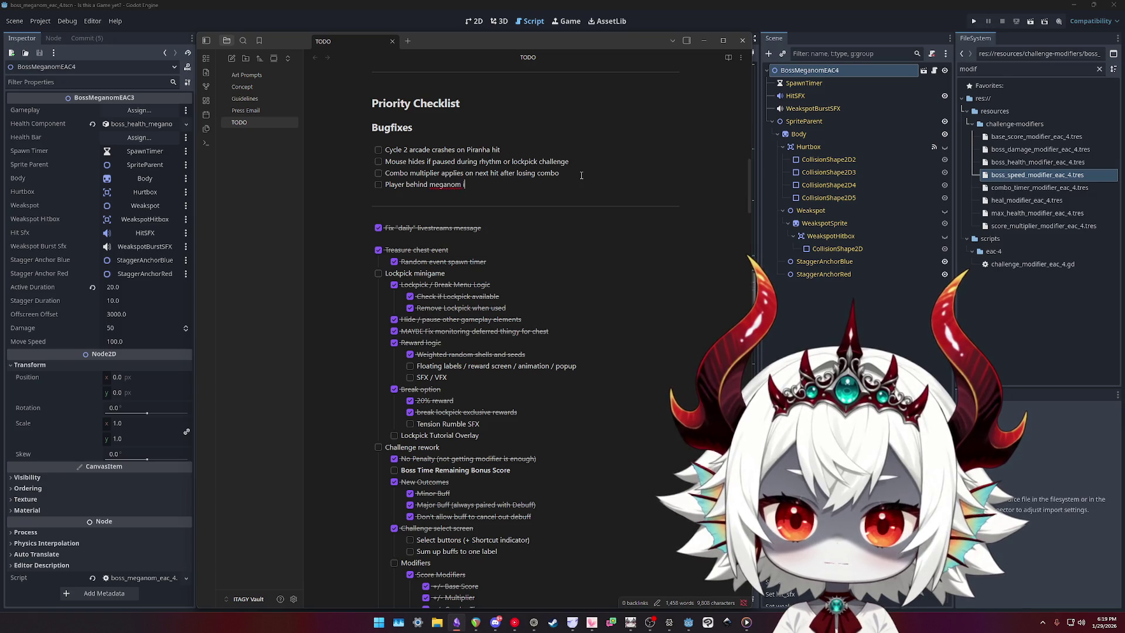
{"action": "type", "text": "n final phase"}
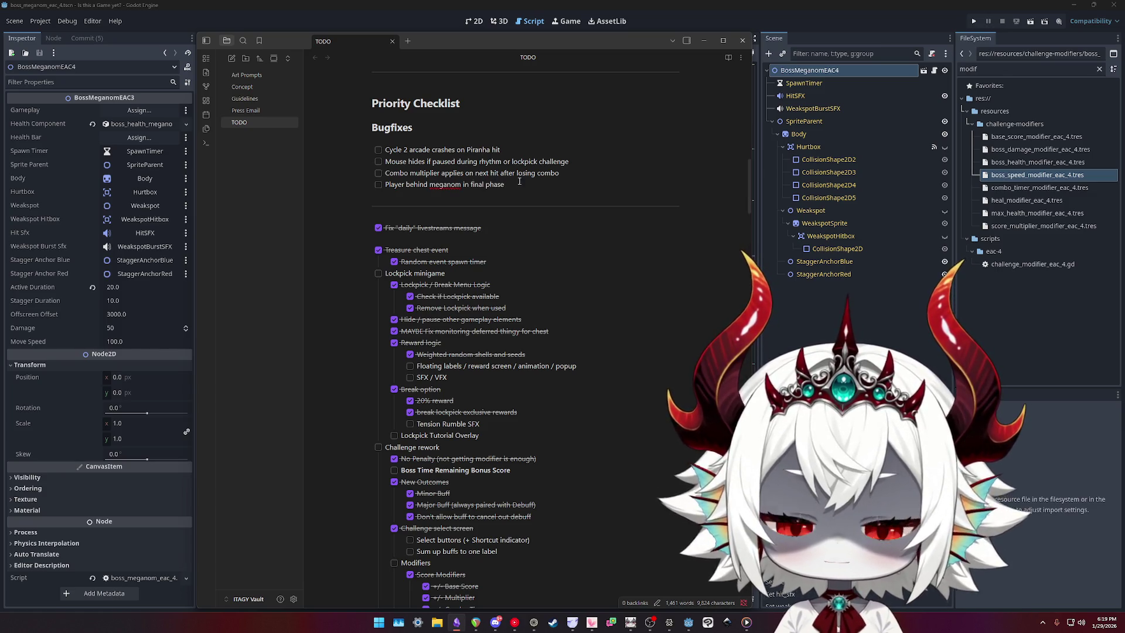
{"action": "key", "text": "ctrl+shift+Left"}
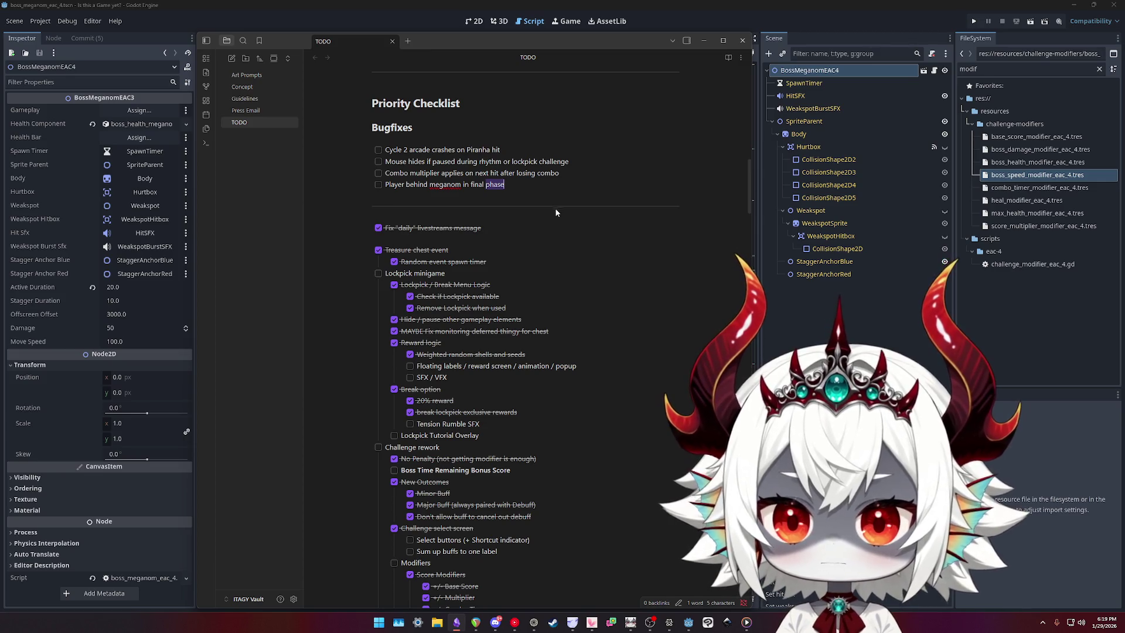
{"action": "scroll", "coordinate": [554, 214], "scroll_direction": "down", "scroll_amount": 3}
{"action": "scroll", "coordinate": [554, 215], "scroll_direction": "down", "scroll_amount": 4}
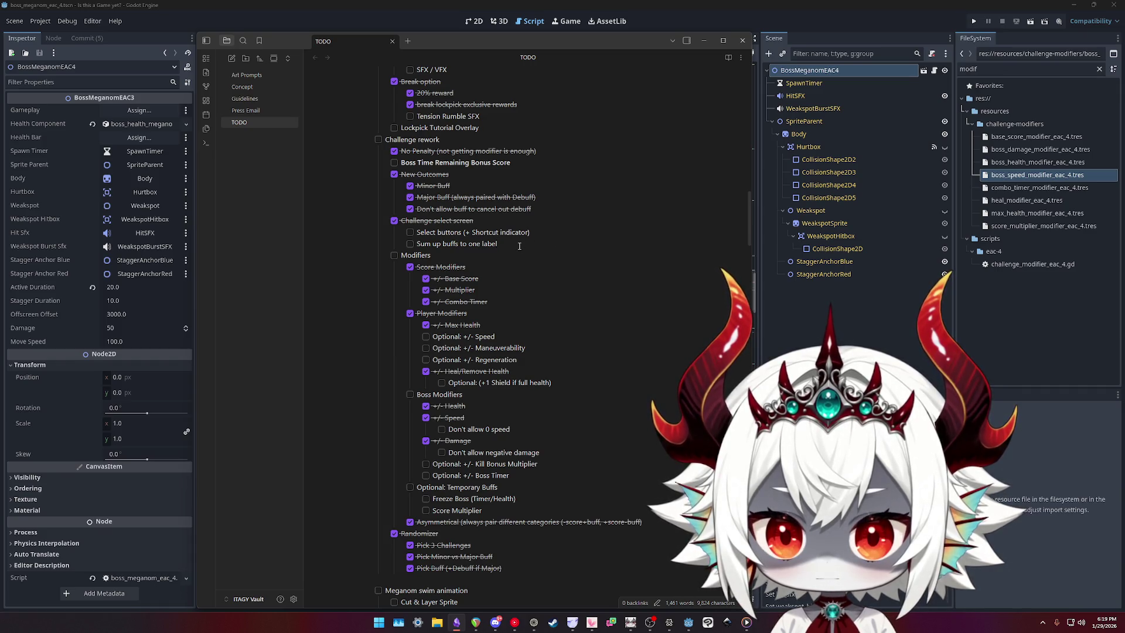
- Select the 'Sum up buffs to one label' item and look through the Modifiers checklist
{"action": "left_click_drag", "start_coordinate": [530, 243], "coordinate": [360, 249]}
{"action": "scroll", "coordinate": [536, 253], "scroll_direction": "down", "scroll_amount": 3}
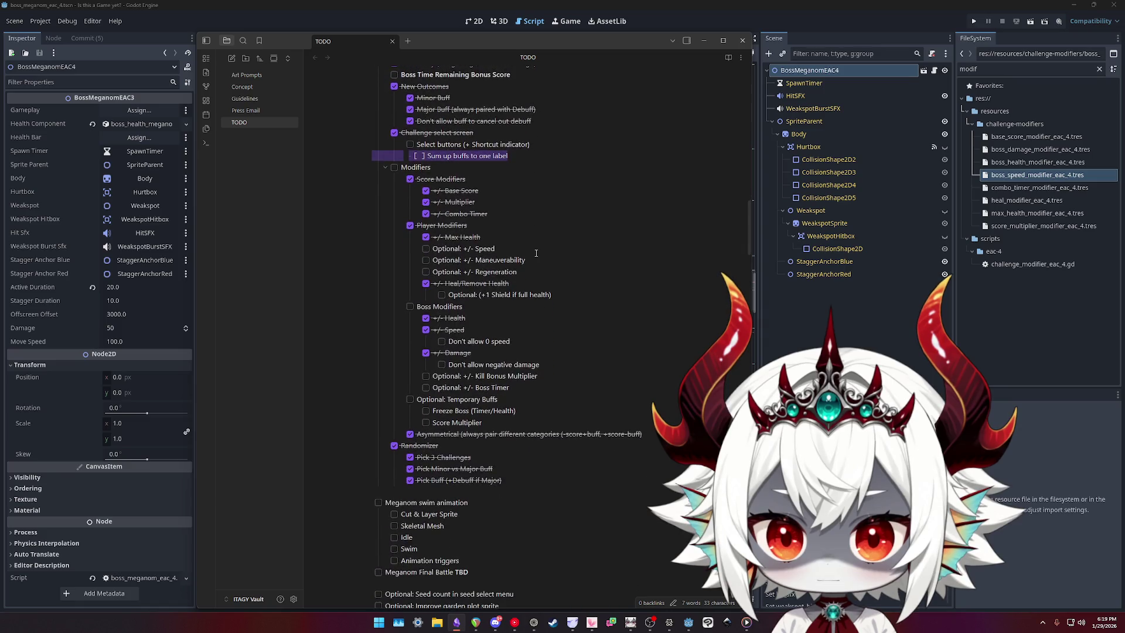
{"action": "scroll", "coordinate": [536, 253], "scroll_direction": "down", "scroll_amount": 3}
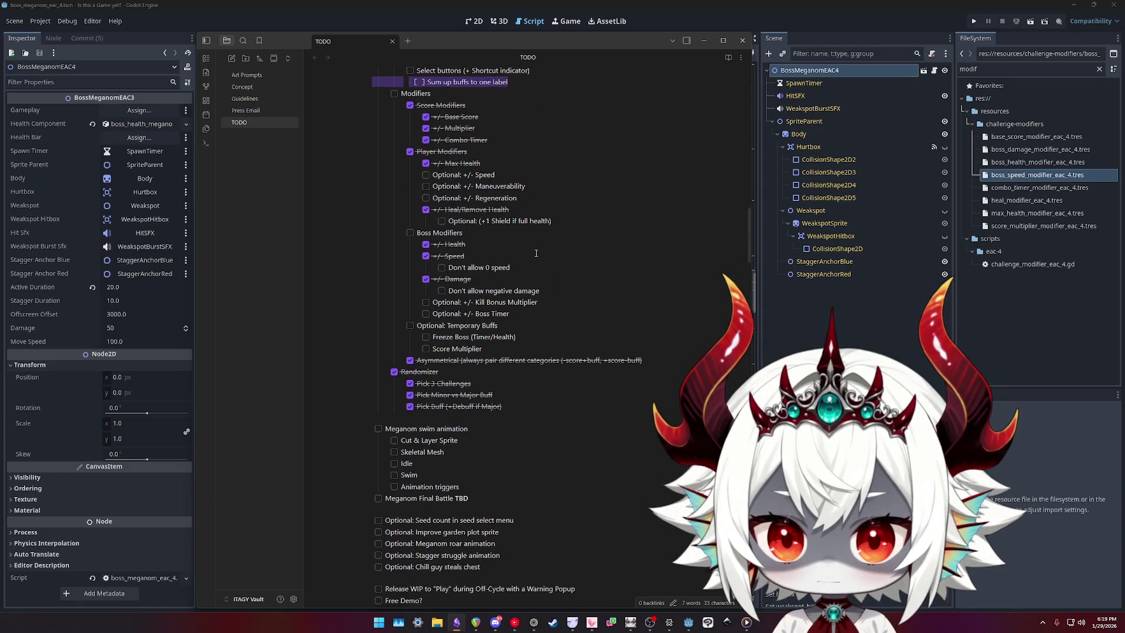
{"action": "scroll", "coordinate": [536, 253], "scroll_direction": "down", "scroll_amount": 2}
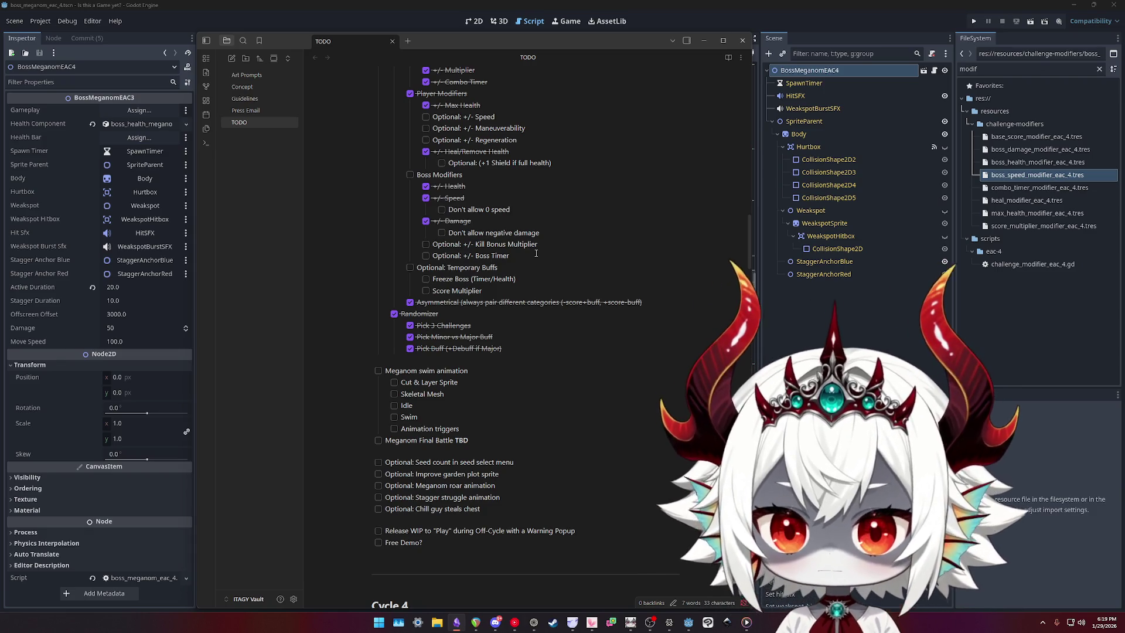
{"action": "scroll", "coordinate": [528, 249], "scroll_direction": "up", "scroll_amount": 3}
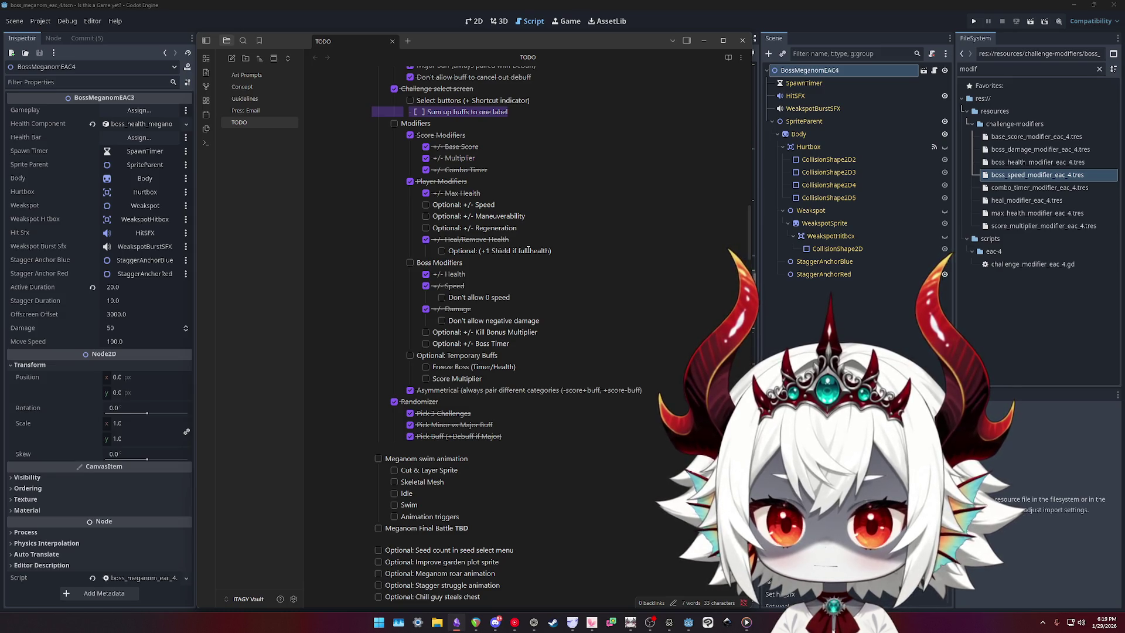
{"action": "scroll", "coordinate": [528, 250], "scroll_direction": "down", "scroll_amount": 1}
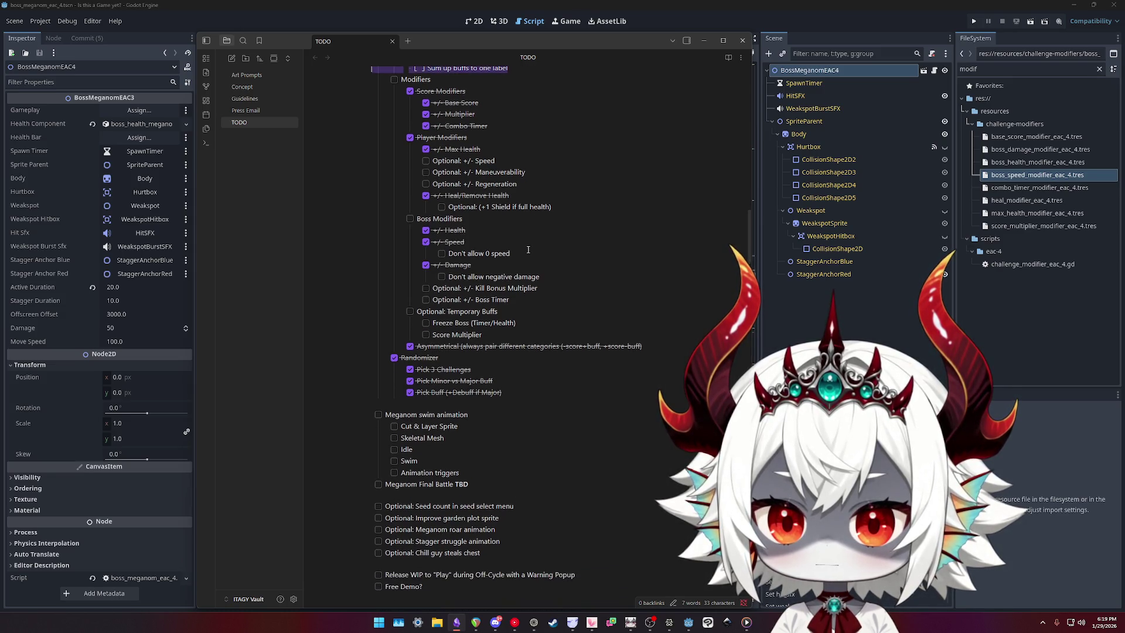
{"action": "scroll", "coordinate": [528, 250], "scroll_direction": "up", "scroll_amount": 3}
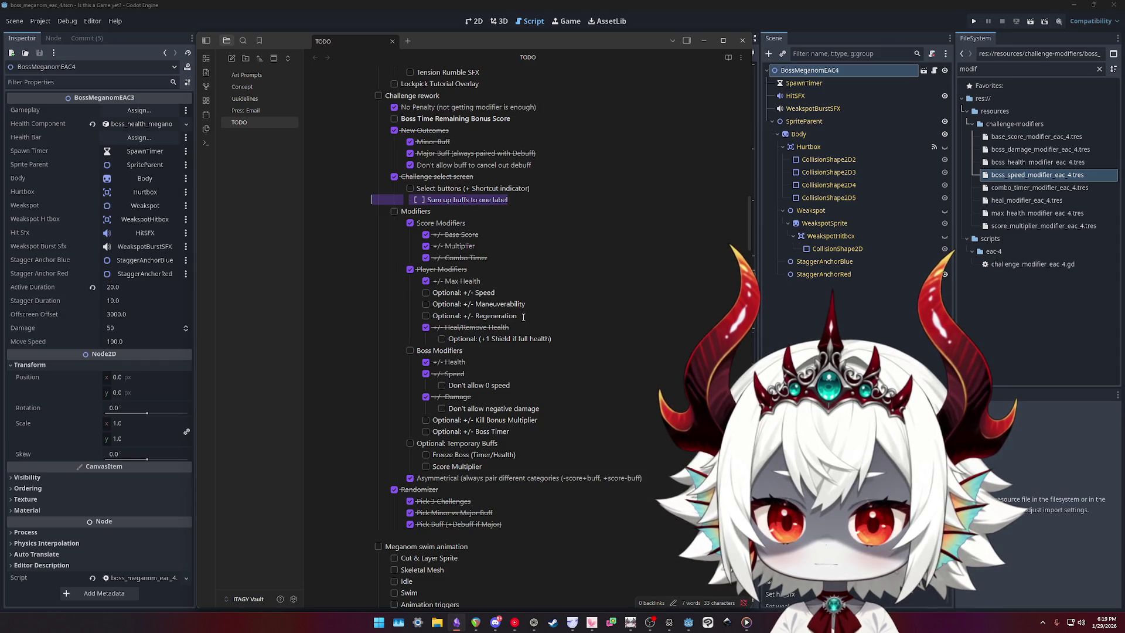
- Try italicizing the three Optional player modifier lines, then undo it
{"action": "left_click_drag", "start_coordinate": [524, 317], "coordinate": [336, 294]}
{"action": "key", "text": "ctrl+i"}
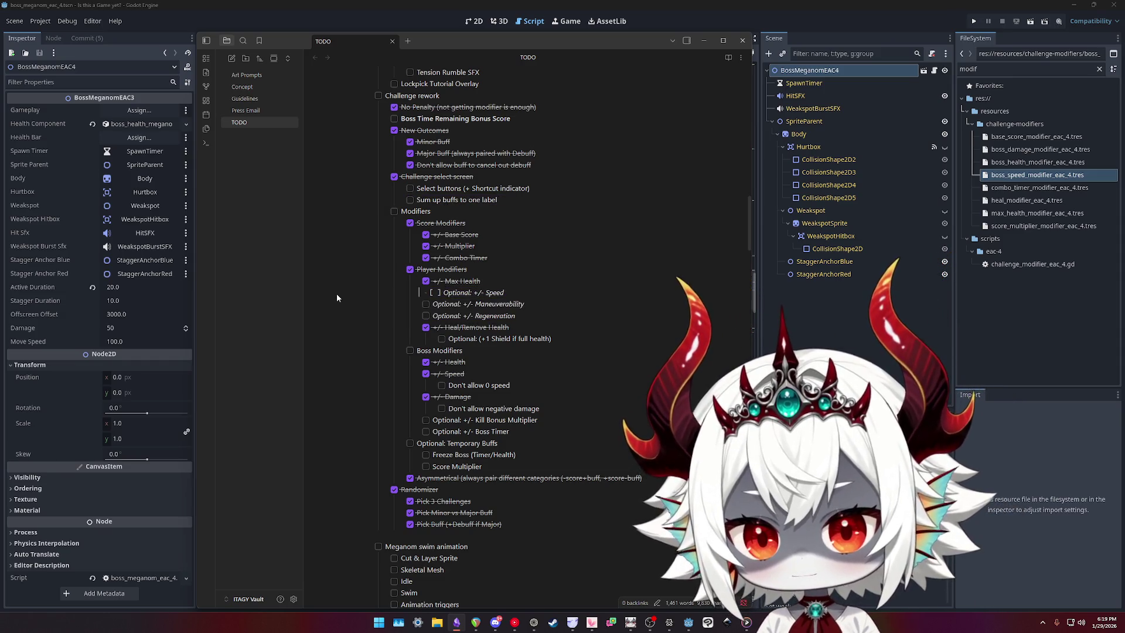
{"action": "left_click", "coordinate": [611, 275]}
{"action": "key", "text": "ctrl+z"}
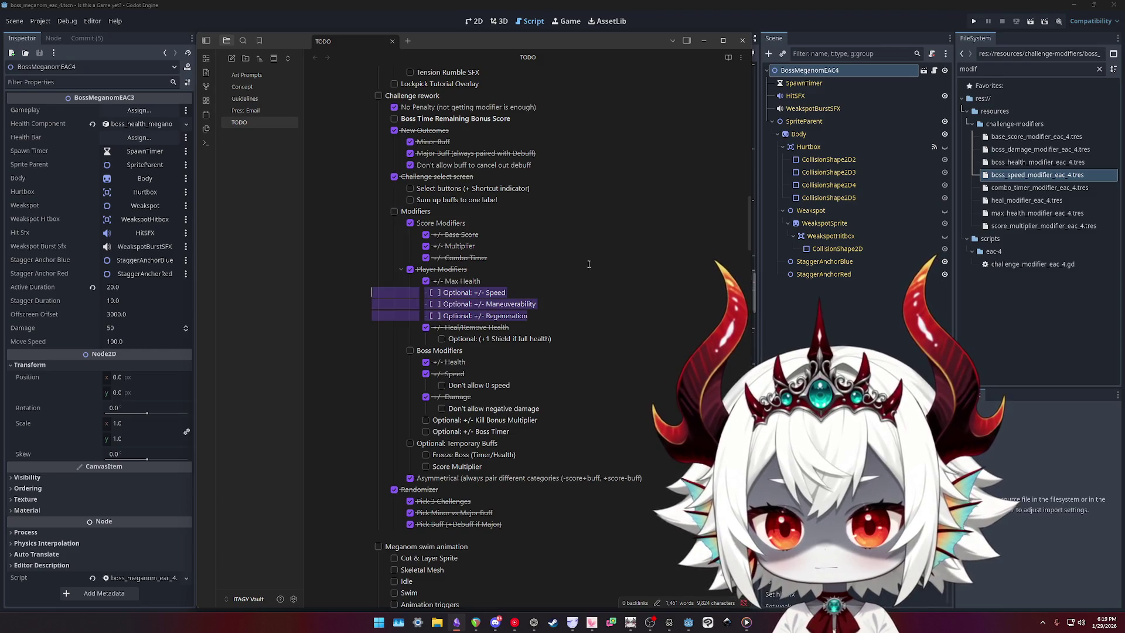
- Reselect the 'Sum up buffs to one label' line and minimise Obsidian back to Godot
{"action": "left_click_drag", "start_coordinate": [495, 200], "coordinate": [370, 206]}
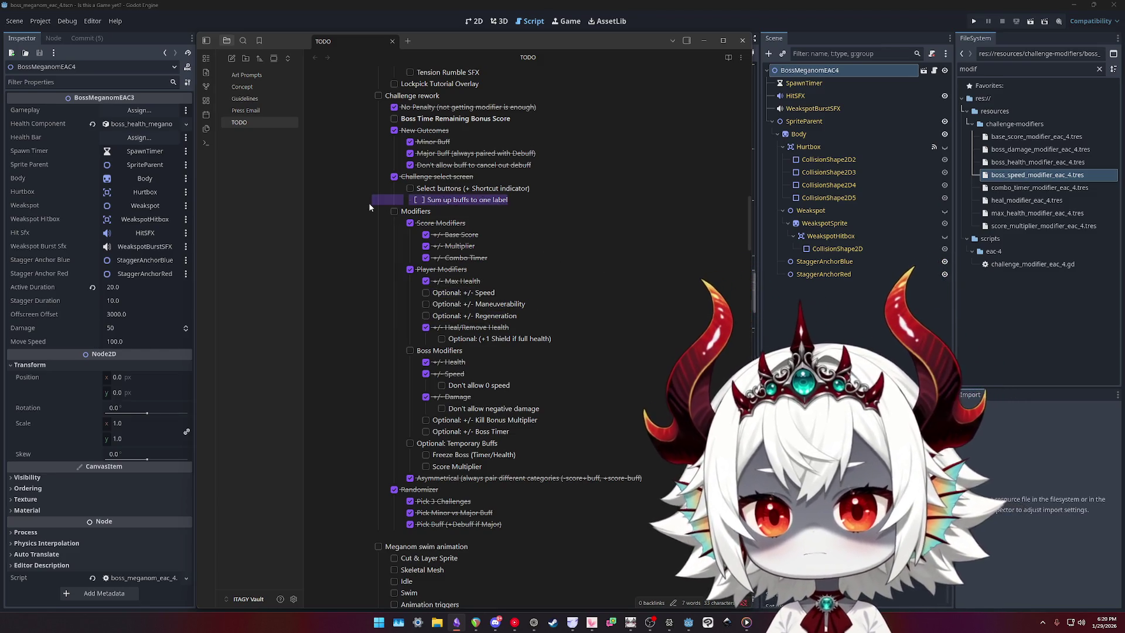
{"action": "triple_click", "coordinate": [415, 204]}
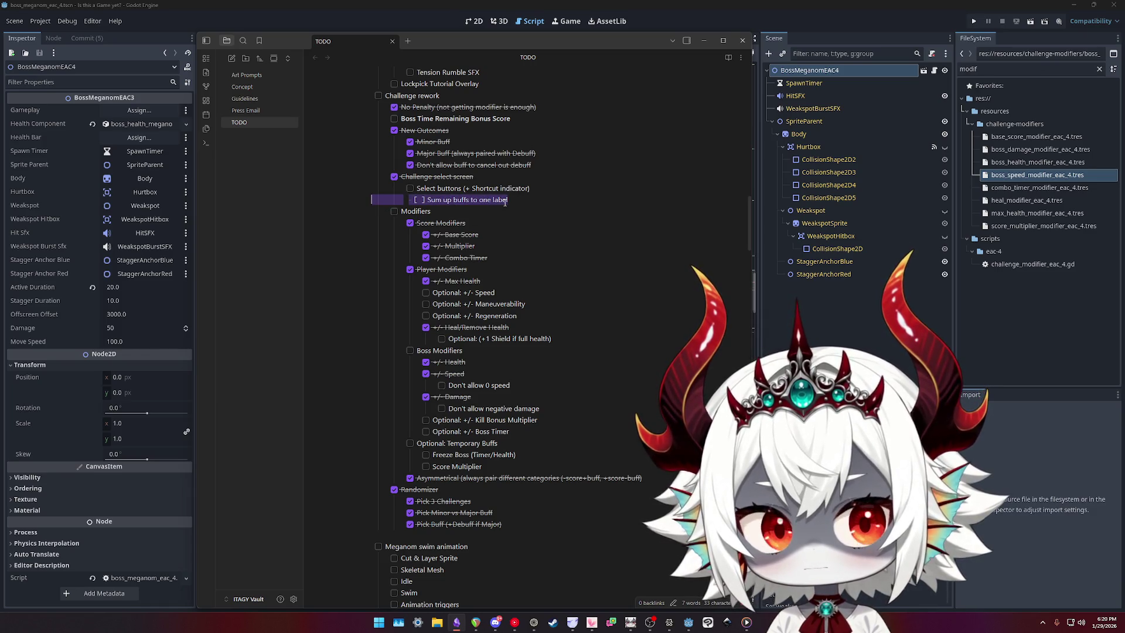
{"action": "triple_click", "coordinate": [503, 201]}
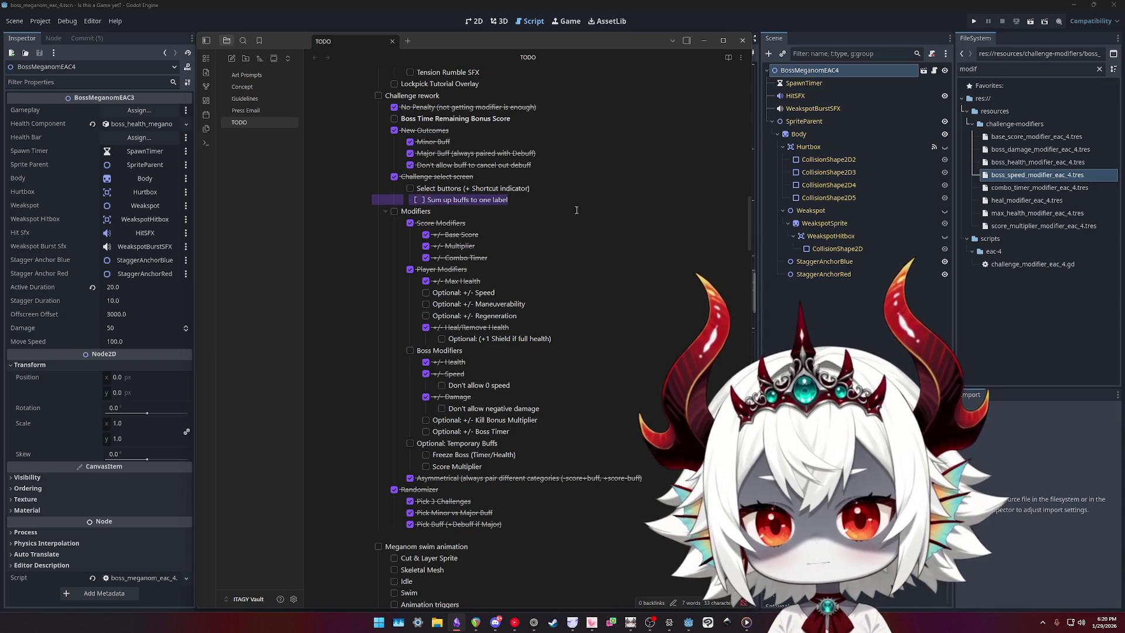
{"action": "left_click", "coordinate": [704, 41]}
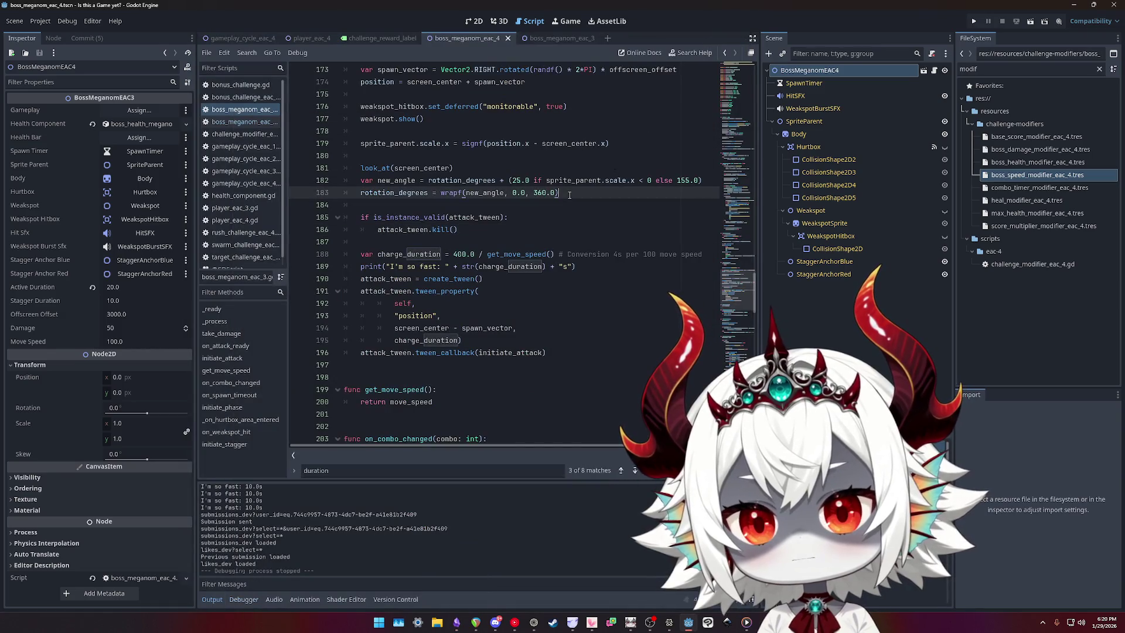
- Browse the boss_meganom_eac_4 and bonus_challenge_eac_4 scripts, checking the add_child lines near line 41
{"action": "left_click", "coordinate": [261, 122]}
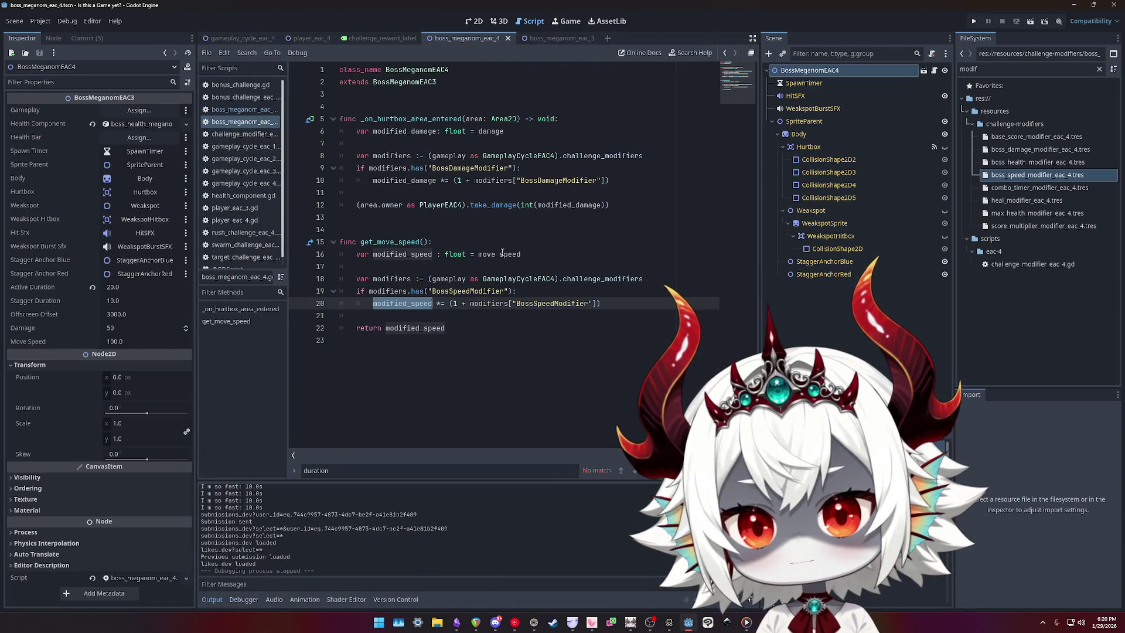
{"action": "left_click", "coordinate": [240, 98]}
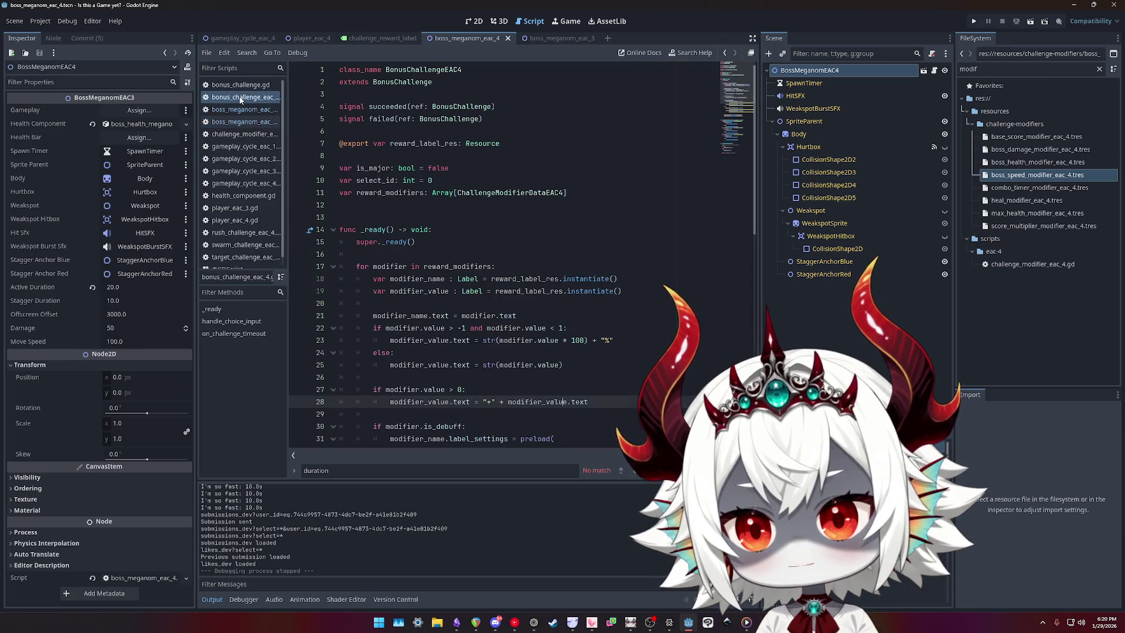
{"action": "scroll", "coordinate": [495, 248], "scroll_direction": "down", "scroll_amount": 8}
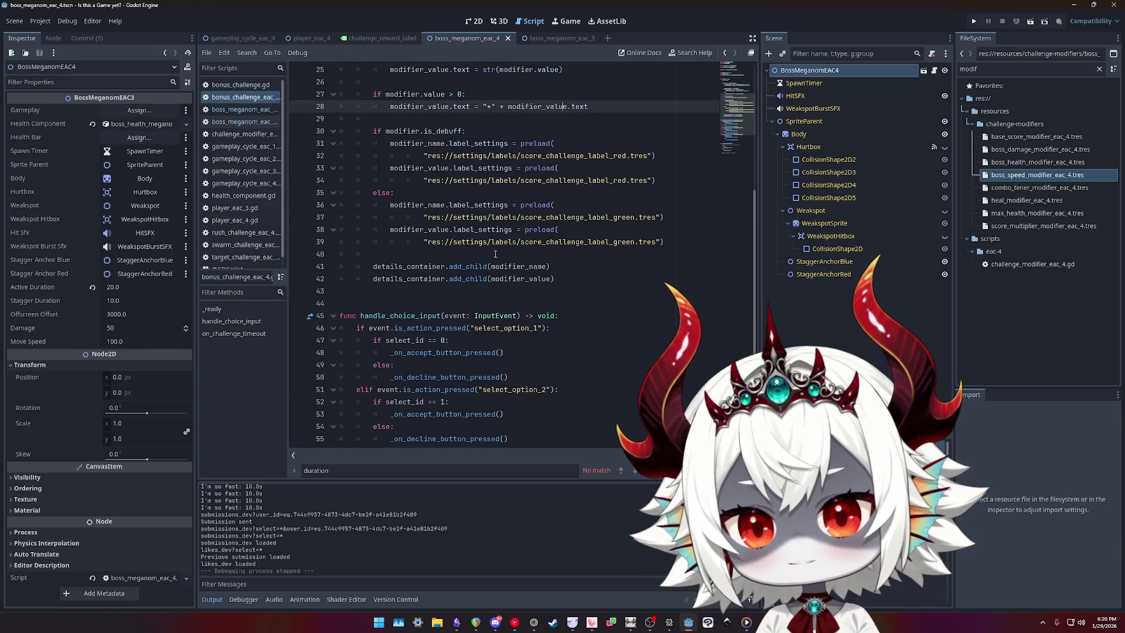
{"action": "left_click", "coordinate": [564, 267]}
{"action": "scroll", "coordinate": [565, 275], "scroll_direction": "up", "scroll_amount": 4}
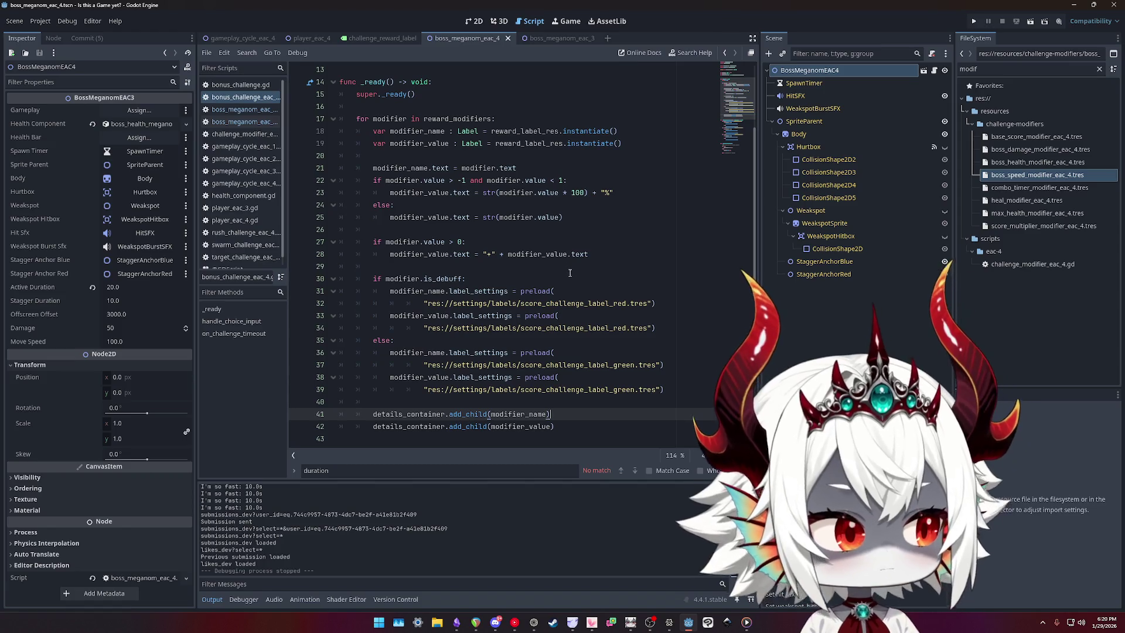
{"action": "left_click", "coordinate": [240, 122]}
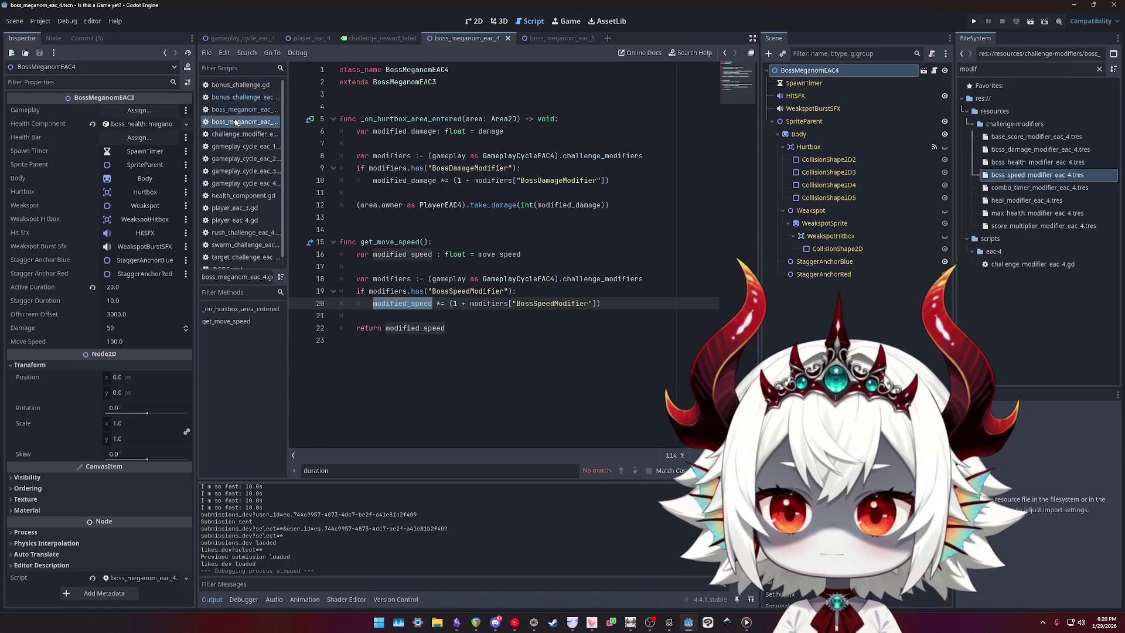
{"action": "left_click", "coordinate": [256, 109]}
{"action": "left_click", "coordinate": [254, 121]}
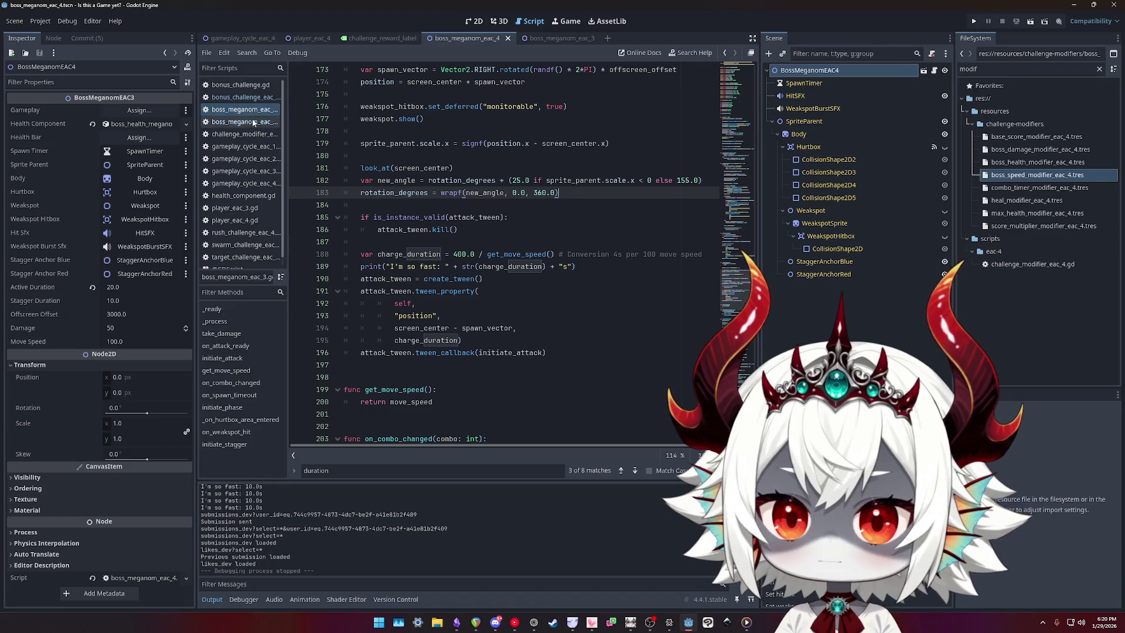
- In gameplay_cycle_eac_4.gd, select 'attribute' on line 186 and open Find for it
{"action": "left_click", "coordinate": [244, 183]}
{"action": "scroll", "coordinate": [492, 266], "scroll_direction": "up", "scroll_amount": 4}
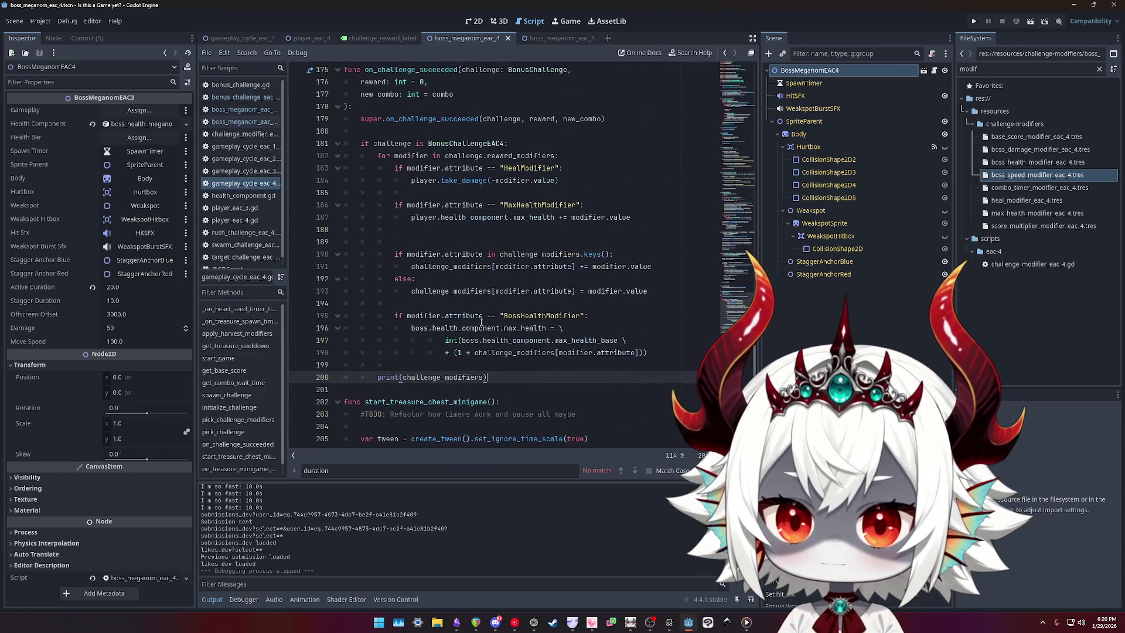
{"action": "double_click", "coordinate": [452, 291]}
{"action": "left_click", "coordinate": [442, 220]}
{"action": "double_click", "coordinate": [464, 205]}
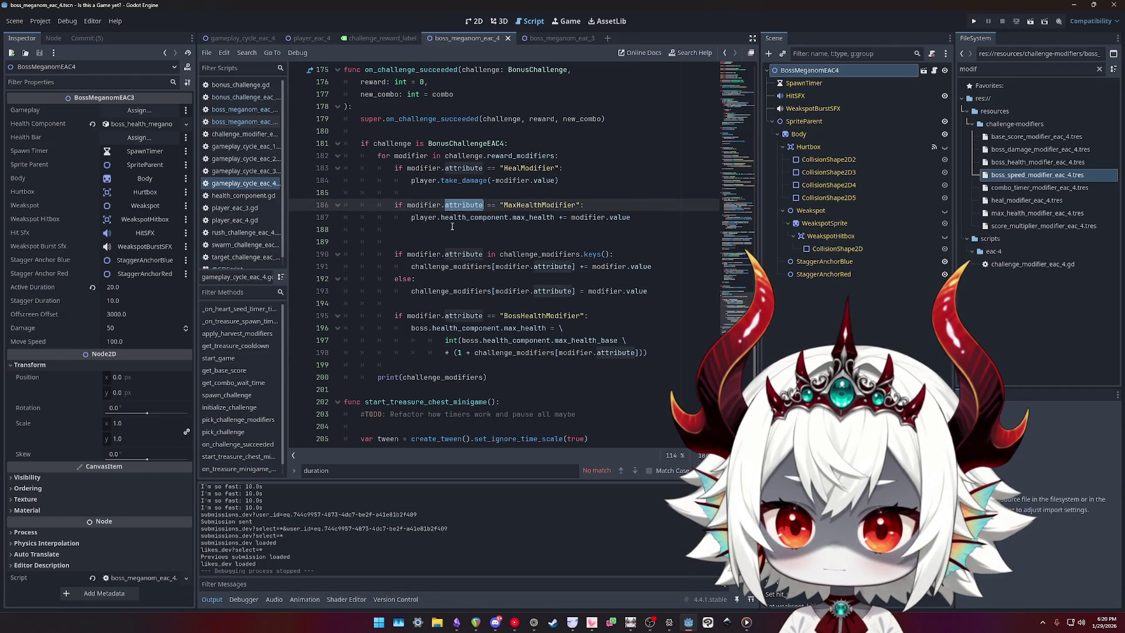
{"action": "scroll", "coordinate": [482, 236], "scroll_direction": "up", "scroll_amount": 4}
{"action": "key", "text": "ctrl+f"}
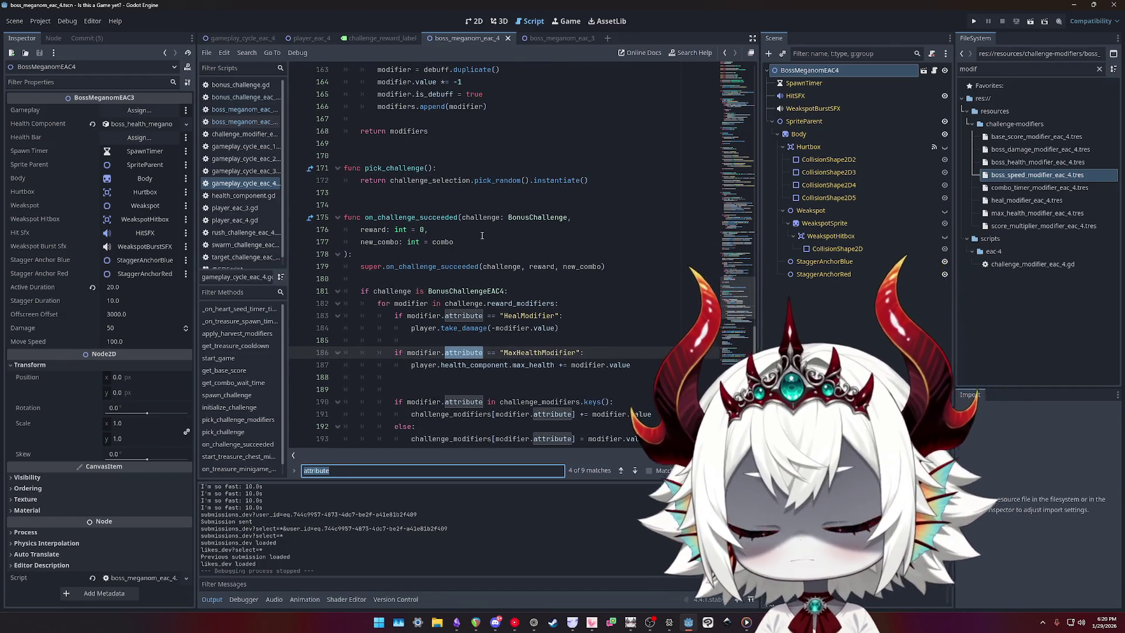
- Find 'debuff' and change the line 158 comment to 'Prevent cancelling out 2nd buff'
{"action": "type", "text": "debuff"}
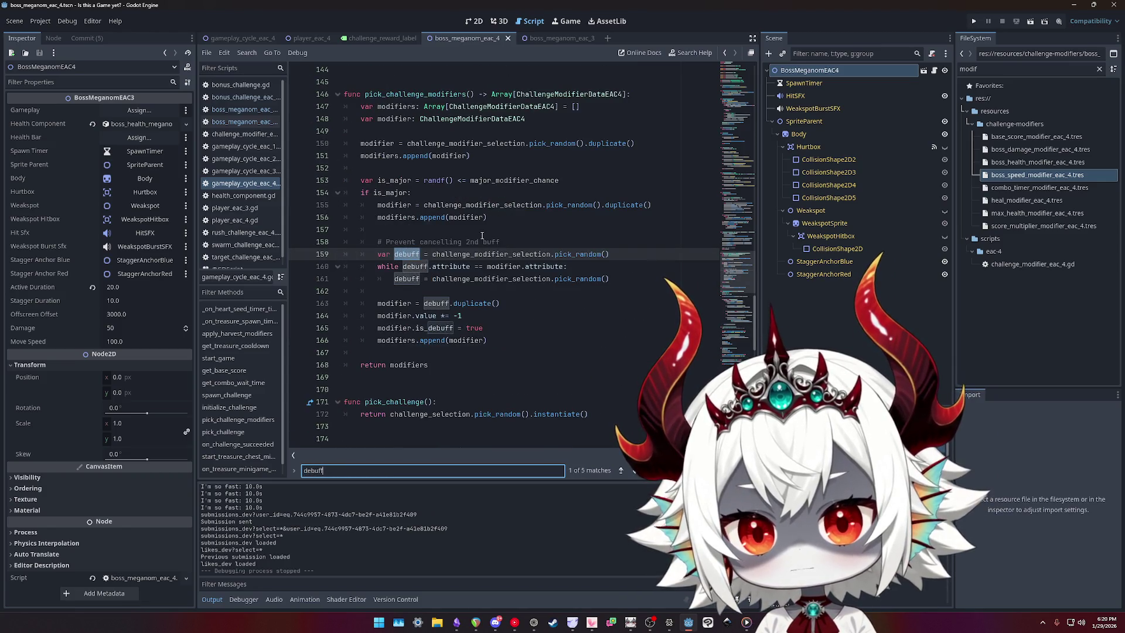
{"action": "left_click", "coordinate": [487, 241]}
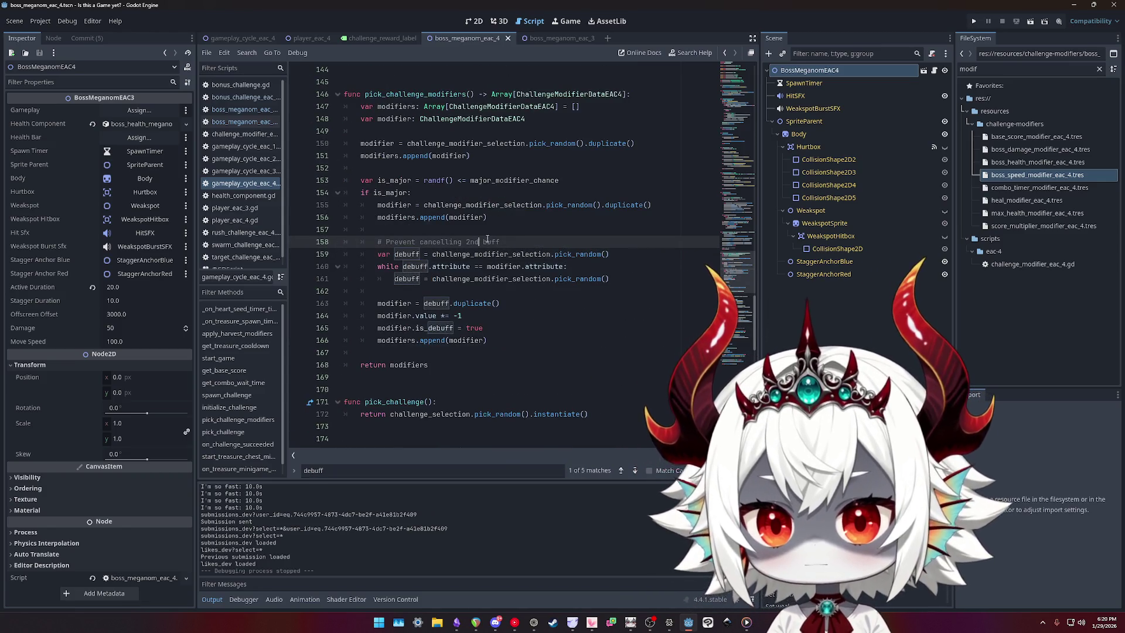
{"action": "double_click", "coordinate": [441, 242]}
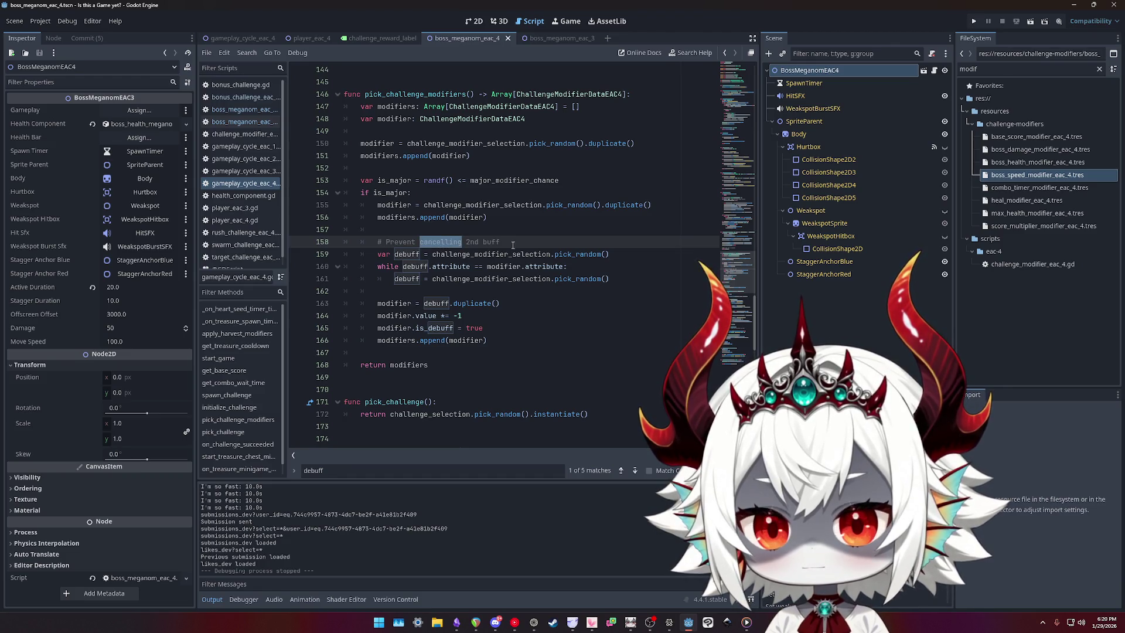
{"action": "key", "text": "Right"}
{"action": "type", "text": "out"}
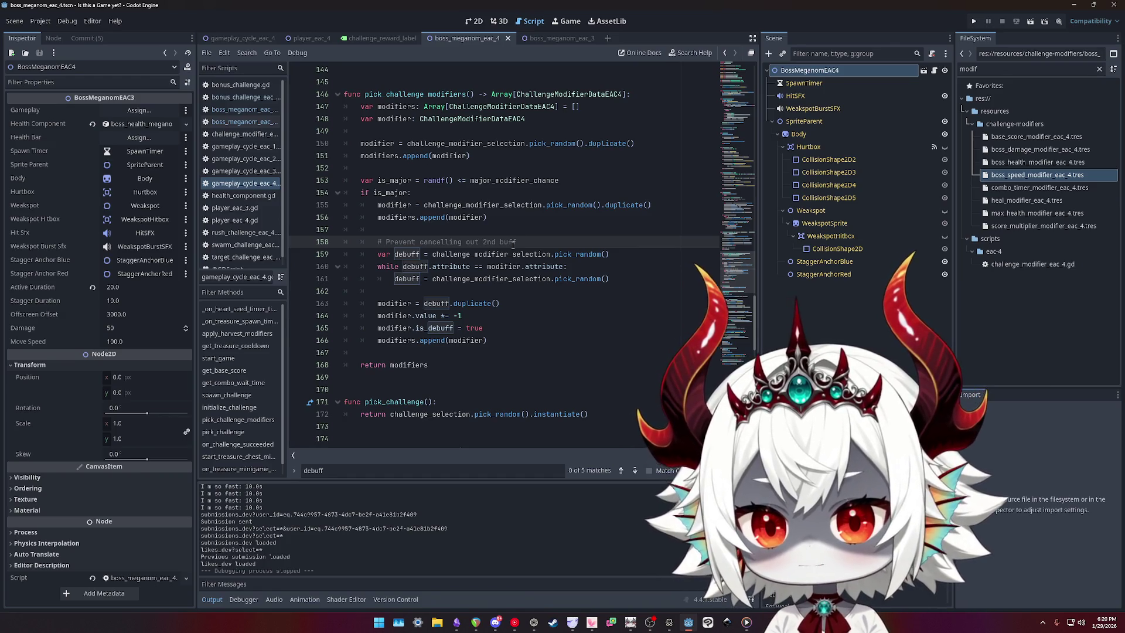
- Review the modifier lines 150–160 down to the debuff while loop
{"action": "key", "text": "Up"}
{"action": "key", "text": "Up"}
{"action": "key", "text": "Up"}
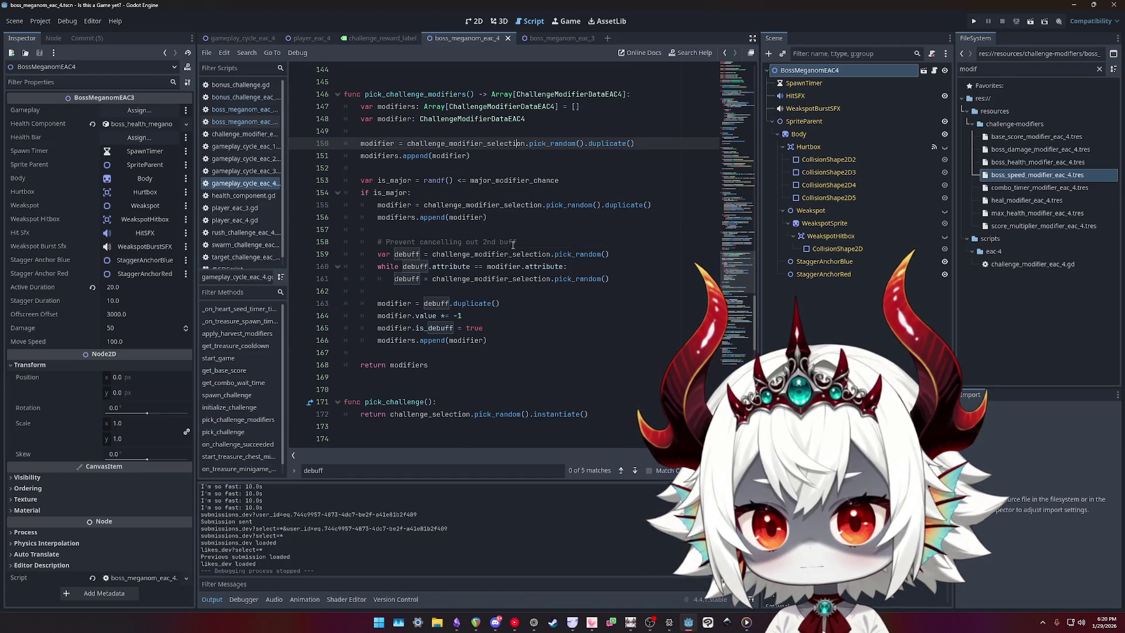
{"action": "key", "text": "Down"}
{"action": "key", "text": "Down"}
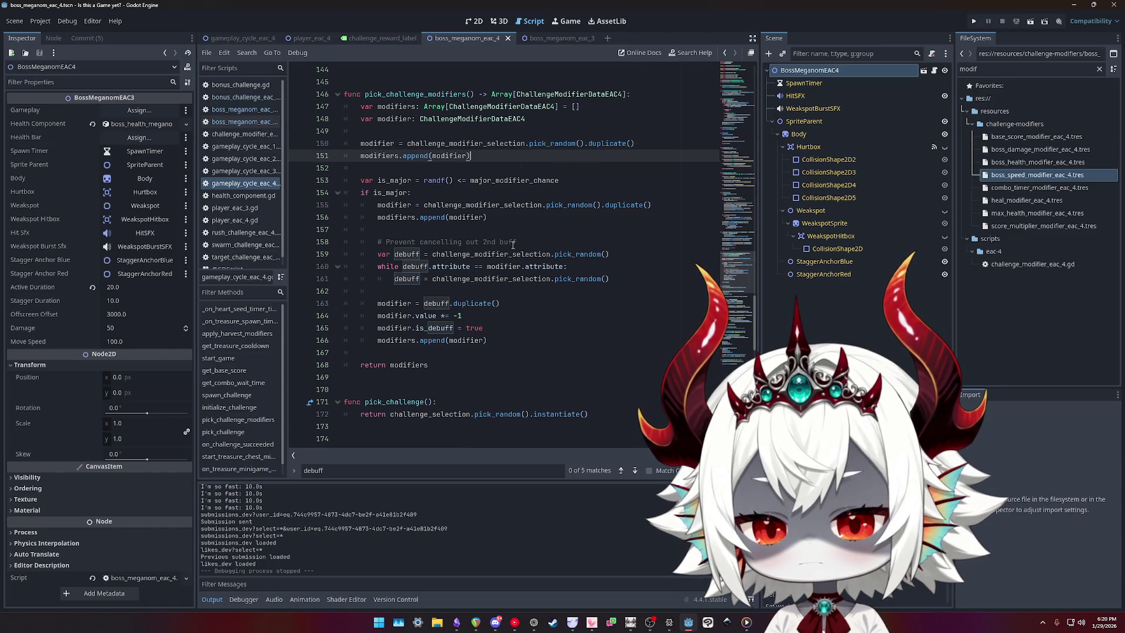
{"action": "key", "text": "Up"}
{"action": "key", "text": "Up"}
{"action": "key", "text": "Down"}
{"action": "key", "text": "Down"}
{"action": "key", "text": "Down"}
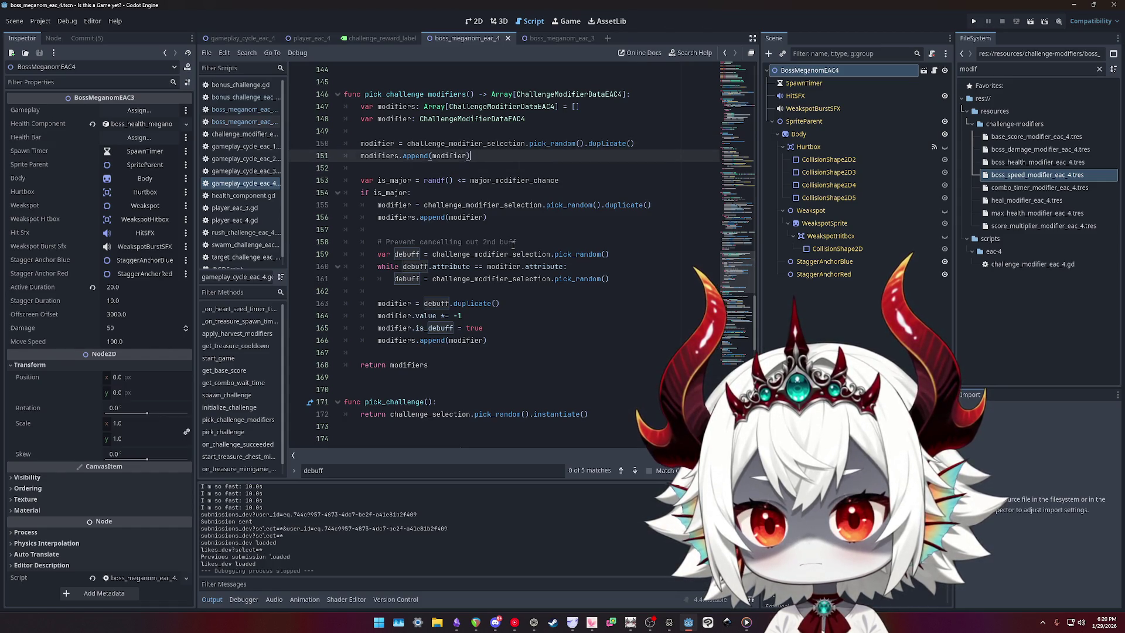
{"action": "key", "text": "End"}
{"action": "key", "text": "Down"}
{"action": "key", "text": "Down"}
{"action": "key", "text": "Down"}
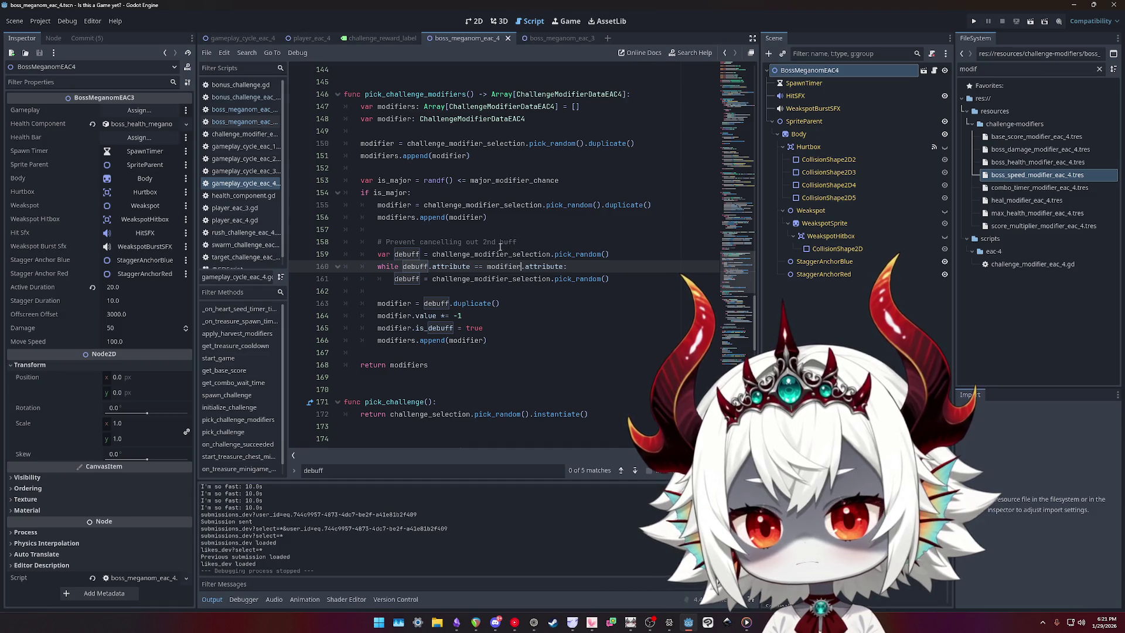
- Rename the modifier variable on lines 148, 150 and 151 to buff
{"action": "left_click", "coordinate": [395, 143]}
{"action": "double_click", "coordinate": [367, 143]}
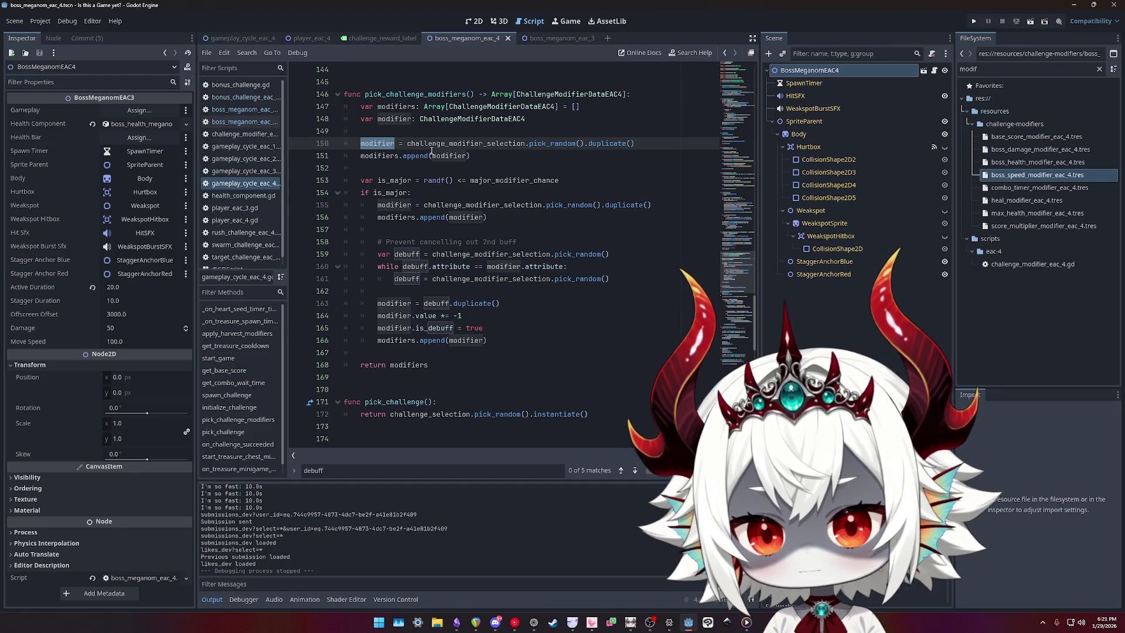
{"action": "double_click", "coordinate": [400, 119]}
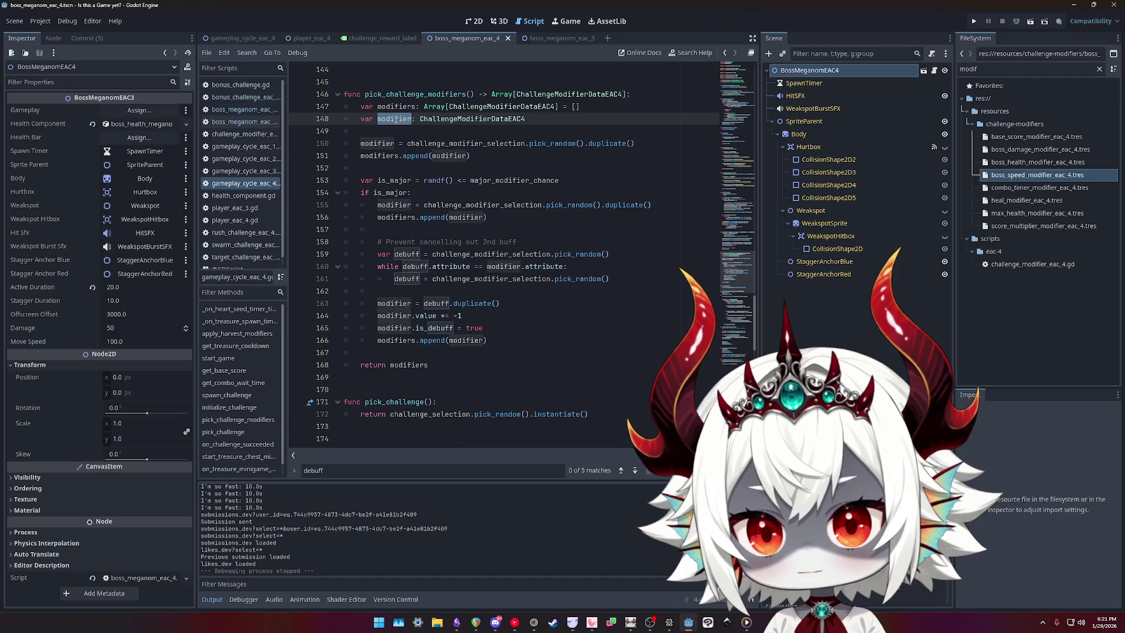
{"action": "left_click", "coordinate": [382, 143]}
{"action": "double_click", "coordinate": [451, 156]}
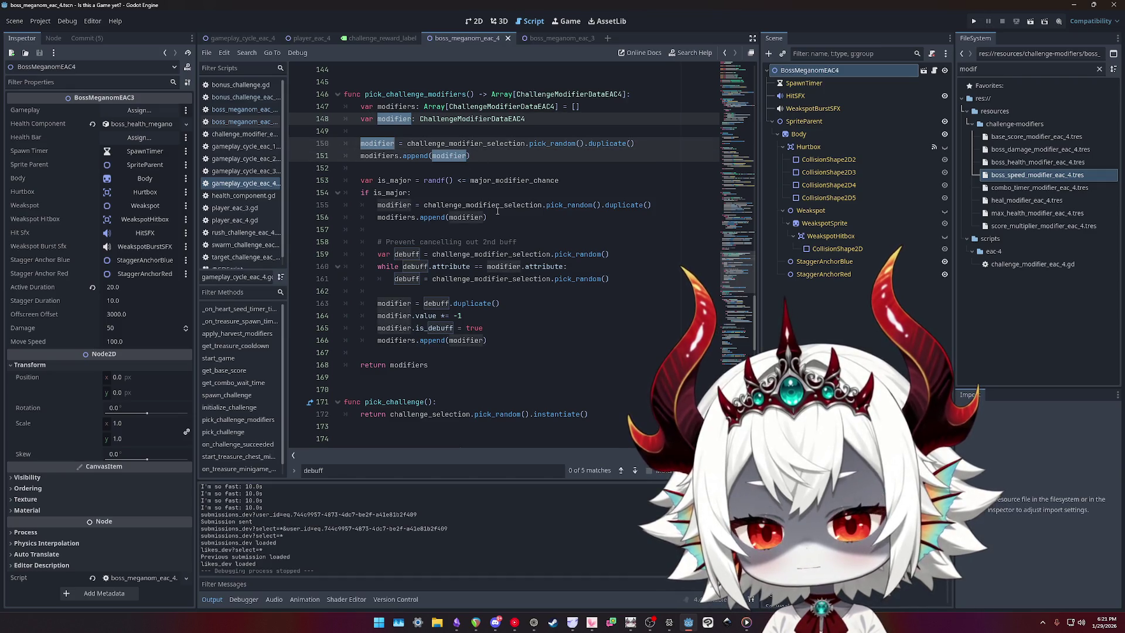
{"action": "type", "text": "buff"}
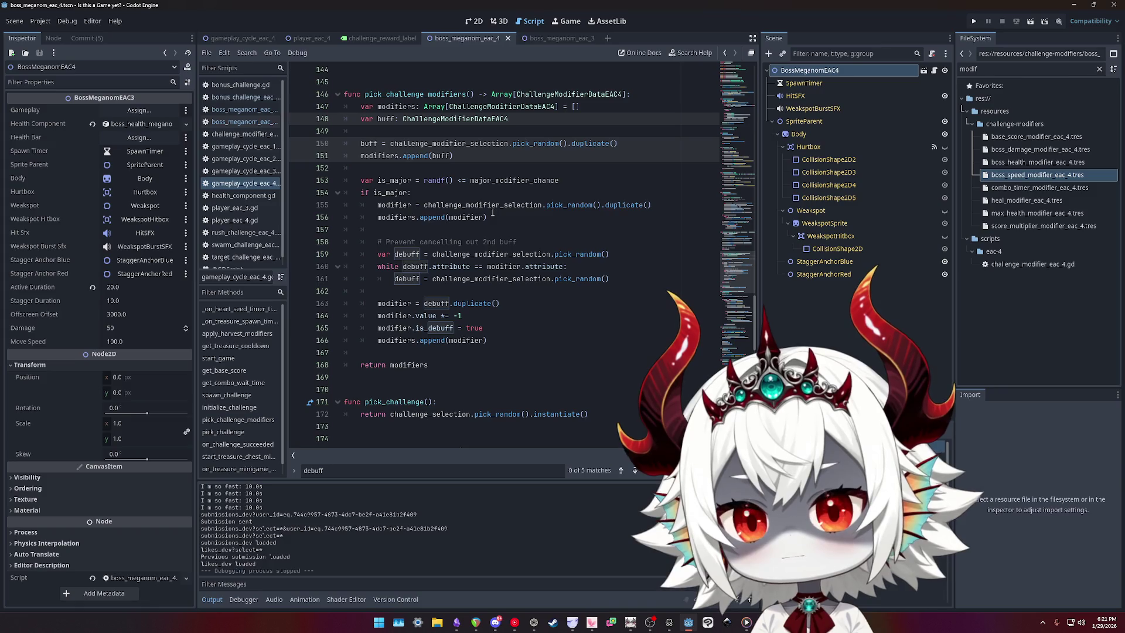
{"action": "type", "text": "1"}
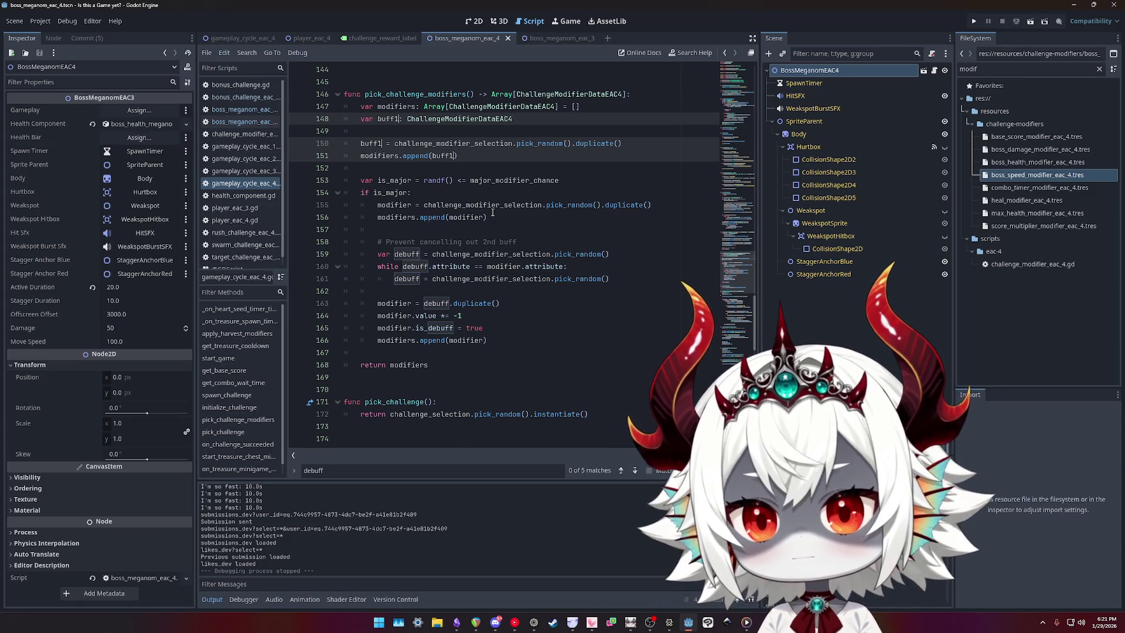
{"action": "key", "text": "BackSpace"}
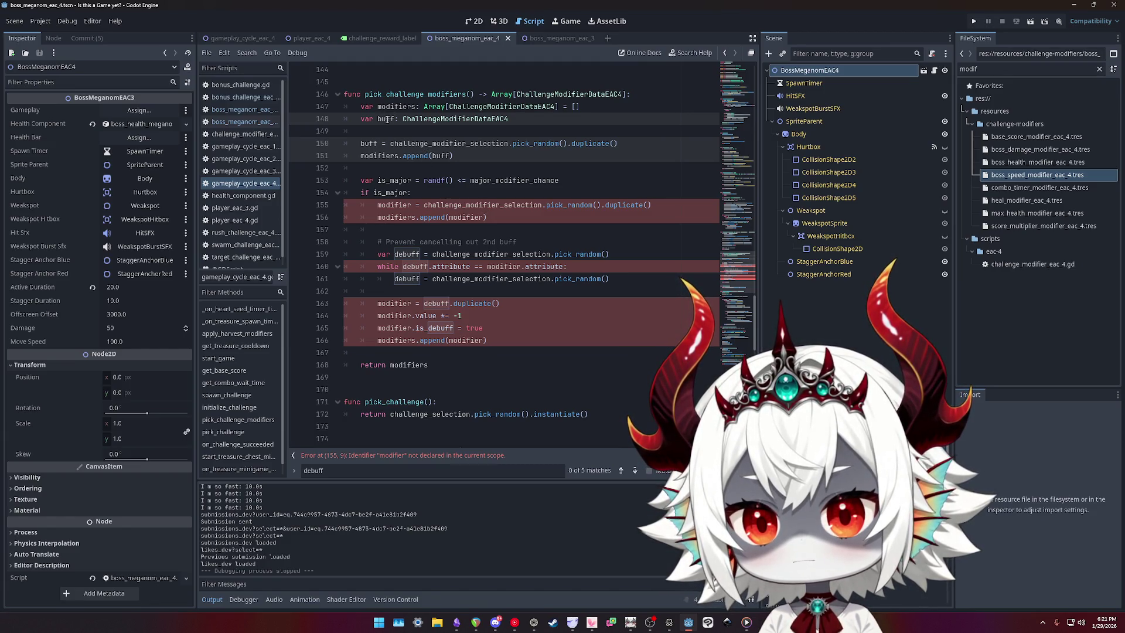
- Copy the buff declaration into the if is_major block and rename it major_buff
{"action": "left_click", "coordinate": [491, 120]}
{"action": "key", "text": "ctrl+c"}
{"action": "left_click", "coordinate": [447, 192]}
{"action": "key", "text": "Return"}
{"action": "key", "text": "ctrl+v"}
{"action": "key", "text": "Up"}
{"action": "key", "text": "Tab"}
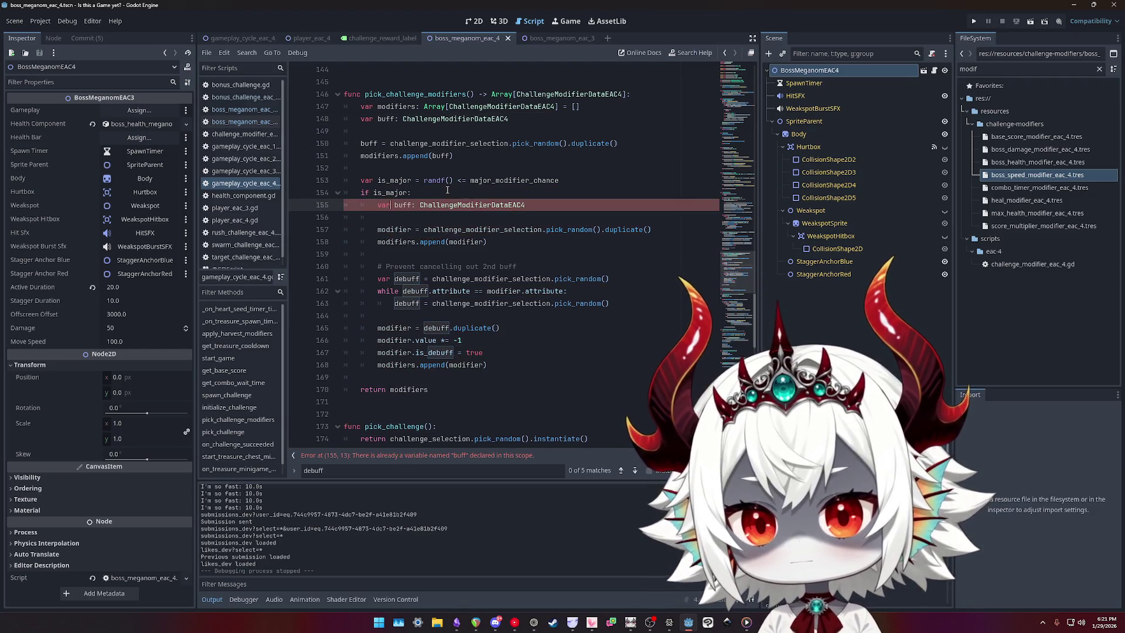
{"action": "type", "text": "2"}
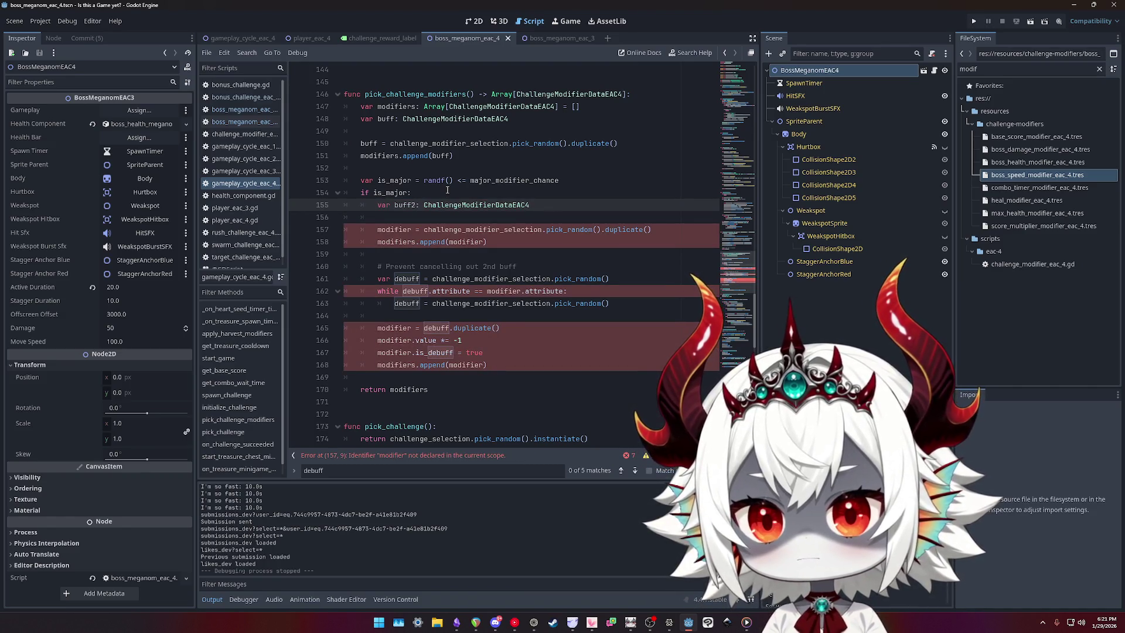
{"action": "key", "text": "ctrl+shift+Left"}
{"action": "type", "text": "major_buff"}
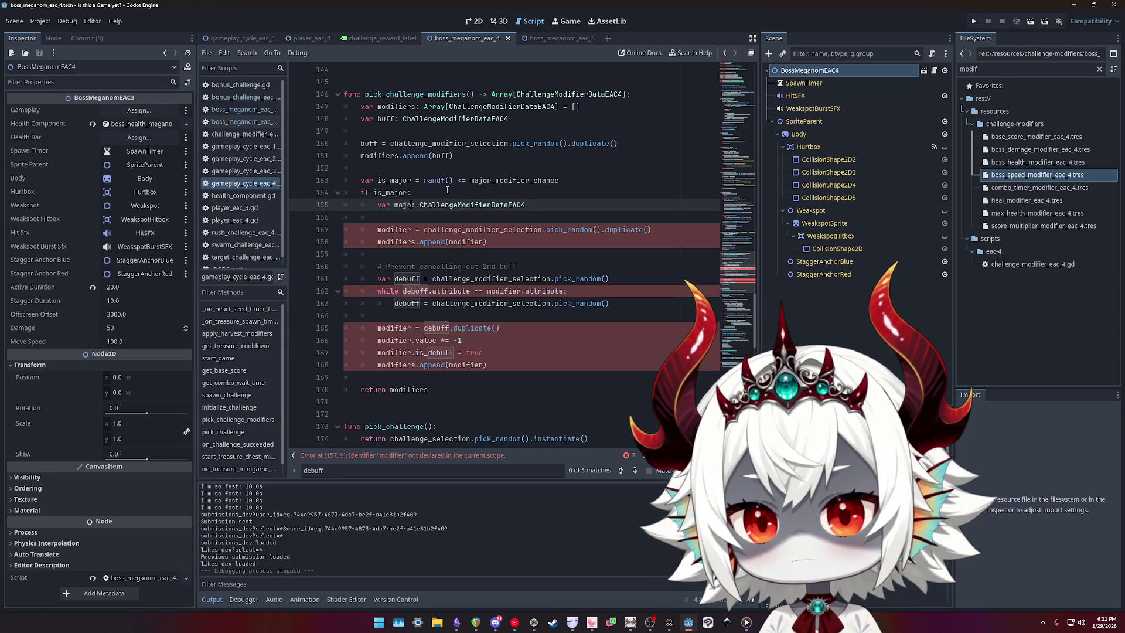
- Try a minor_ prefix on the line 148 buff declaration, then revert it
{"action": "left_click", "coordinate": [378, 119]}
{"action": "type", "text": "minor_"}
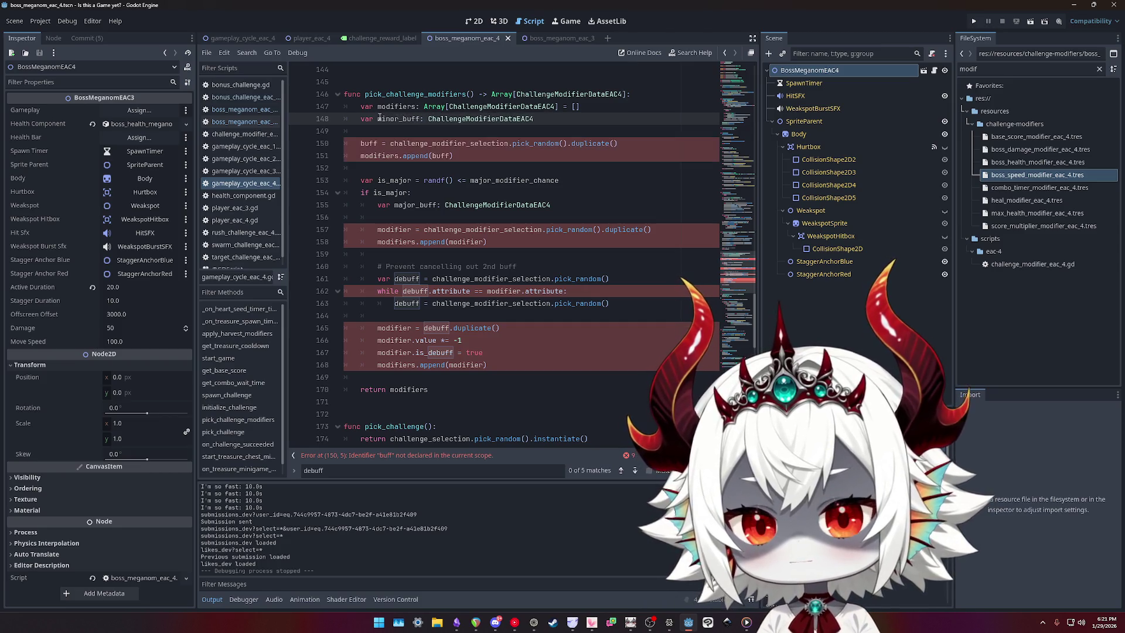
{"action": "key", "text": "ctrl+shift+Left"}
{"action": "key", "text": "BackSpace"}
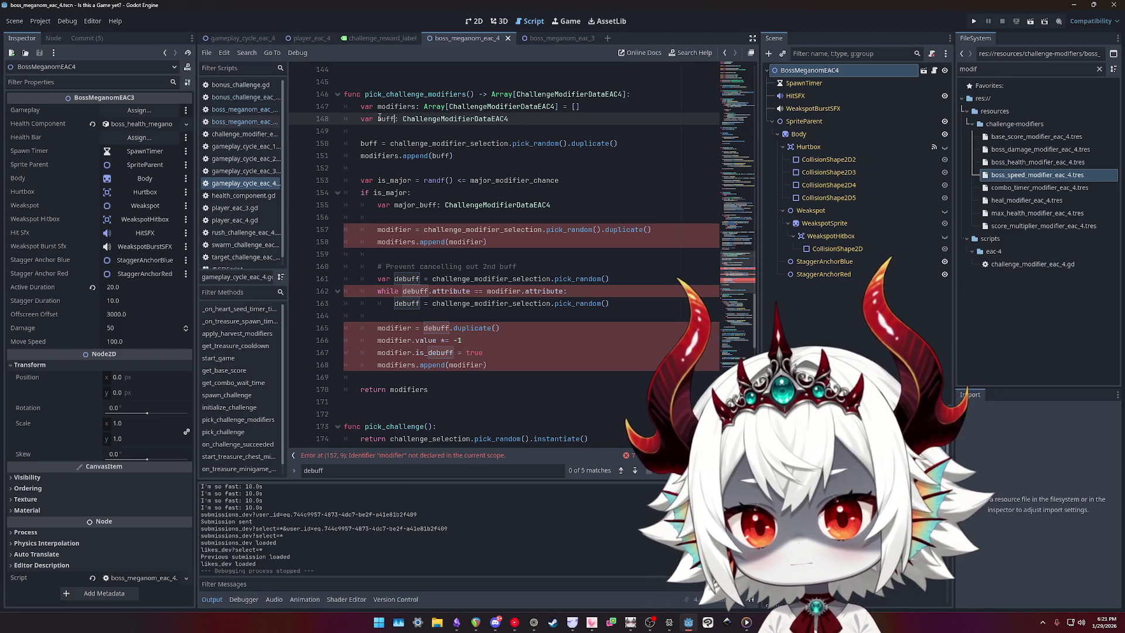
{"action": "type", "text": "_"}
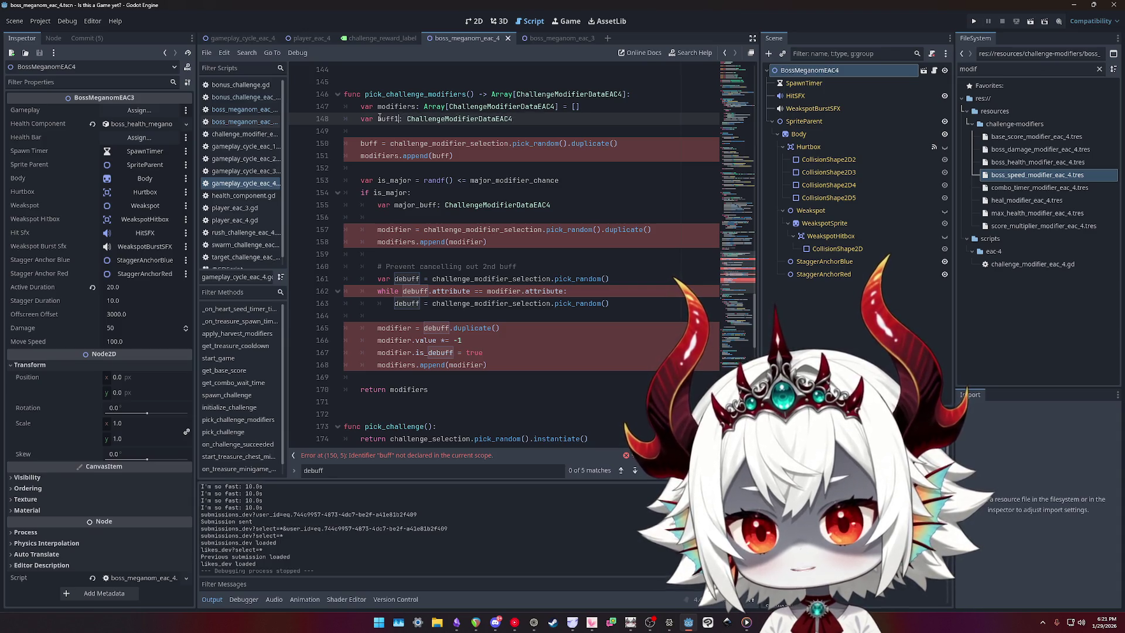
- Rename the buff declaration, assignment and append() use on lines 148–151 to first_buff
{"action": "left_click", "coordinate": [378, 143]}
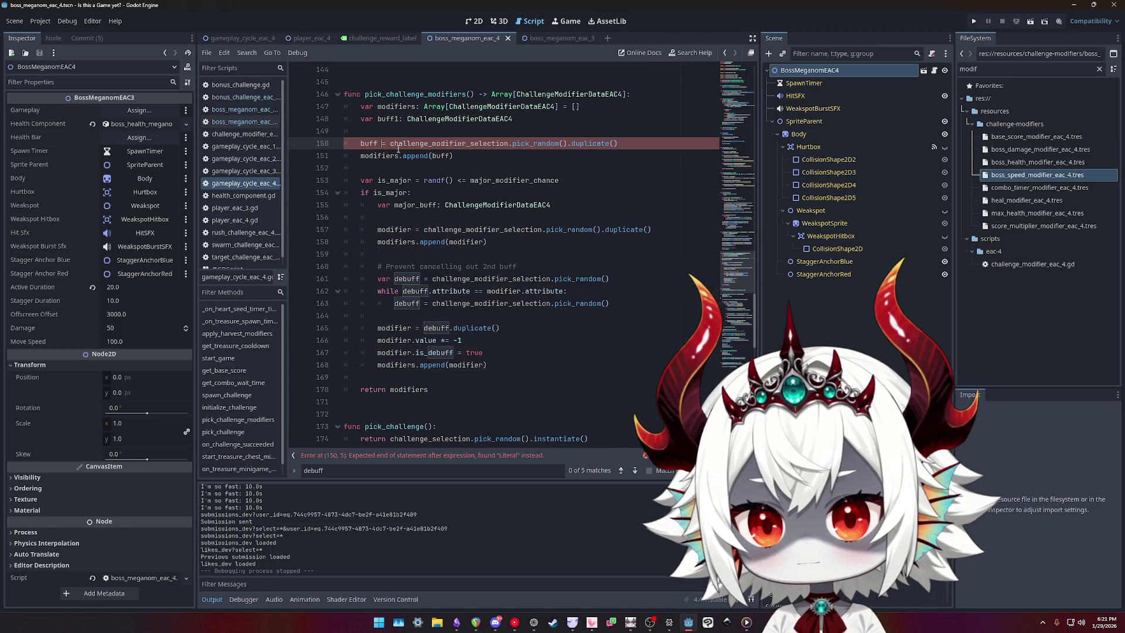
{"action": "type", "text": "1"}
{"action": "left_click", "coordinate": [453, 156]}
{"action": "type", "text": "1"}
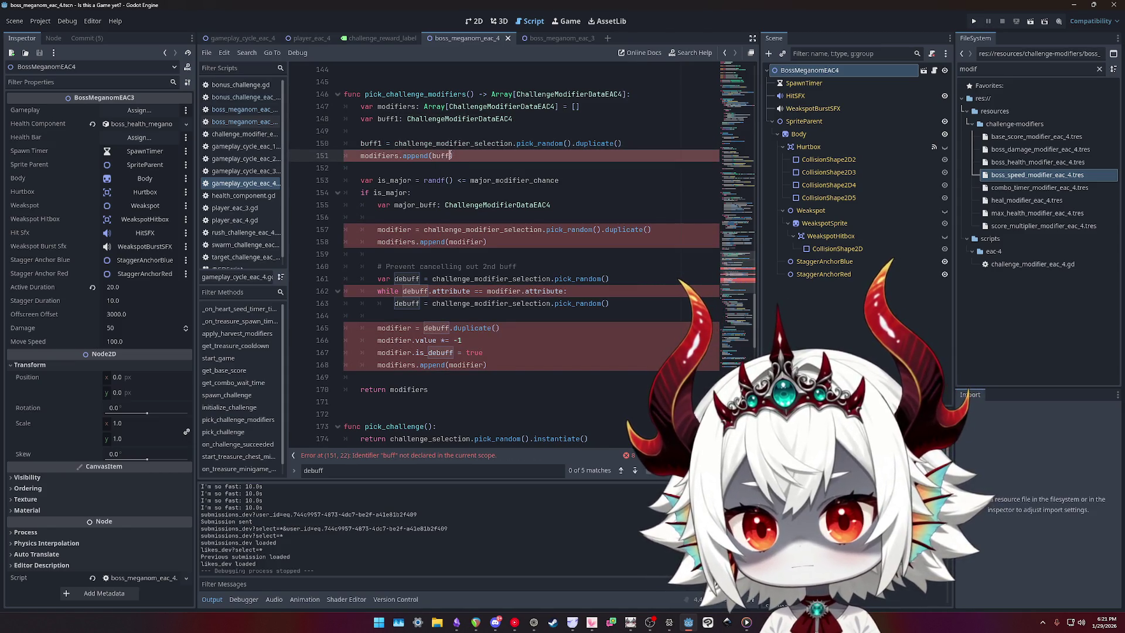
{"action": "left_click", "coordinate": [399, 119]}
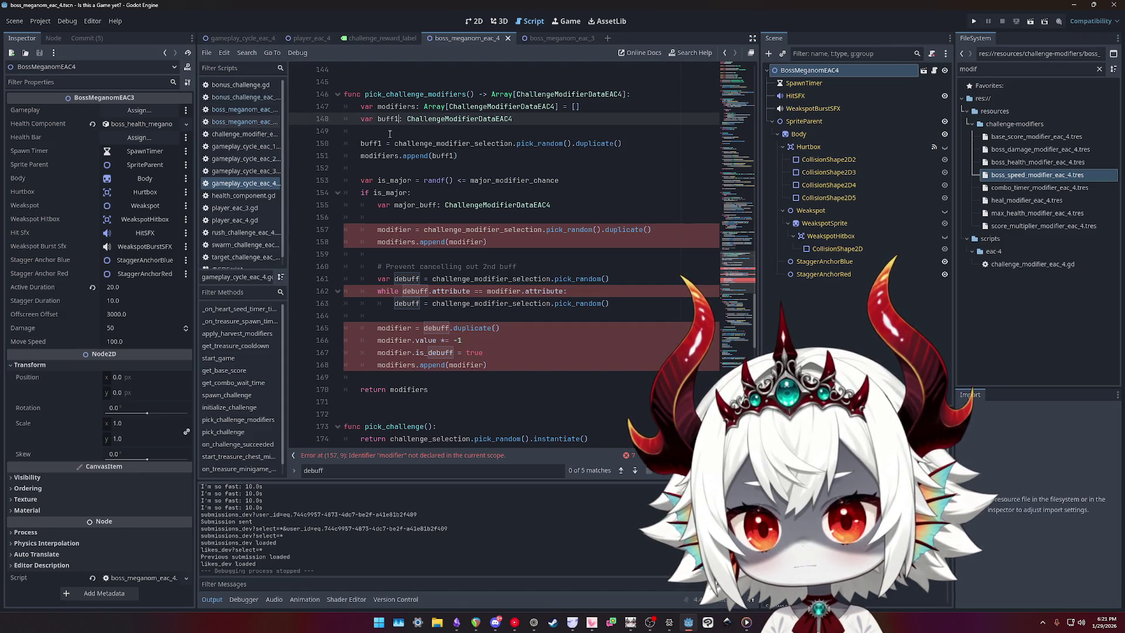
{"action": "double_click", "coordinate": [371, 143]}
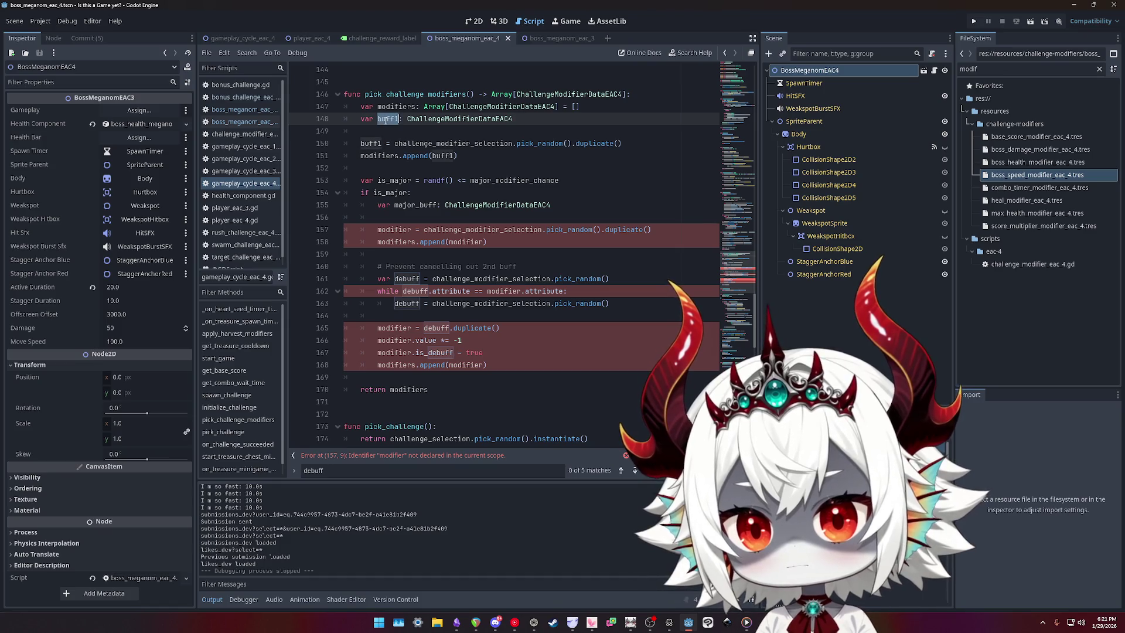
{"action": "double_click", "coordinate": [445, 156]}
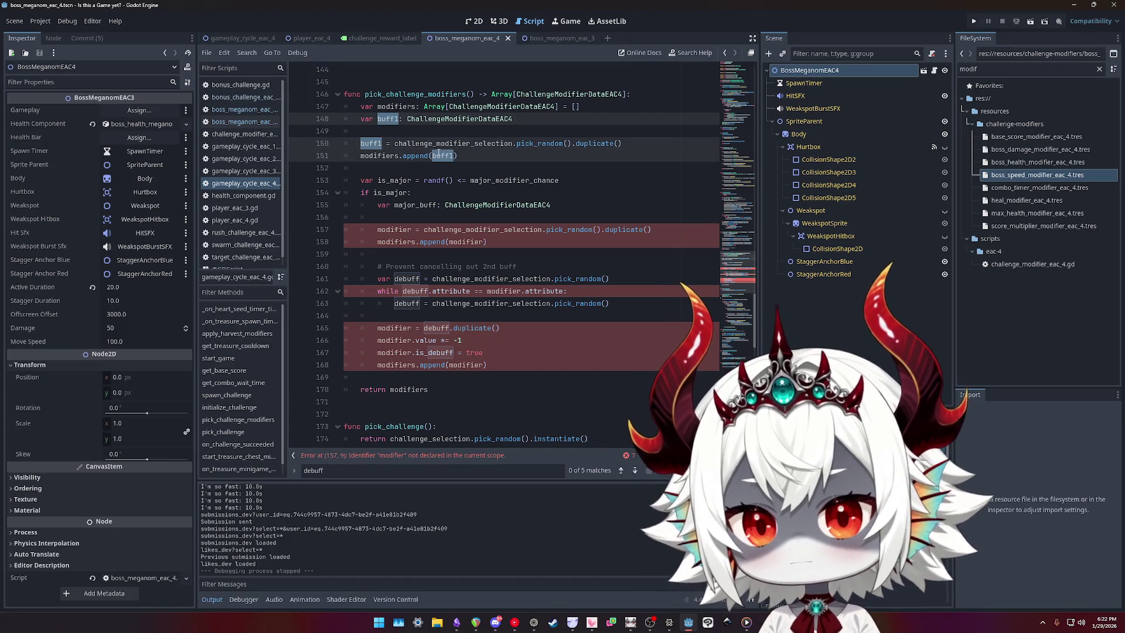
{"action": "type", "text": "first_buff"}
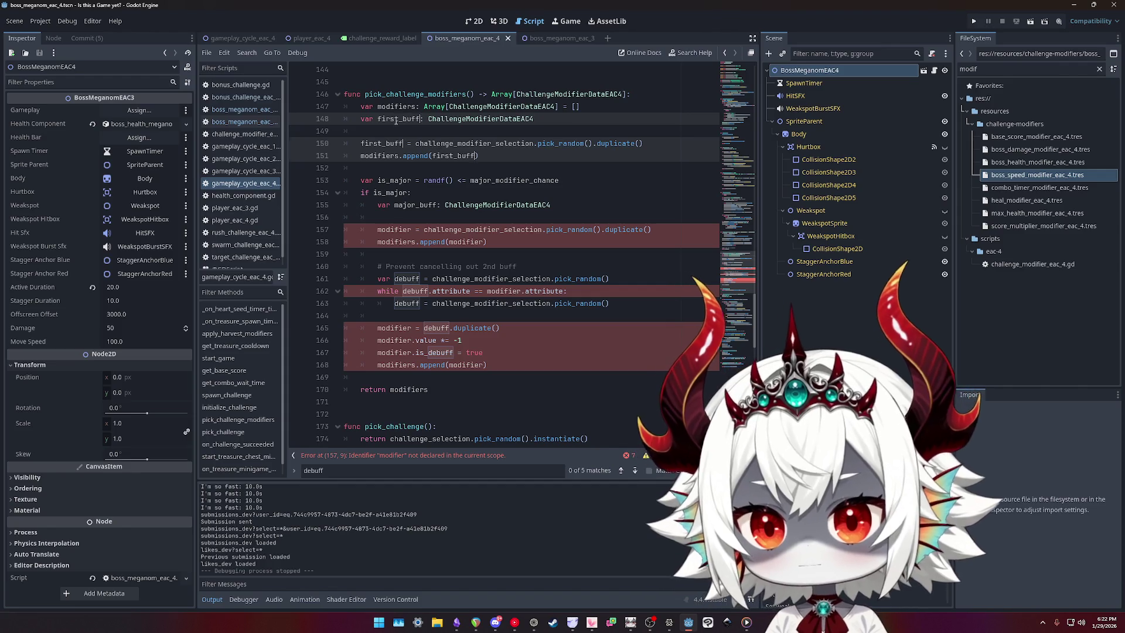
{"action": "key", "text": "Escape"}
{"action": "key", "text": "ctrl+d"}
{"action": "key", "text": "ctrl+d"}
{"action": "key", "text": "ctrl+d"}
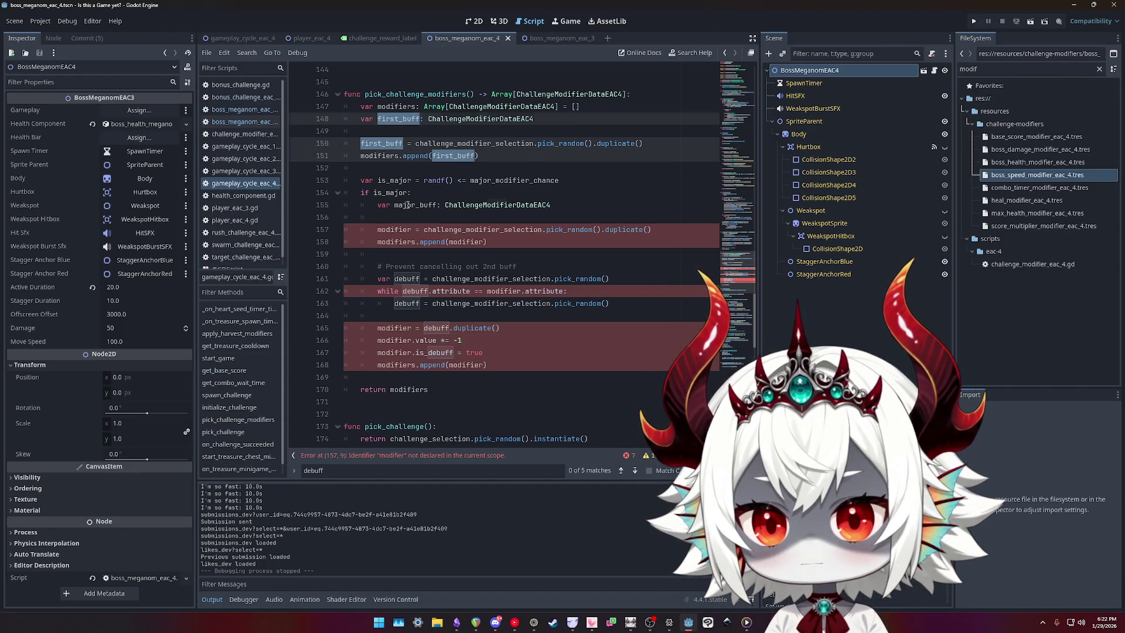
- Rename major_buff and the modifier uses on lines 155–158 to second_buff
{"action": "double_click", "coordinate": [408, 204]}
{"action": "double_click", "coordinate": [394, 229], "text": "alt"}
{"action": "double_click", "coordinate": [468, 242], "text": "alt"}
{"action": "type", "text": "second_buff"}
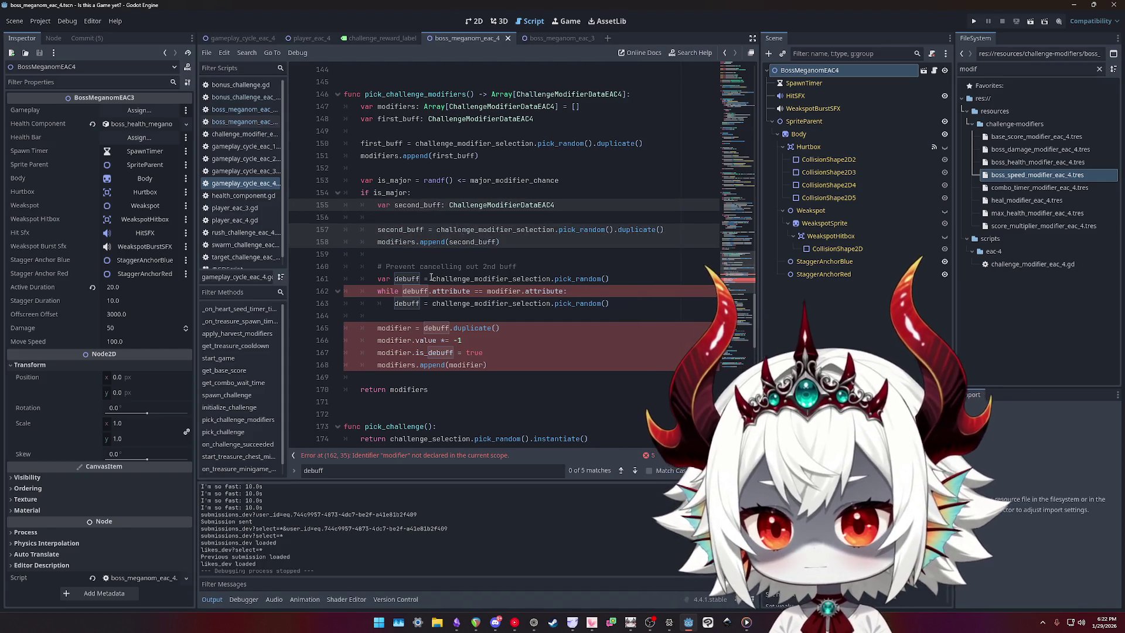
{"action": "double_click", "coordinate": [474, 242]}
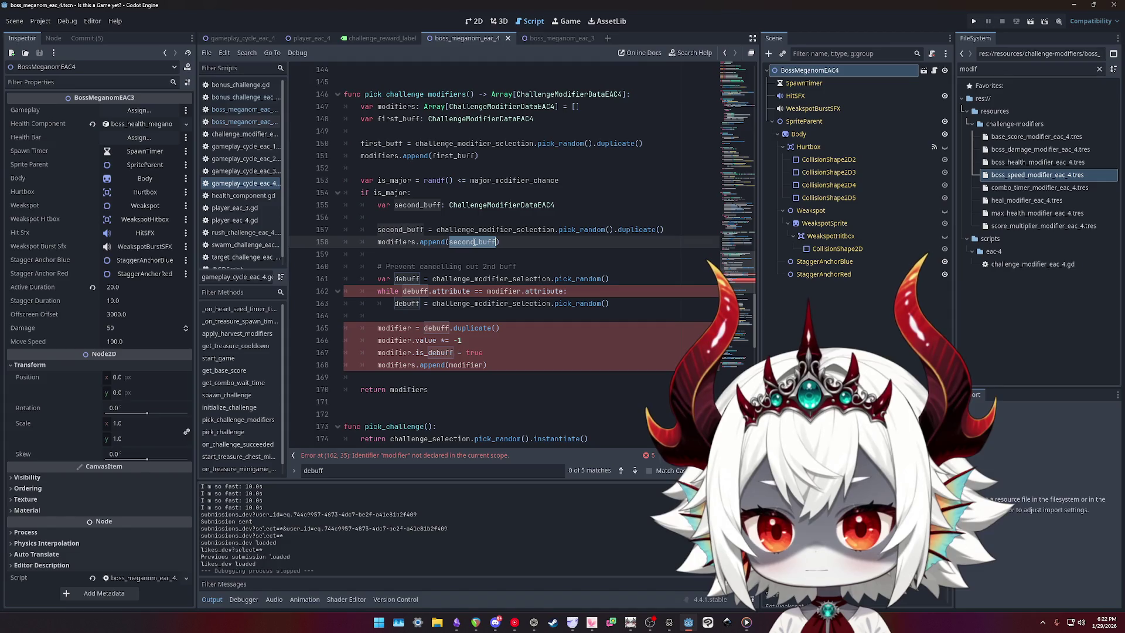
{"action": "double_click", "coordinate": [398, 242]}
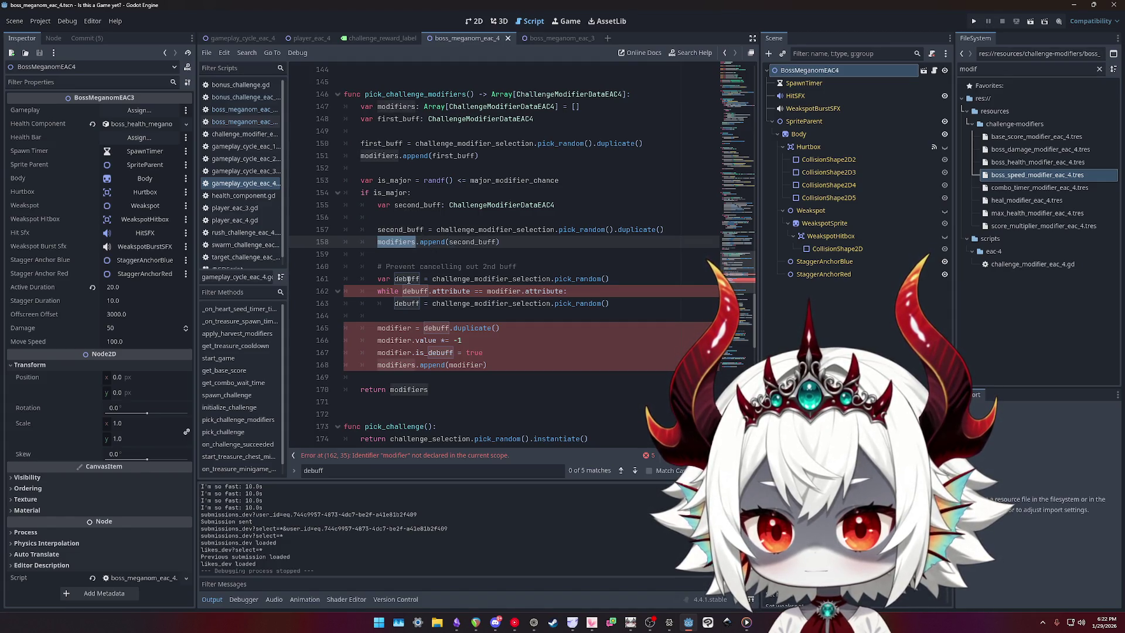
- Select modifier in the debuff re-roll while condition on line 162 for replacement
{"action": "left_click", "coordinate": [501, 291]}
{"action": "triple_click", "coordinate": [501, 291]}
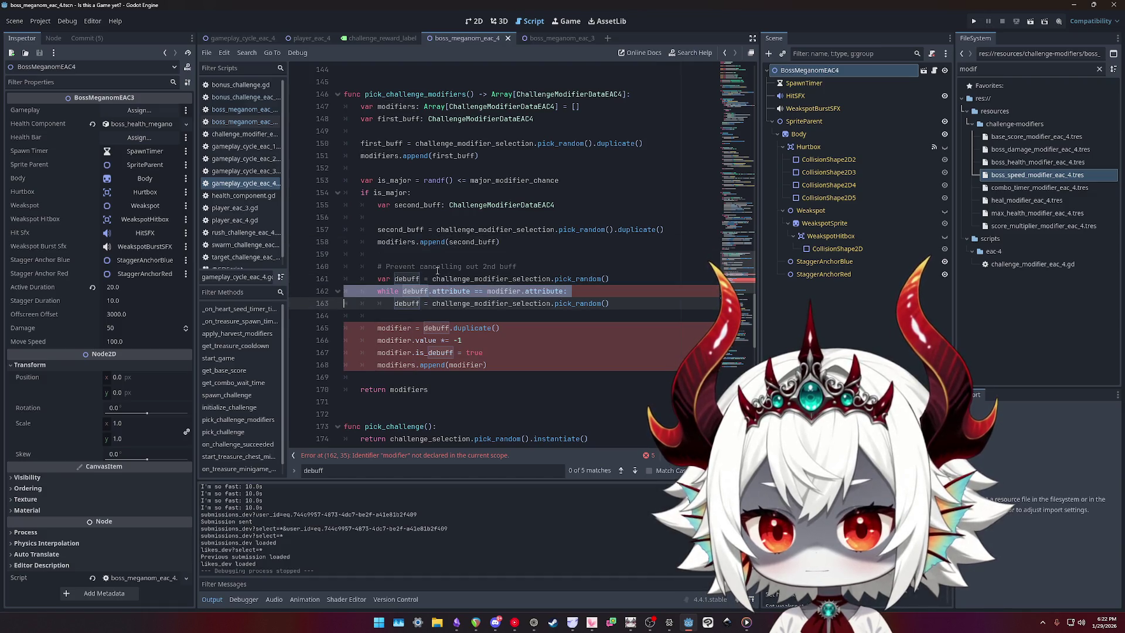
{"action": "double_click", "coordinate": [414, 291]}
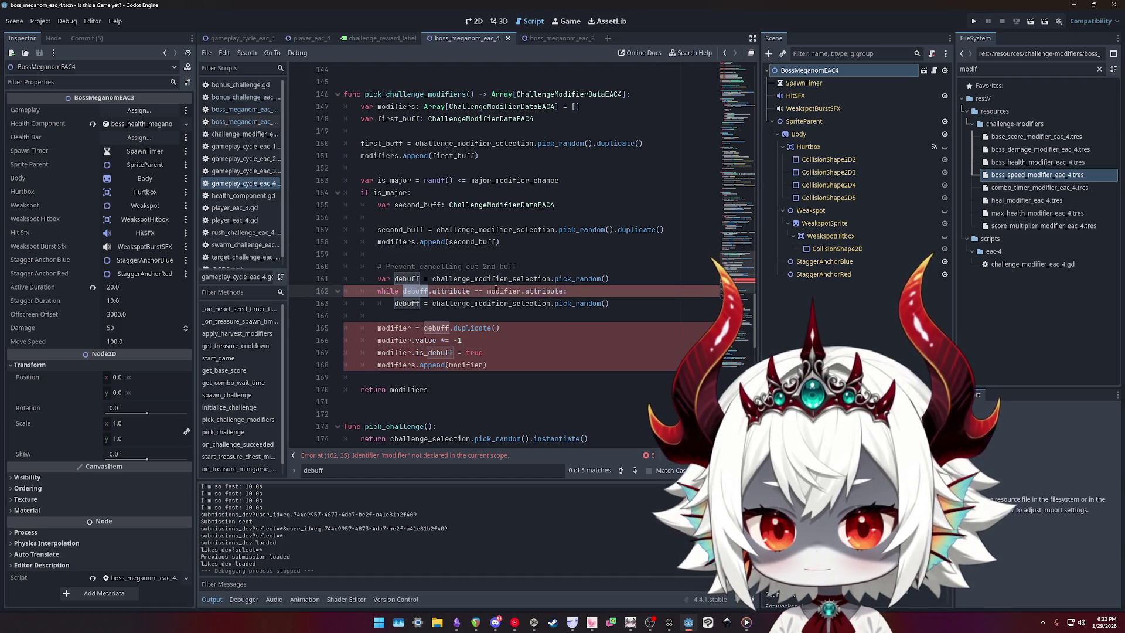
{"action": "double_click", "coordinate": [497, 291]}
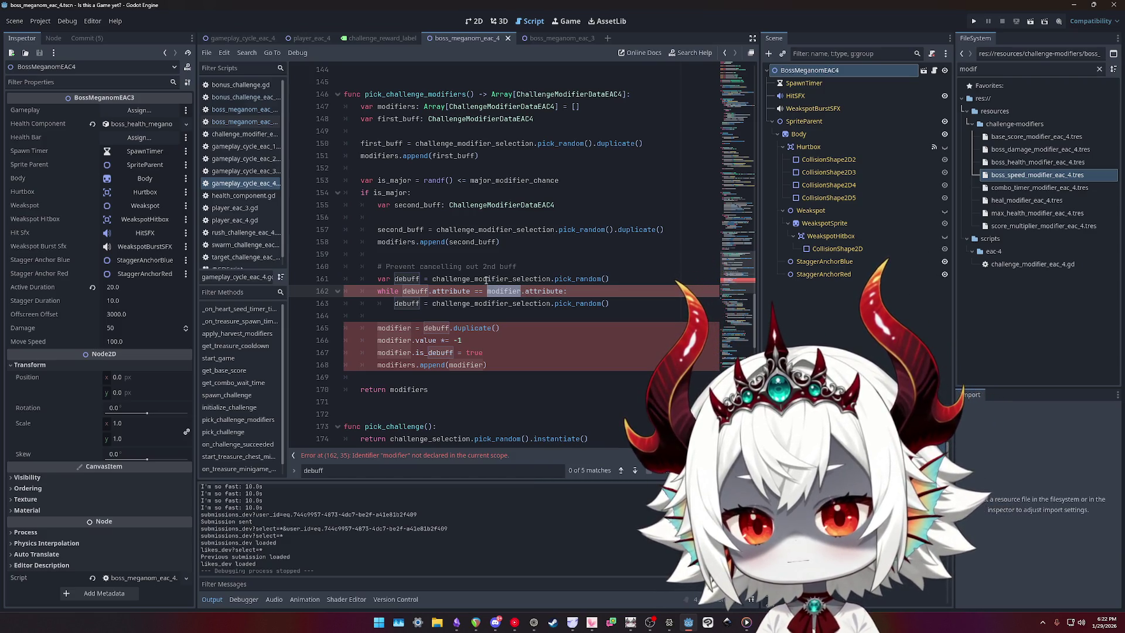
- Extend the debuff re-roll condition with an or-comparison against the other buff's attribute, continued on a new line
{"action": "type", "text": "first_buff"}
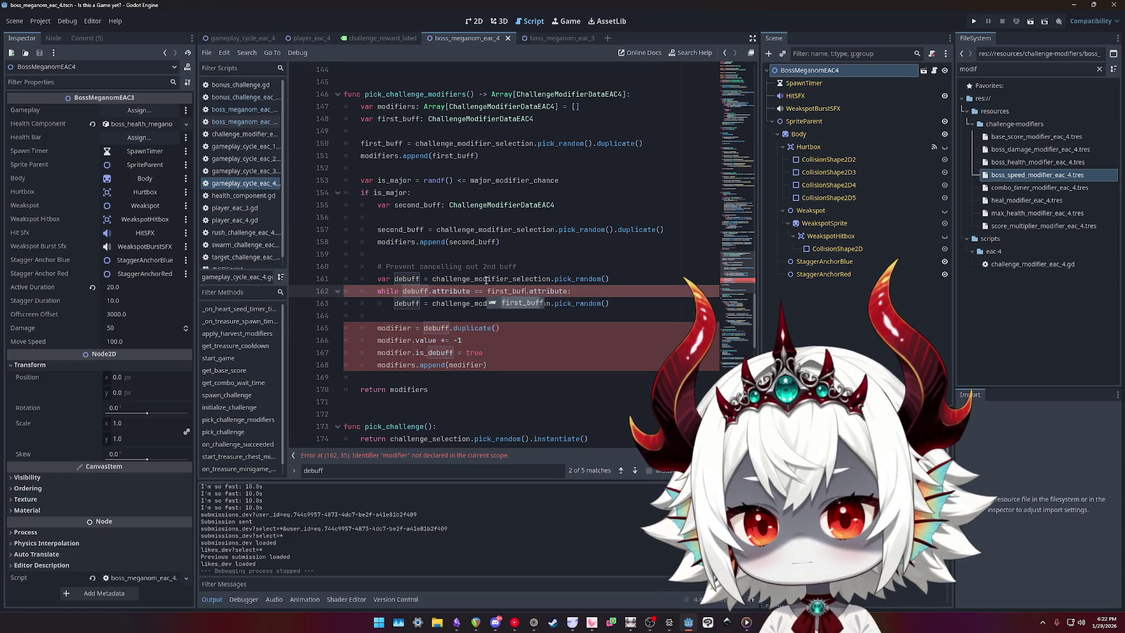
{"action": "key", "text": "End"}
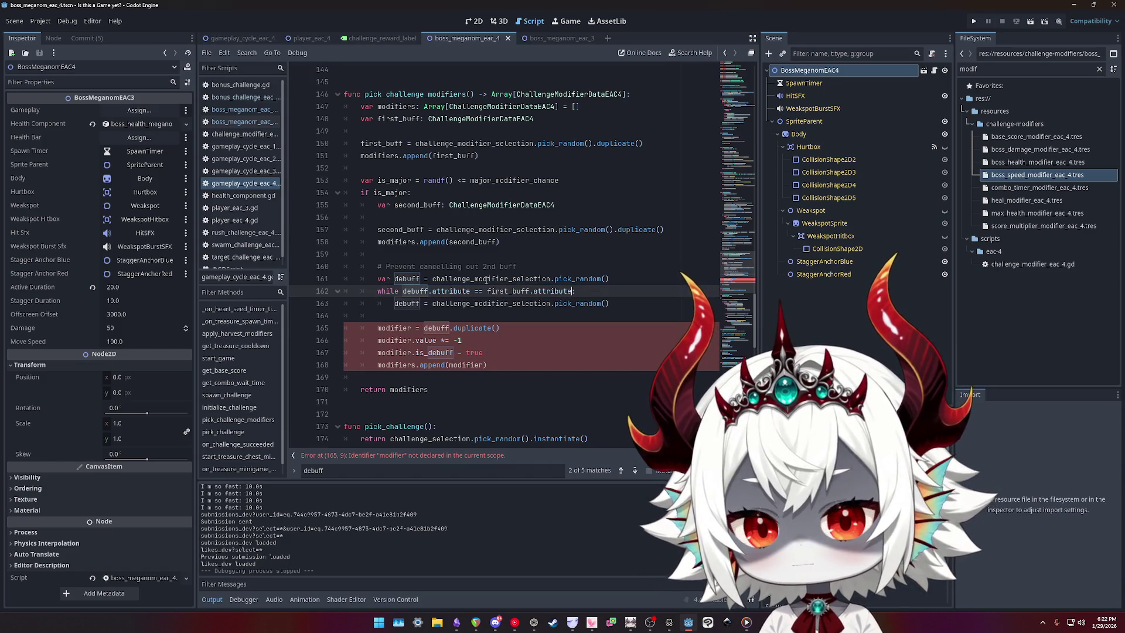
{"action": "type", "text": "or"}
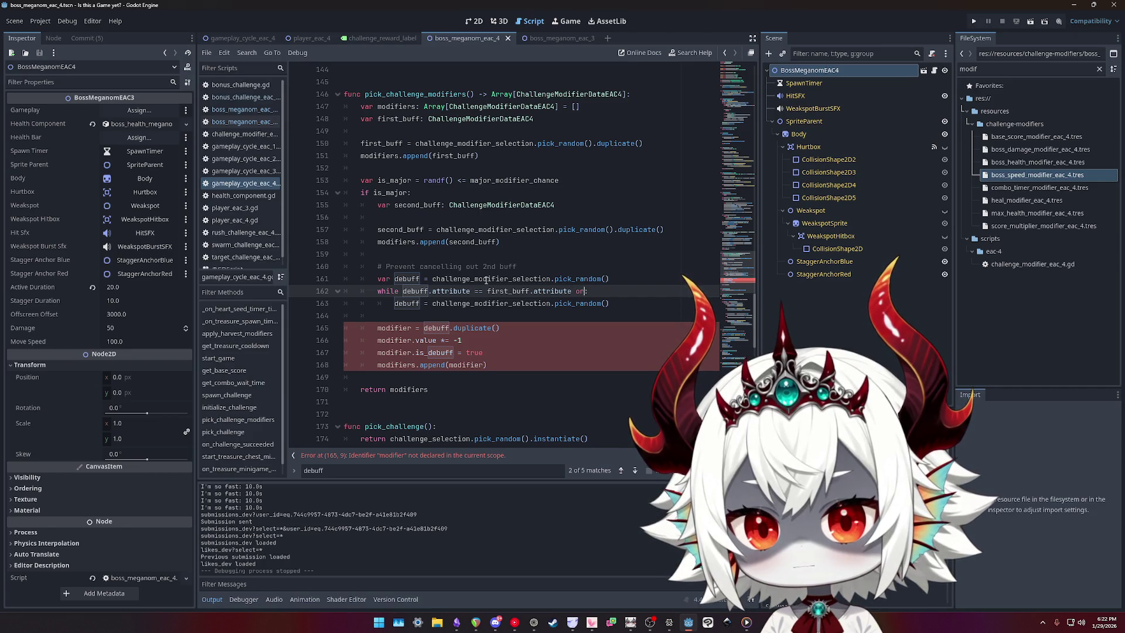
{"action": "type", "text": " debuff.attribute == secon"}
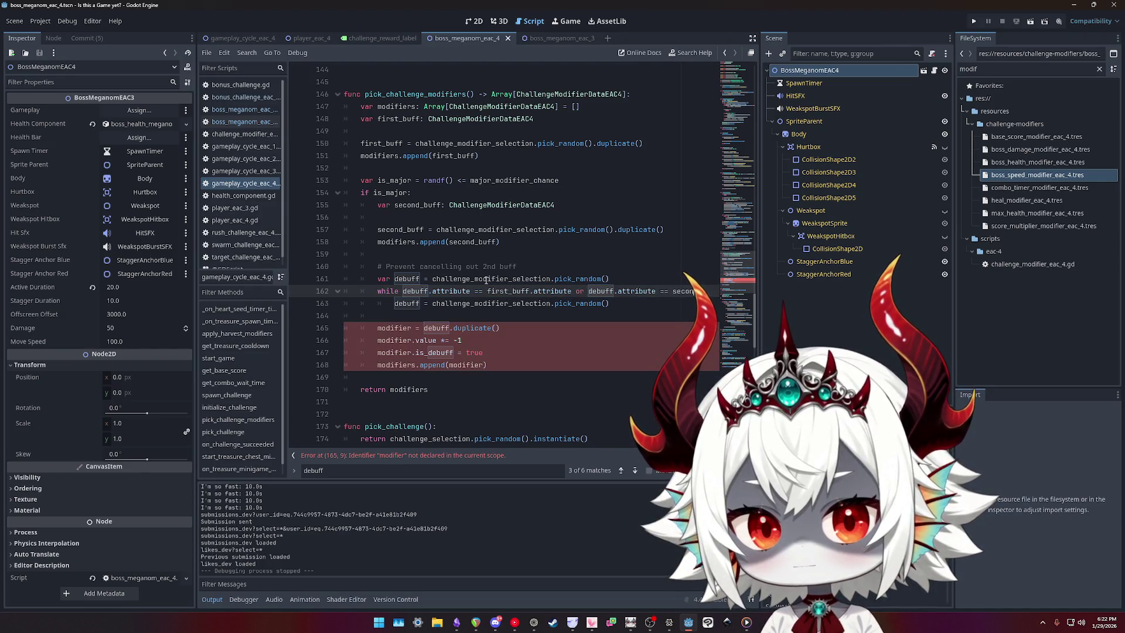
{"action": "type", "text": "_buff.attribute:"}
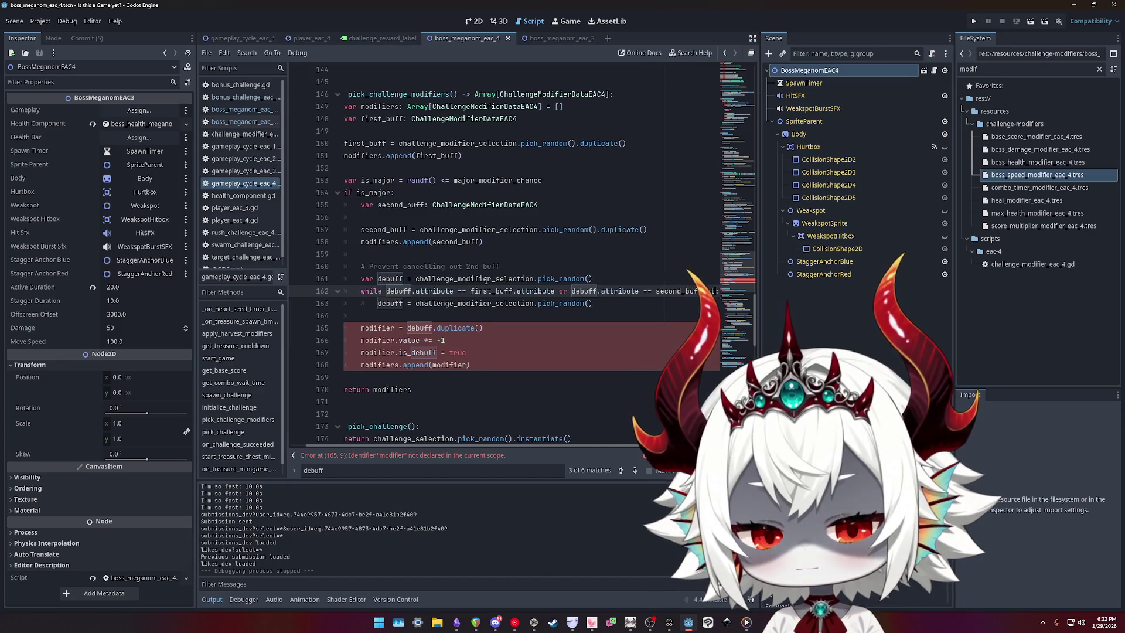
{"action": "type", "text": "e"}
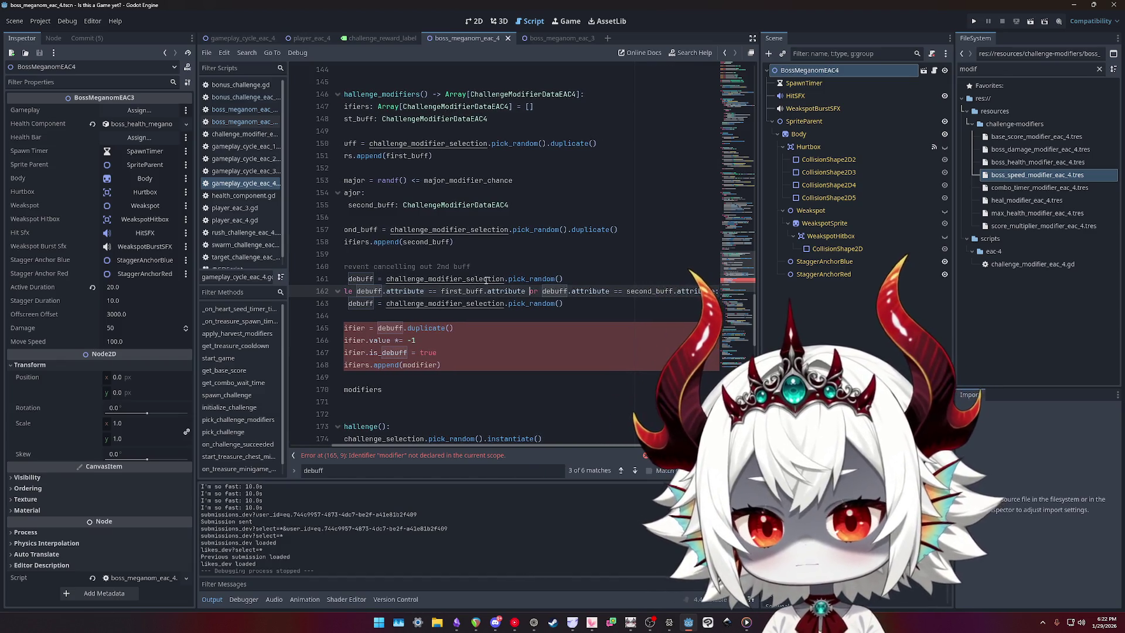
{"action": "key", "text": "Return"}
{"action": "key", "text": "Tab"}
{"action": "key", "text": "Tab"}
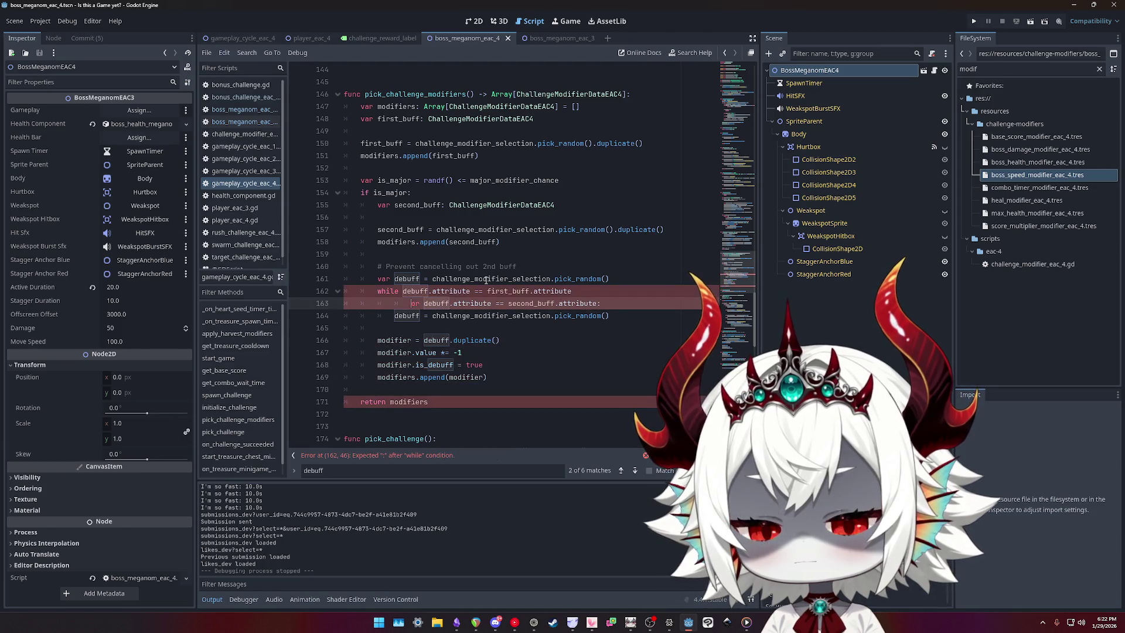
- Wrap the while condition in parentheses and fix the or-line's indentation
{"action": "key", "text": "Up"}
{"action": "key", "text": "ctrl+Left"}
{"action": "type", "text": "("}
{"action": "key", "text": "Down"}
{"action": "key", "text": "End"}
{"action": "key", "text": "Left"}
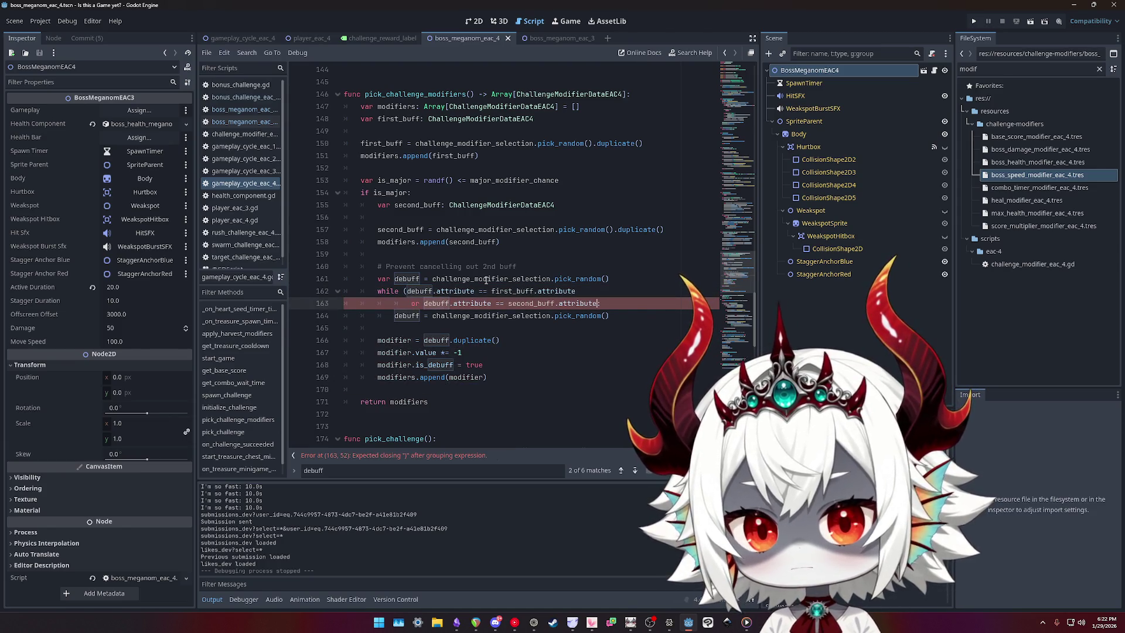
{"action": "type", "text": "):"}
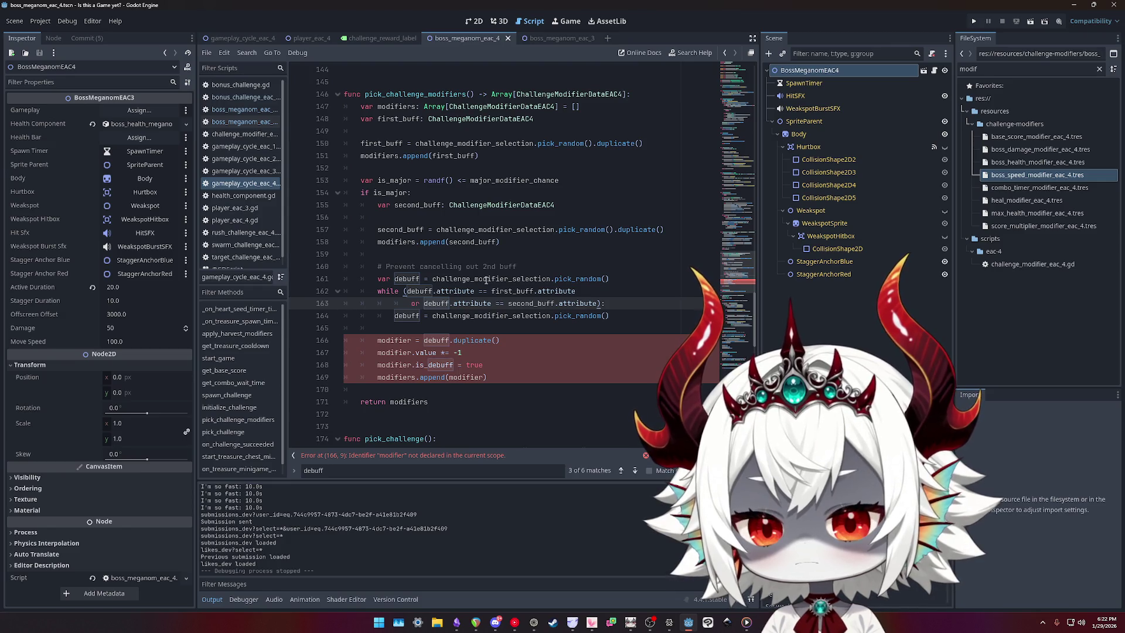
{"action": "key", "text": "Up"}
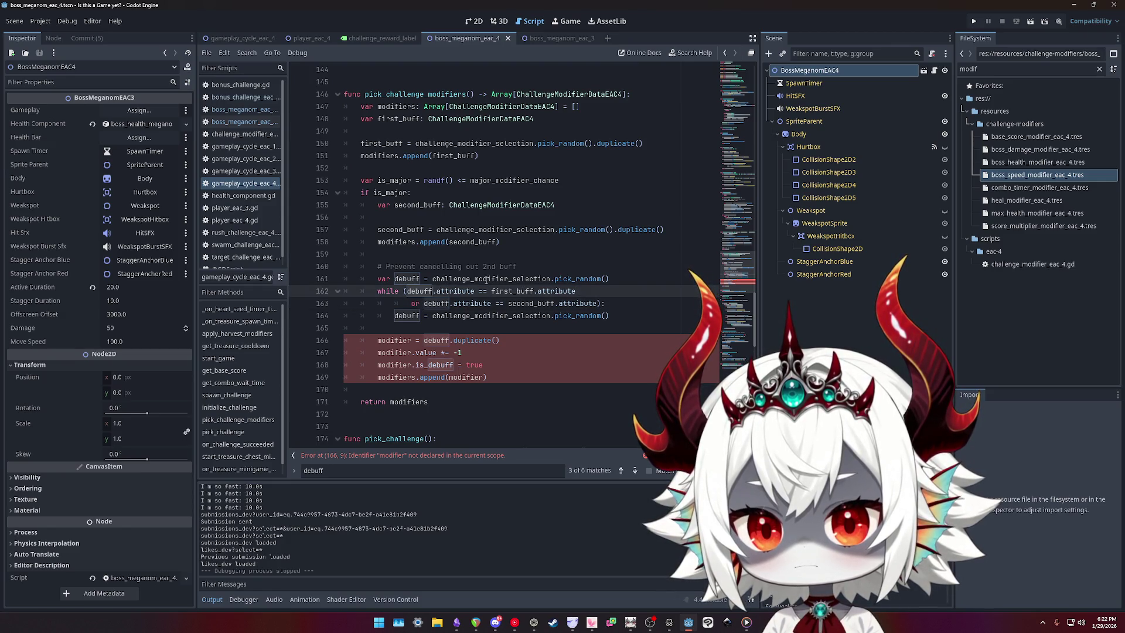
{"action": "key", "text": "Down"}
{"action": "key", "text": "shift+Tab"}
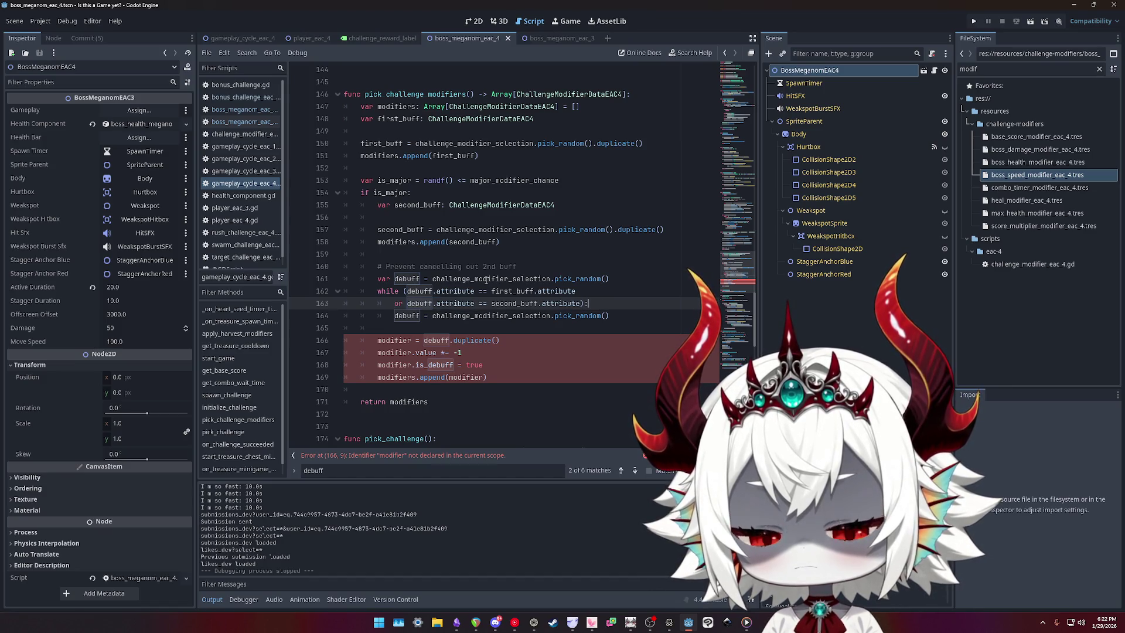
- Put the closing parenthesis and the first attribute comparison on their own lines, aligned with while
{"action": "key", "text": "Up"}
{"action": "key", "text": "Down"}
{"action": "key", "text": "Left"}
{"action": "key", "text": "Left"}
{"action": "key", "text": "Return"}
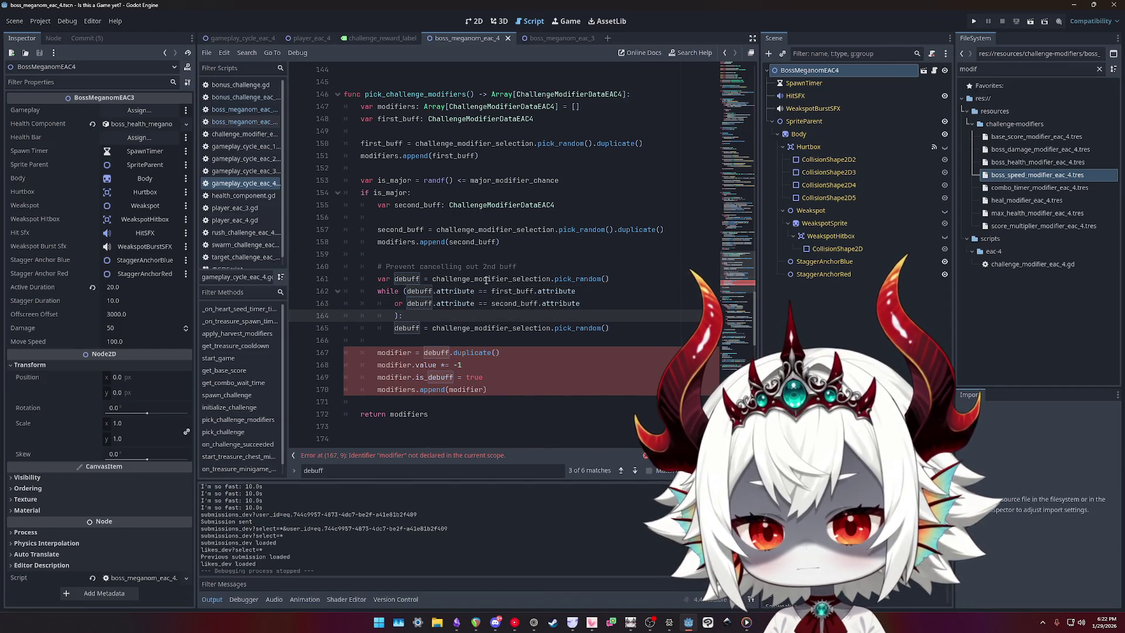
{"action": "key", "text": "shift+Tab"}
{"action": "key", "text": "Up"}
{"action": "key", "text": "Up"}
{"action": "key", "text": "Right"}
{"action": "key", "text": "Return"}
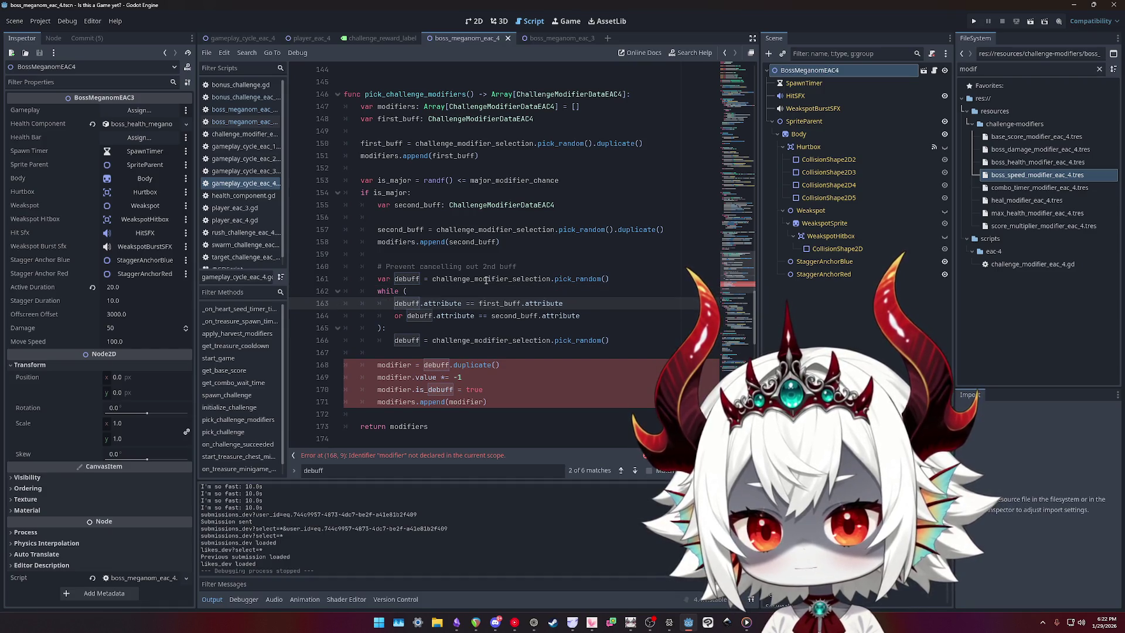
{"action": "left_click", "coordinate": [591, 309]}
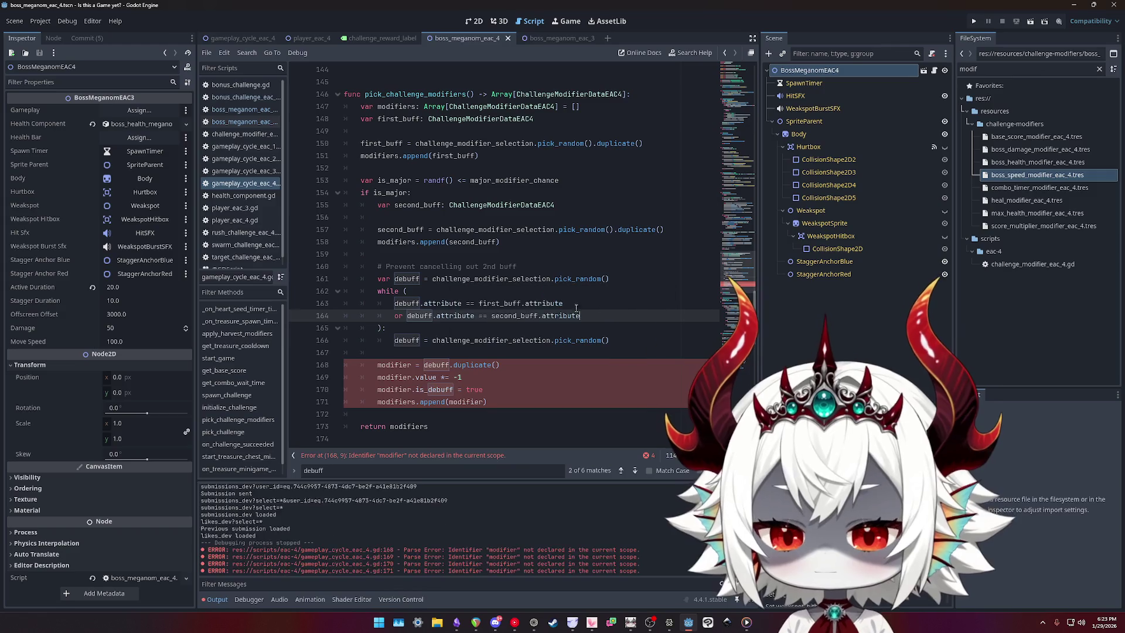
{"action": "key", "text": "Up"}
{"action": "key", "text": "ctrl+shift+Left"}
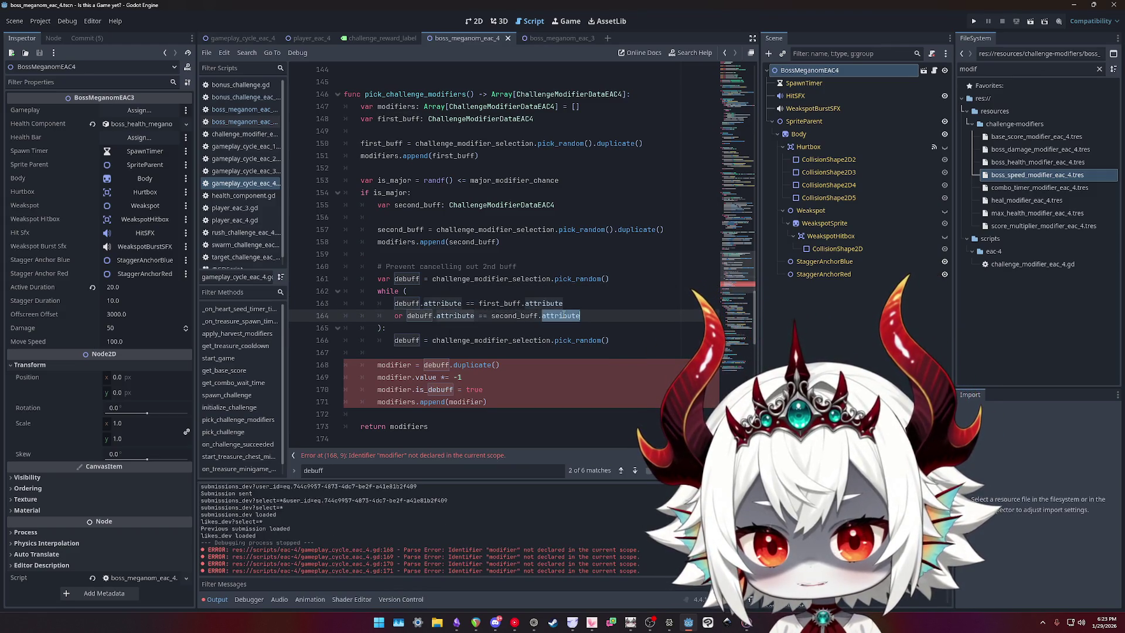
- Reword the re-roll comment to read '# Prevent debuff negating buffs'
{"action": "left_click", "coordinate": [499, 303]}
{"action": "double_click", "coordinate": [407, 341]}
{"action": "double_click", "coordinate": [492, 341]}
{"action": "double_click", "coordinate": [573, 340]}
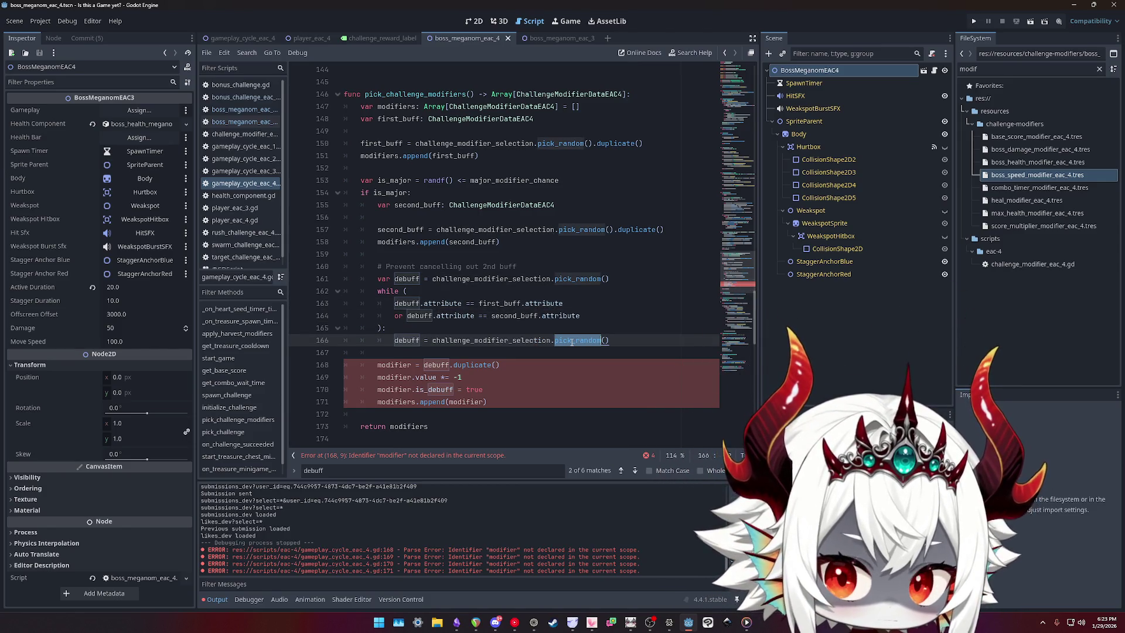
{"action": "scroll", "coordinate": [554, 336], "scroll_direction": "down", "scroll_amount": 2}
{"action": "double_click", "coordinate": [446, 192]}
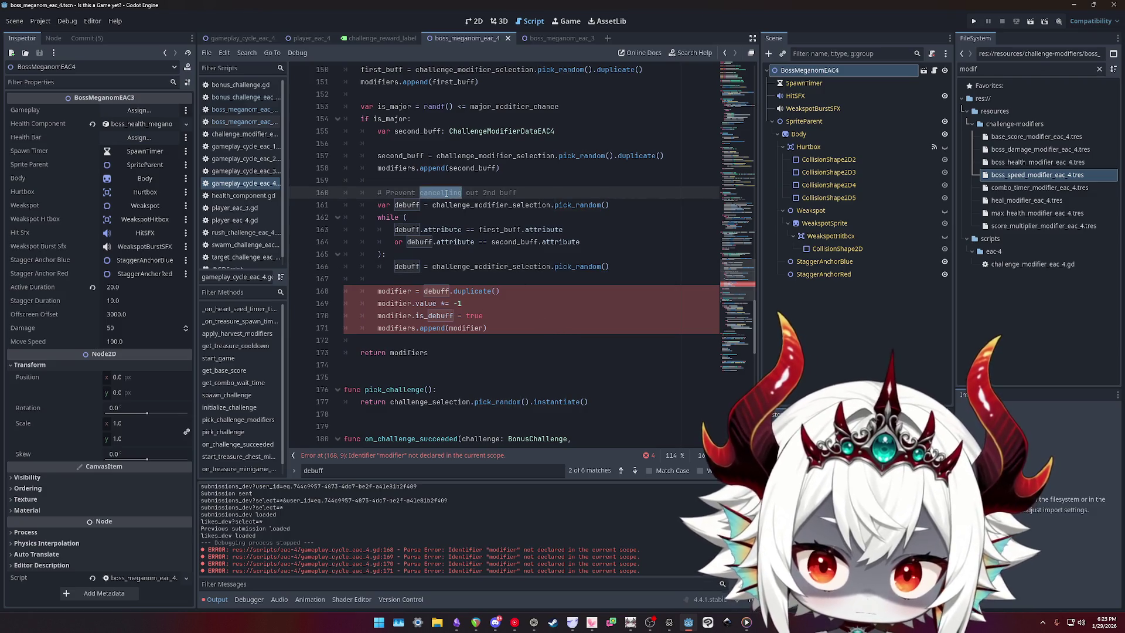
{"action": "type", "text": "debuff cancelling"}
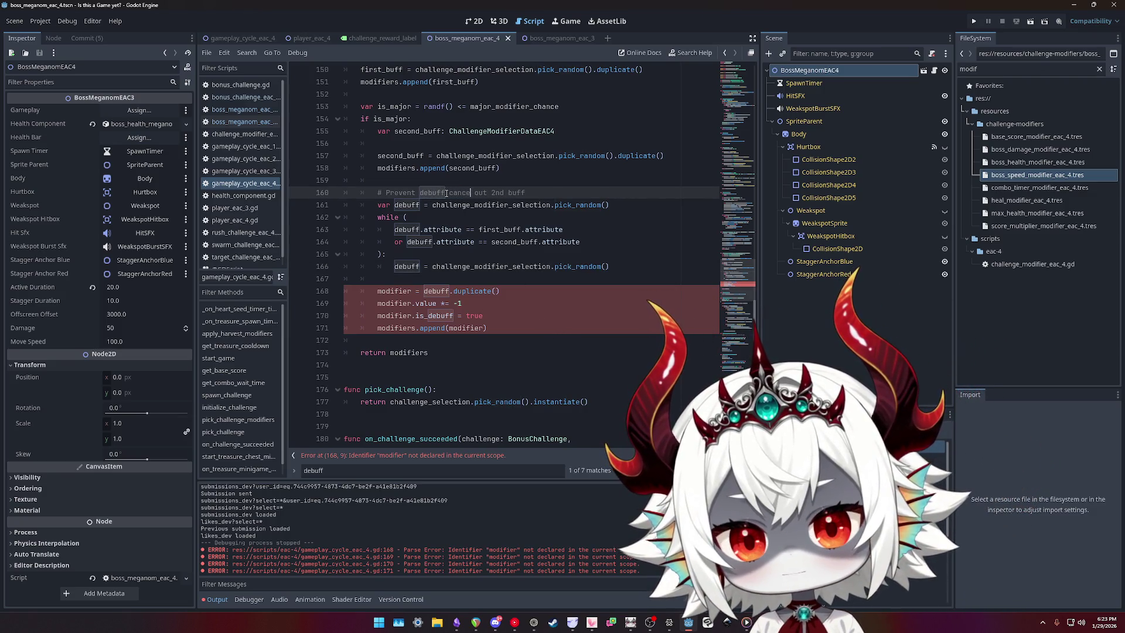
{"action": "type", "text": " out"}
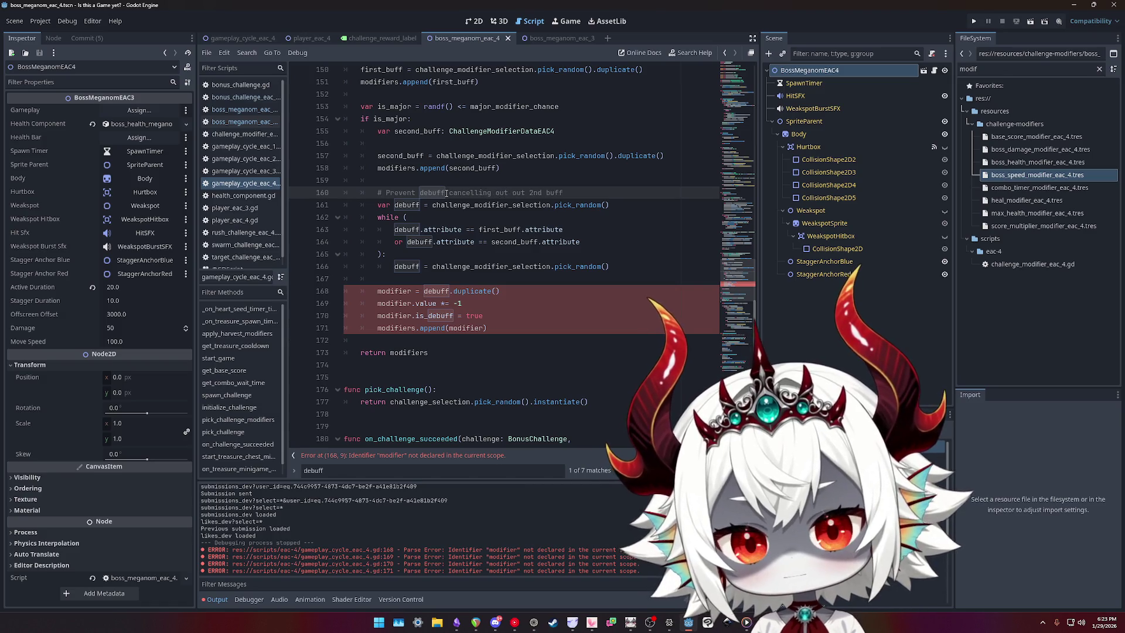
{"action": "key", "text": "ctrl+BackSpace"}
{"action": "key", "text": "ctrl+BackSpace"}
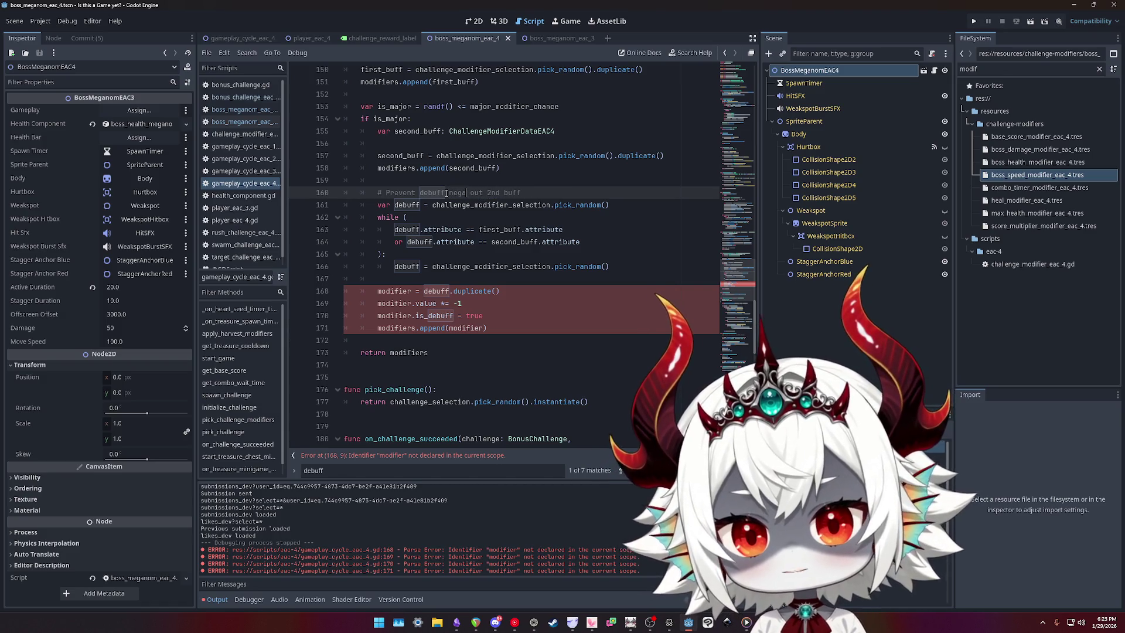
{"action": "type", "text": "negating bu"}
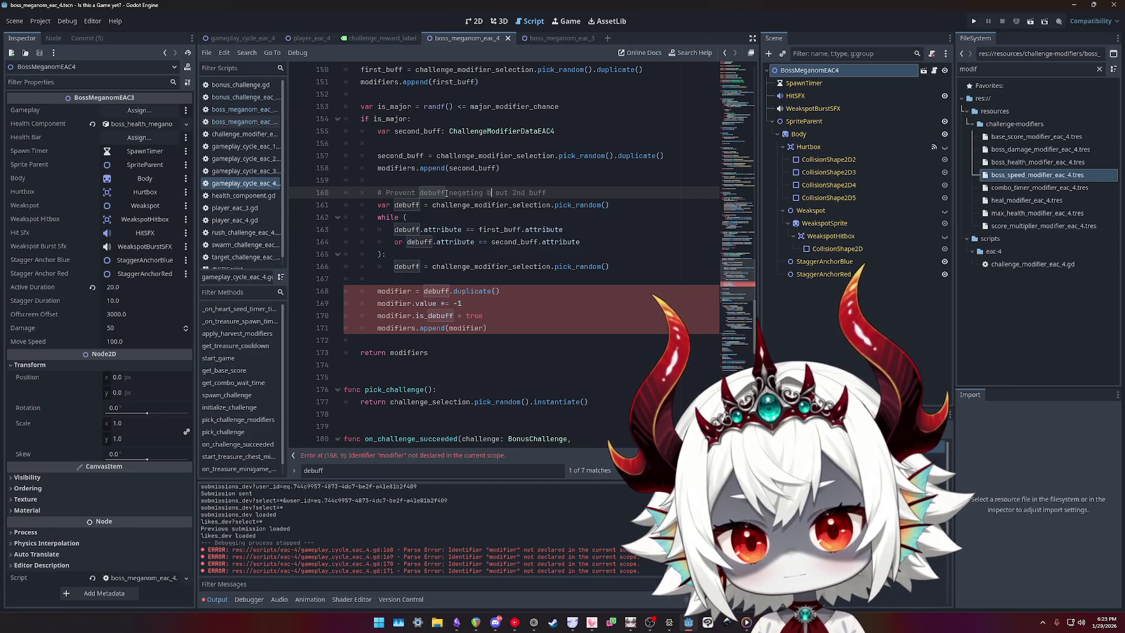
{"action": "type", "text": "ff"}
{"action": "key", "text": "shift+End"}
{"action": "key", "text": "Delete"}
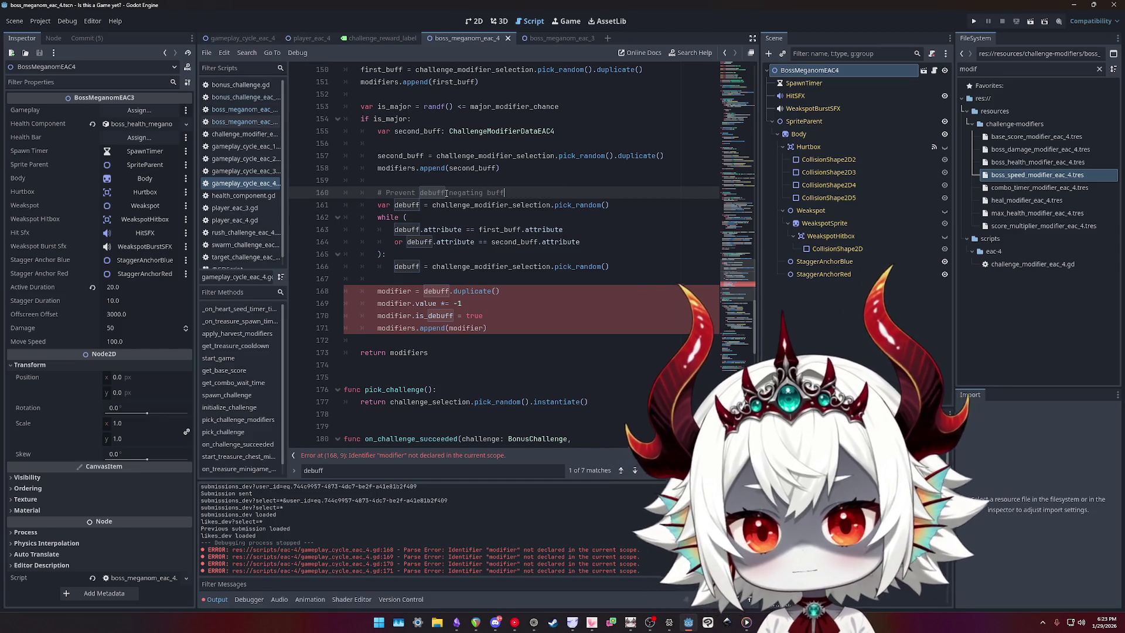
{"action": "type", "text": "s"}
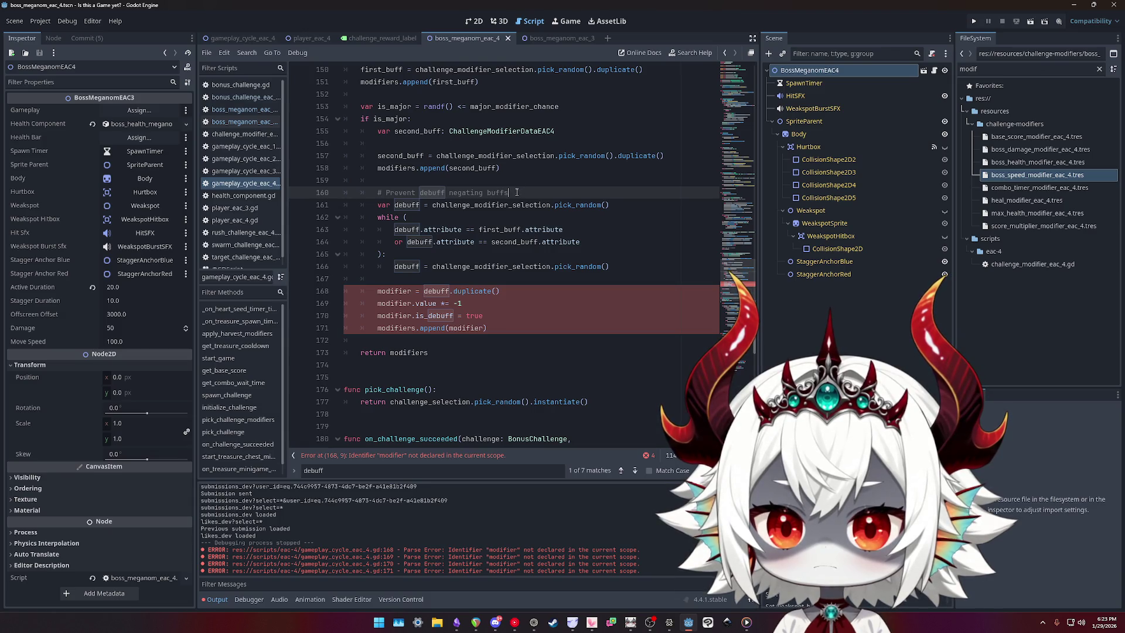
- Multi-select the modifier occurrences starting on line 168, review them, then clear the selection
{"action": "double_click", "coordinate": [392, 291]}
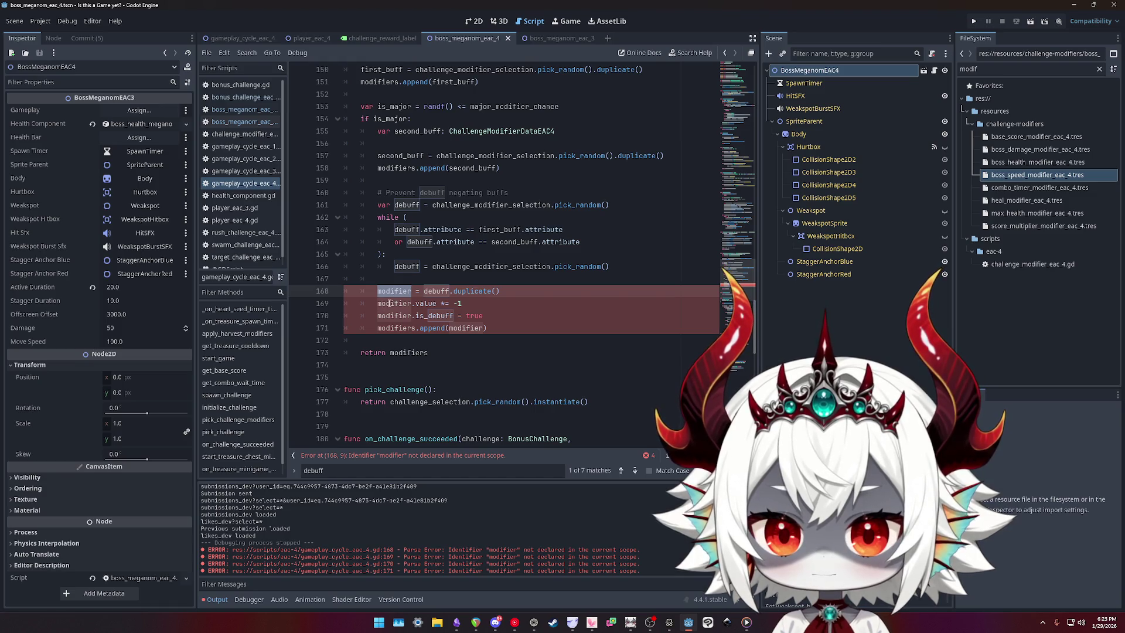
{"action": "key", "text": "ctrl+d"}
{"action": "key", "text": "ctrl+d"}
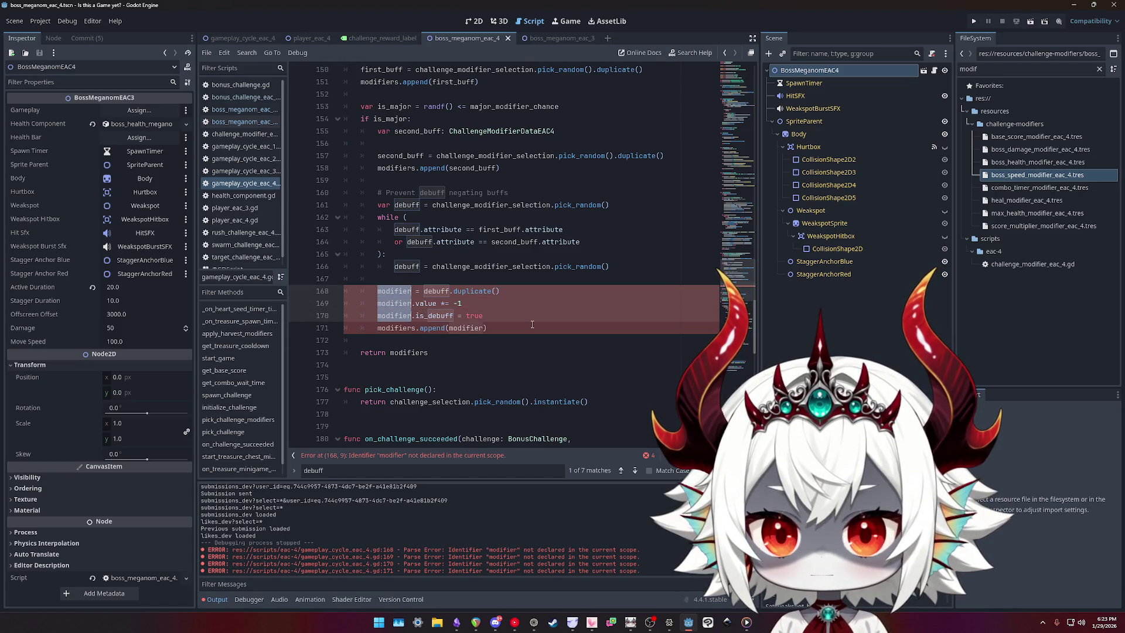
{"action": "scroll", "coordinate": [530, 324], "scroll_direction": "up", "scroll_amount": 2}
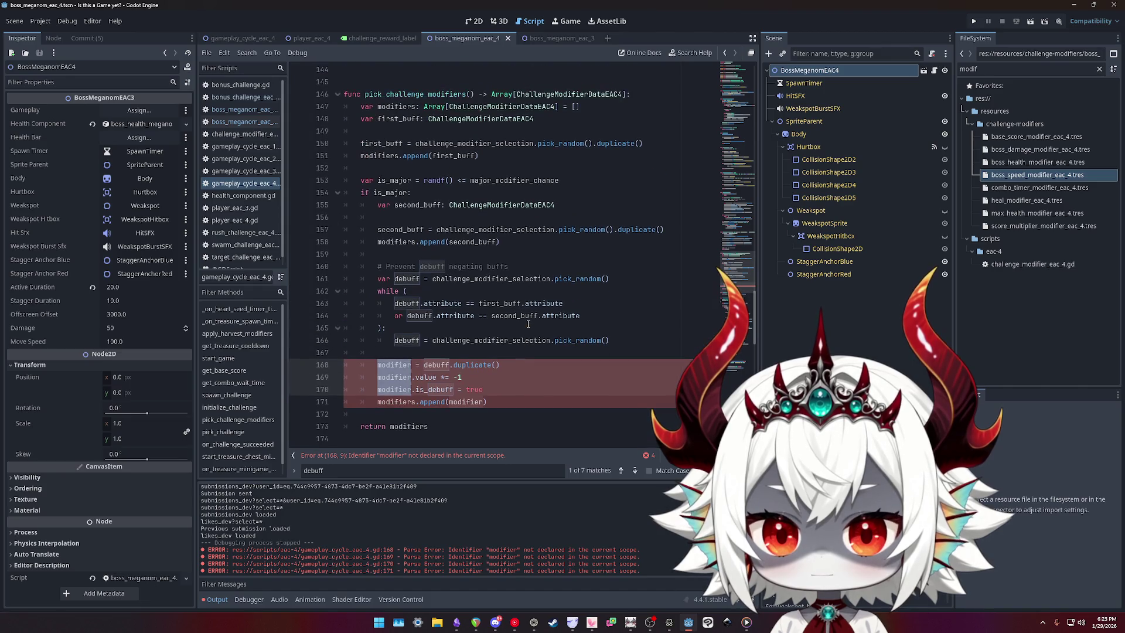
{"action": "scroll", "coordinate": [528, 324], "scroll_direction": "down", "scroll_amount": 1}
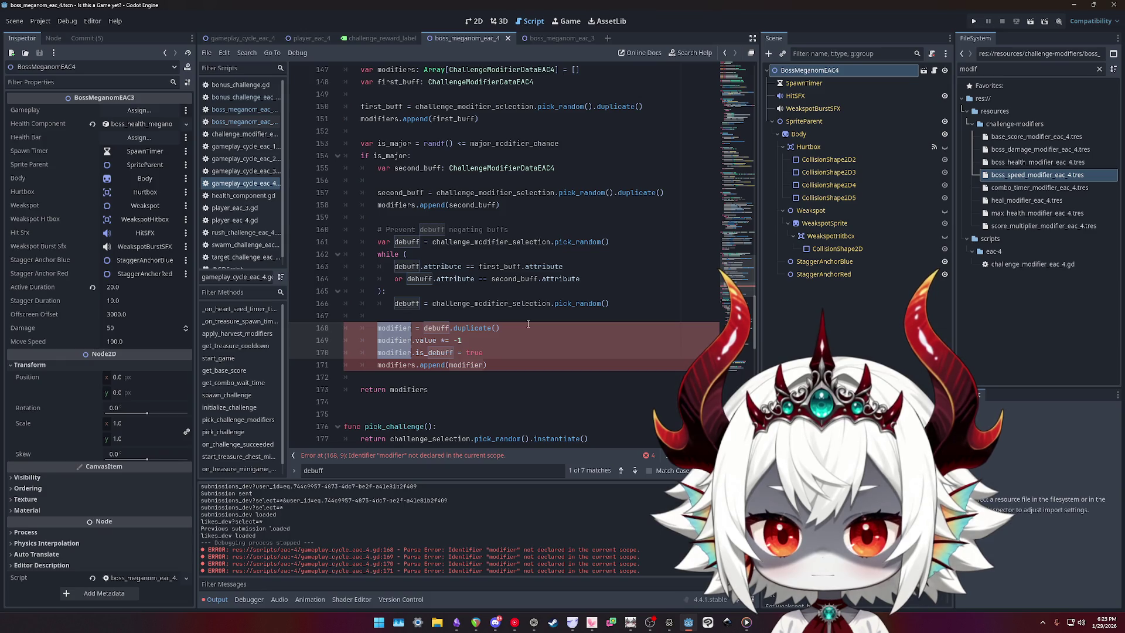
{"action": "scroll", "coordinate": [528, 324], "scroll_direction": "up", "scroll_amount": 2}
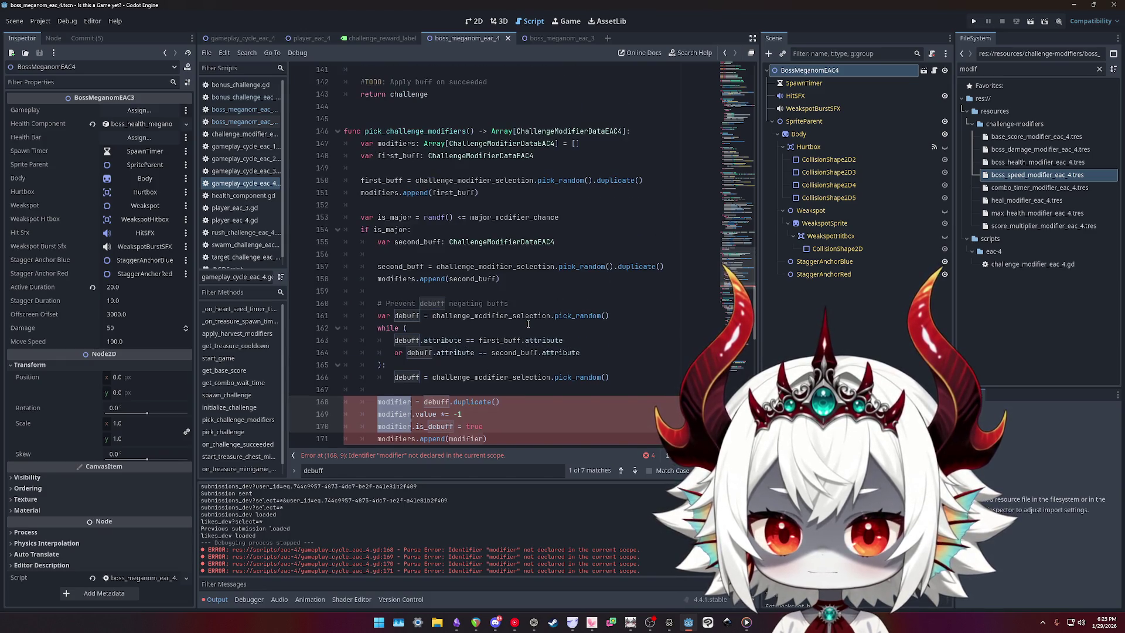
{"action": "scroll", "coordinate": [528, 324], "scroll_direction": "down", "scroll_amount": 1}
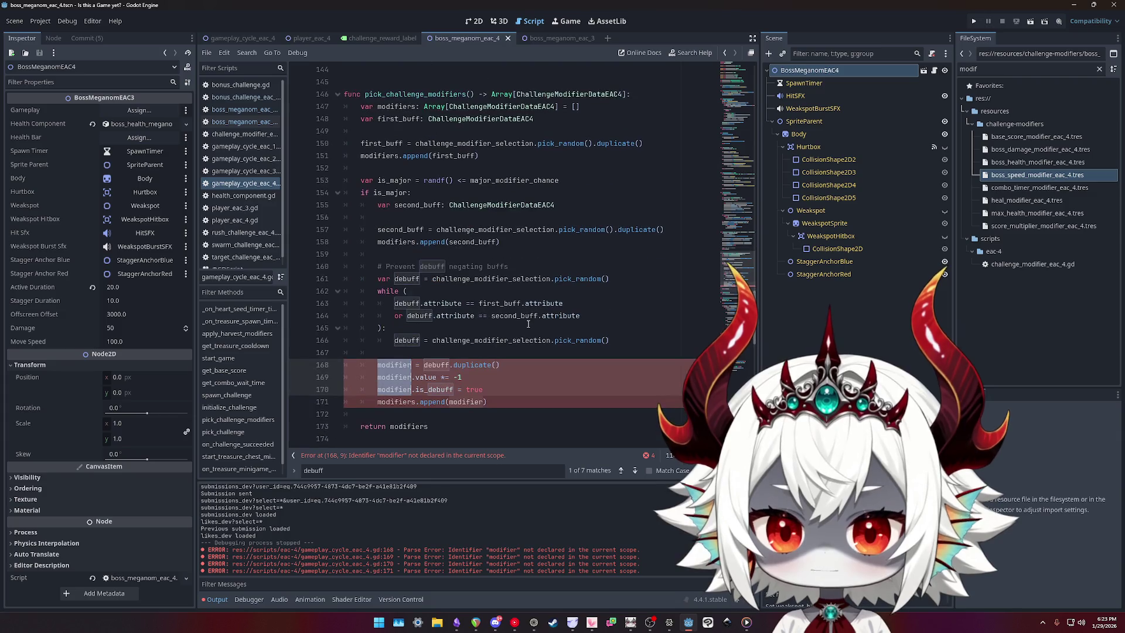
{"action": "scroll", "coordinate": [528, 324], "scroll_direction": "down", "scroll_amount": 1}
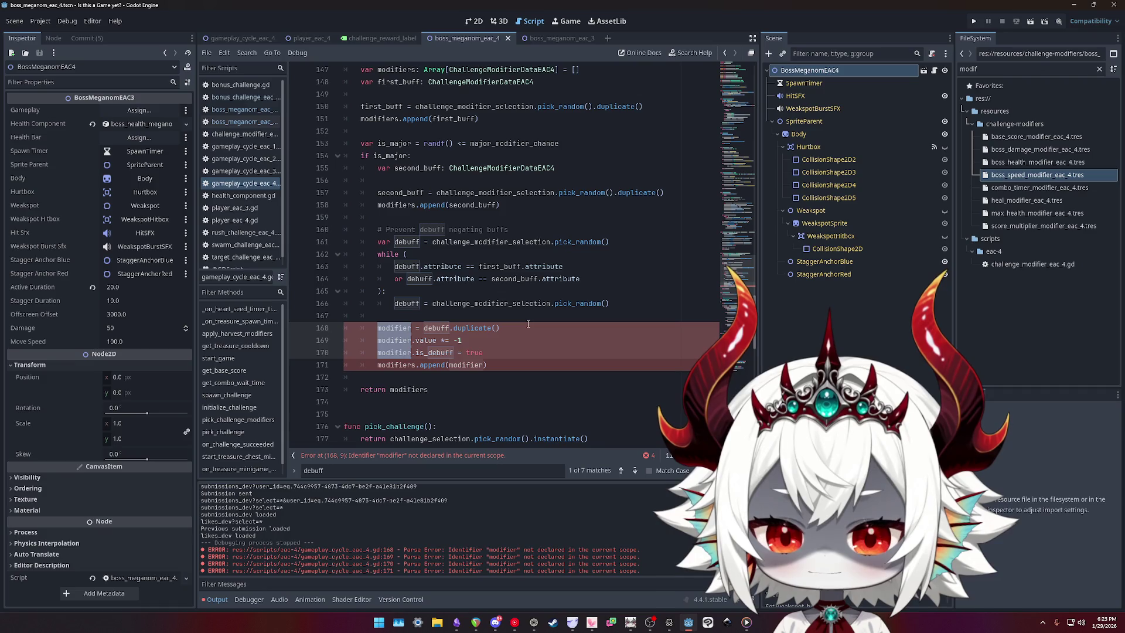
{"action": "left_click", "coordinate": [618, 240]}
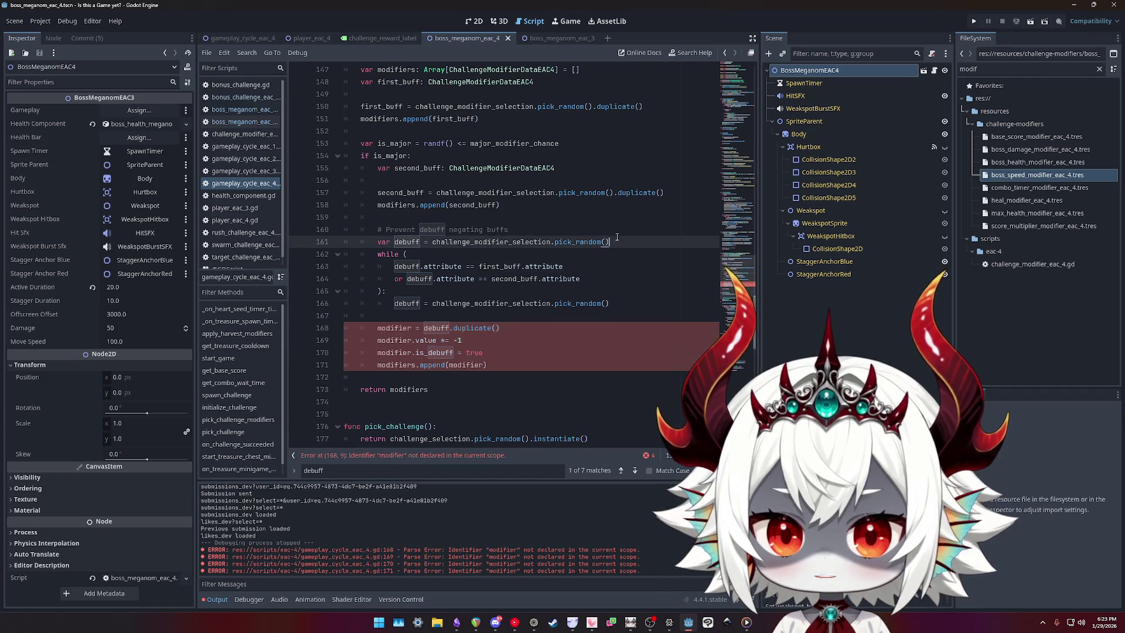
- Declare modifier with var on line 168 and add a ChallengeModifierData type annotation to debuff
{"action": "left_click", "coordinate": [622, 301]}
{"action": "left_click", "coordinate": [625, 242]}
{"action": "left_click", "coordinate": [639, 291]}
{"action": "left_click", "coordinate": [636, 242]}
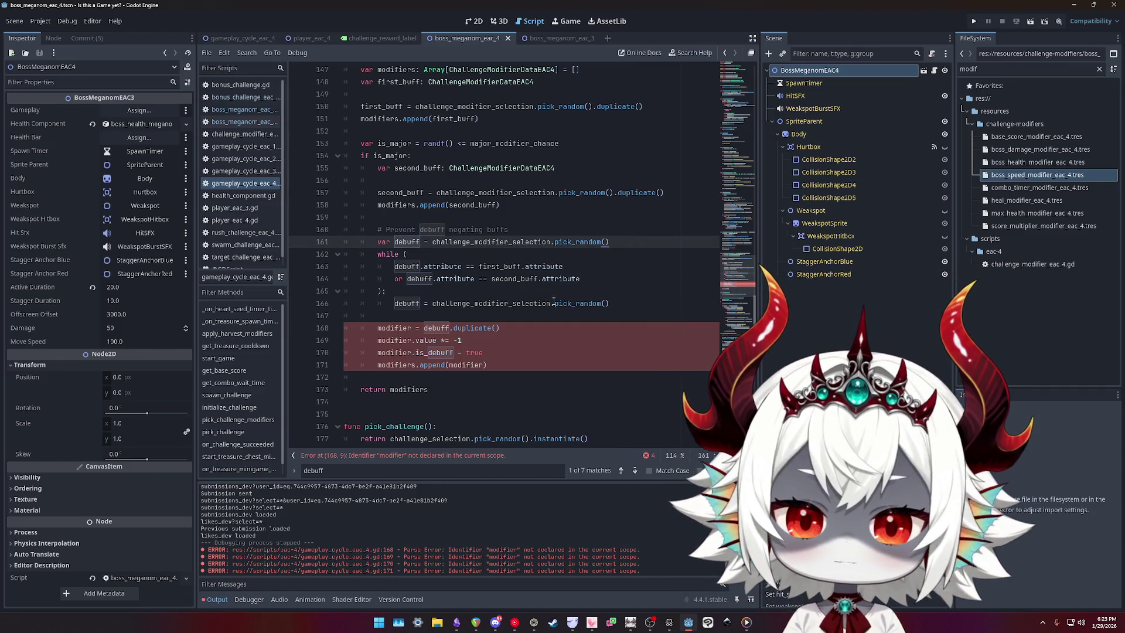
{"action": "double_click", "coordinate": [492, 303]}
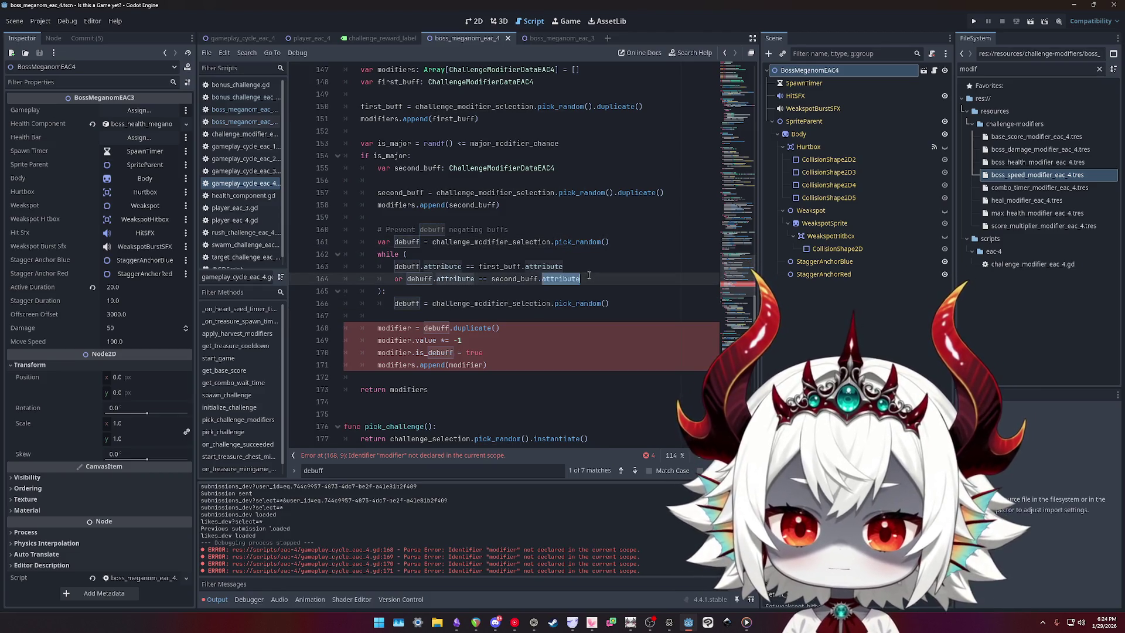
{"action": "left_click", "coordinate": [396, 327]}
{"action": "key", "text": "Home"}
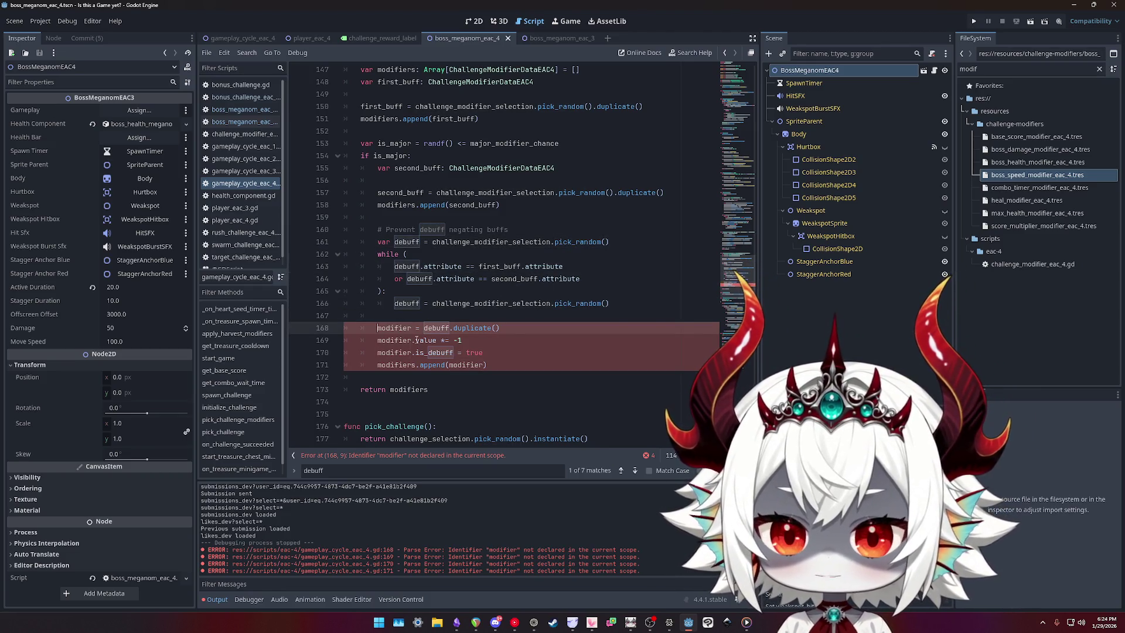
{"action": "type", "text": "var"}
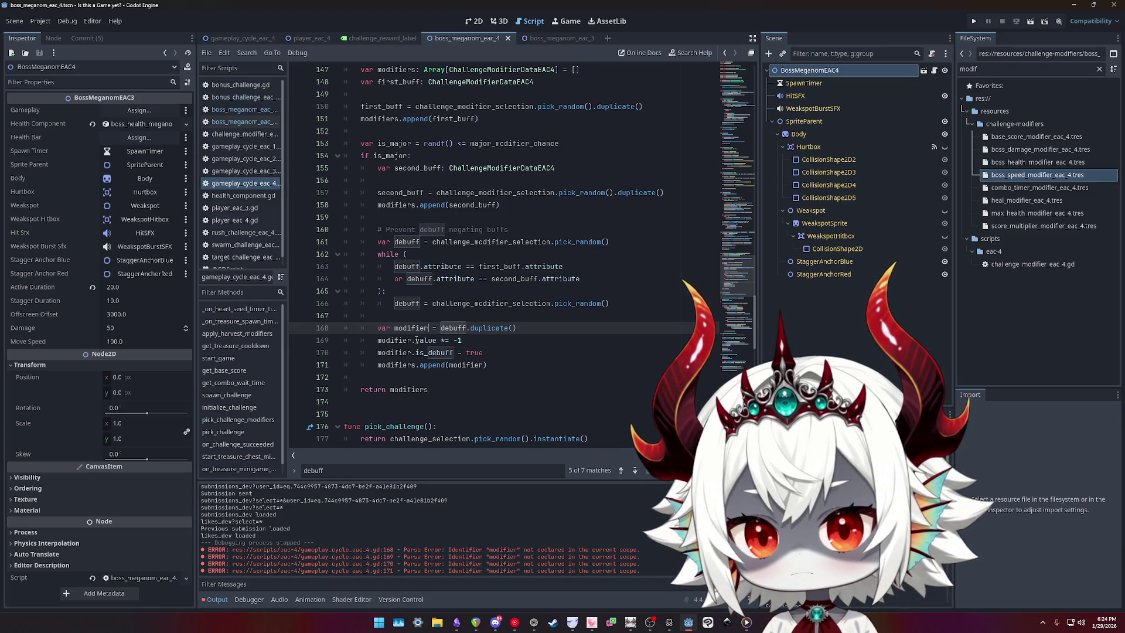
{"action": "key", "text": "Up"}
{"action": "key", "text": "Up"}
{"action": "key", "text": "Up"}
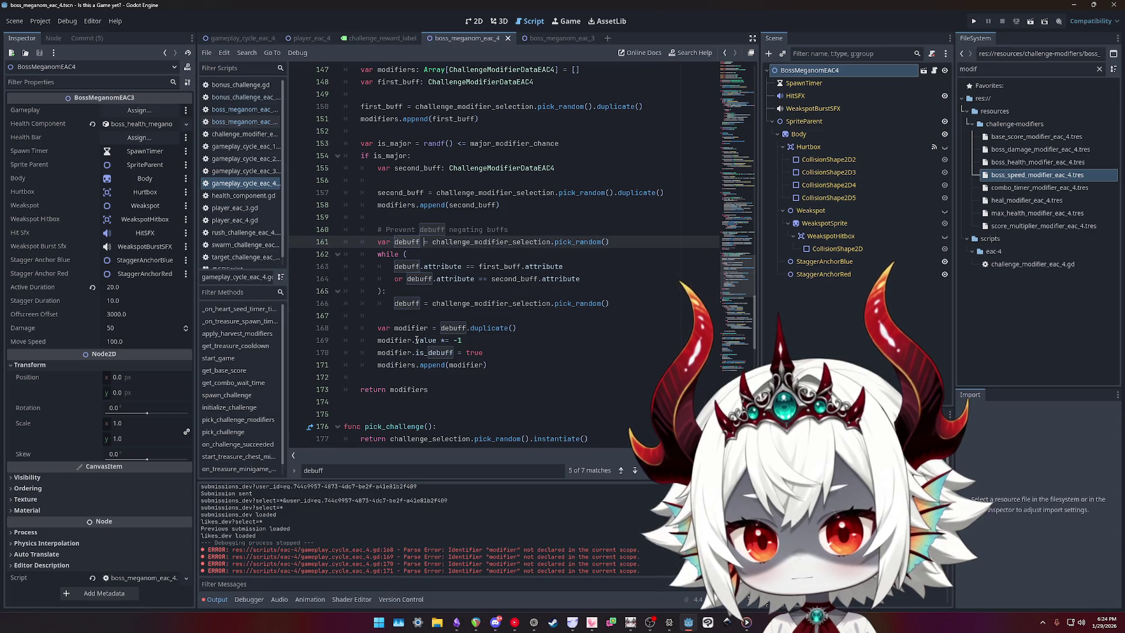
{"action": "type", "text": ": Ch"}
{"action": "key", "text": "Return"}
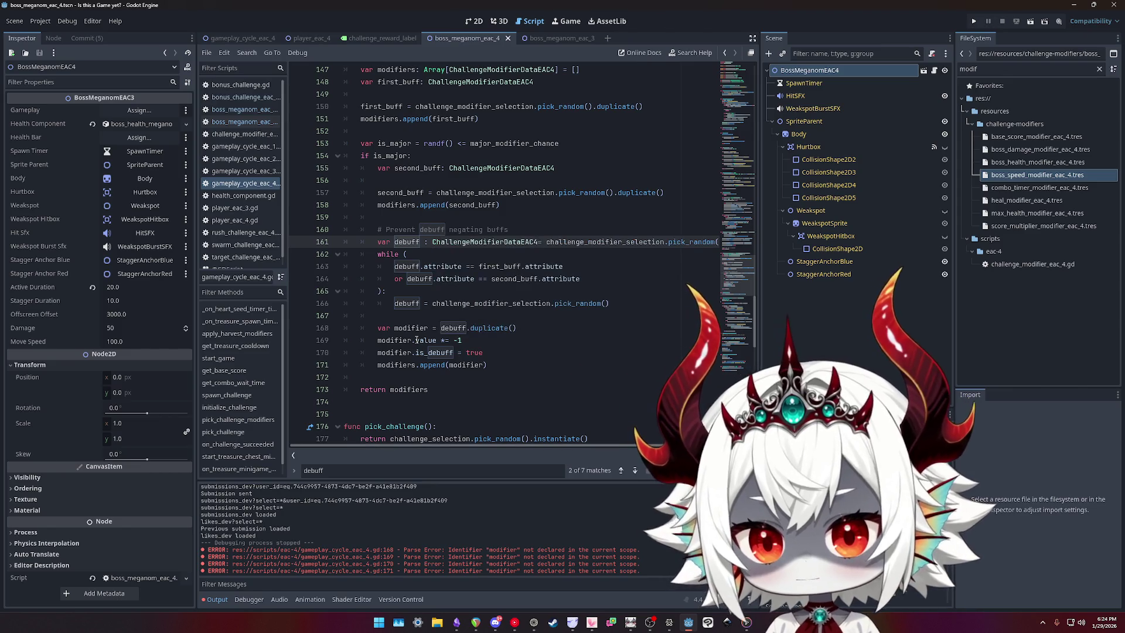
- Remove the spaces before the type colons of modifiers, first_buff, second_buff and debuff
{"action": "key", "text": "Up"}
{"action": "key", "text": "Up"}
{"action": "key", "text": "Up"}
{"action": "key", "text": "Up"}
{"action": "key", "text": "Up"}
{"action": "key", "text": "Down"}
{"action": "key", "text": "Down"}
{"action": "key", "text": "Down"}
{"action": "key", "text": "Down"}
{"action": "key", "text": "Right"}
{"action": "key", "text": "Right"}
{"action": "key", "text": "Right"}
{"action": "key", "text": "Up"}
{"action": "key", "text": "Up"}
{"action": "key", "text": "Up"}
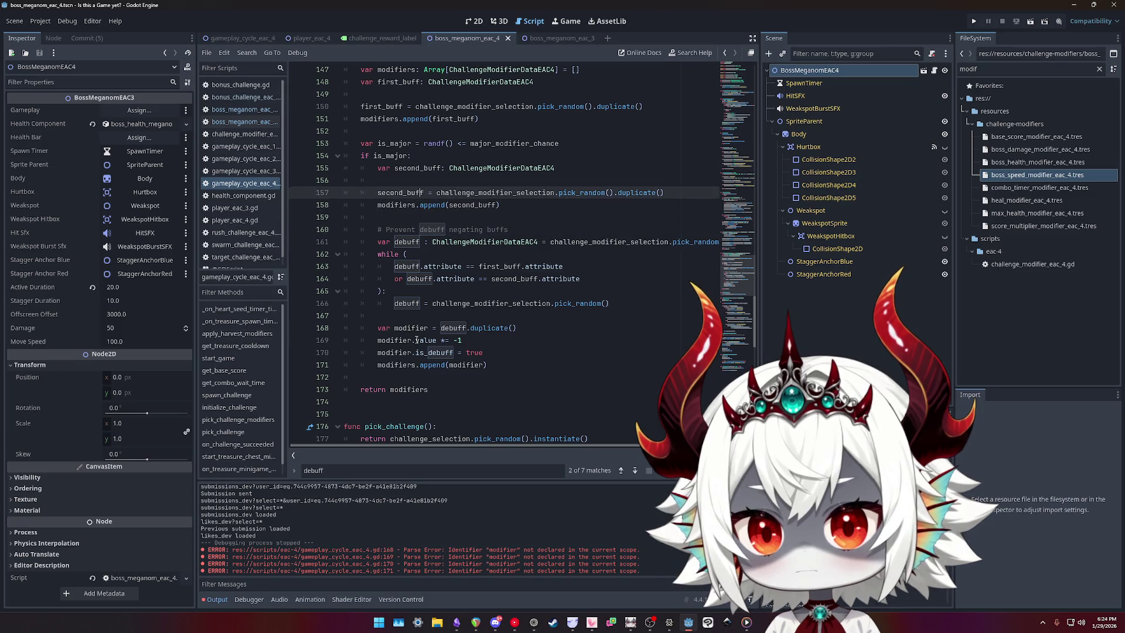
{"action": "key", "text": "Up"}
{"action": "key", "text": "Up"}
{"action": "key", "text": "Up"}
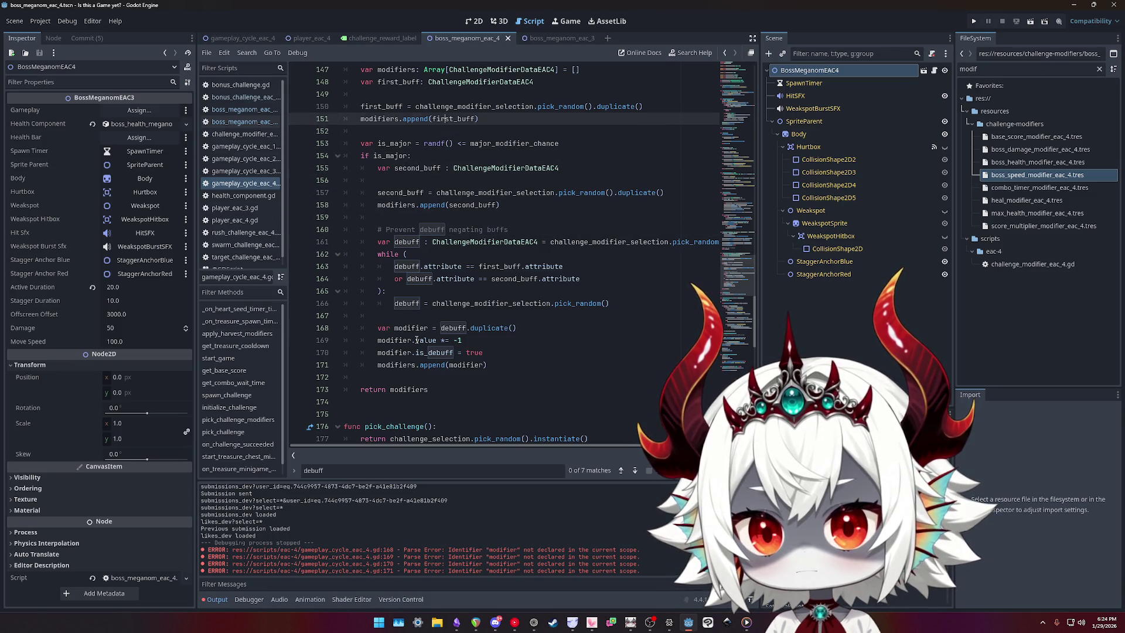
{"action": "key", "text": "Right"}
{"action": "key", "text": "Right"}
{"action": "key", "text": "Right"}
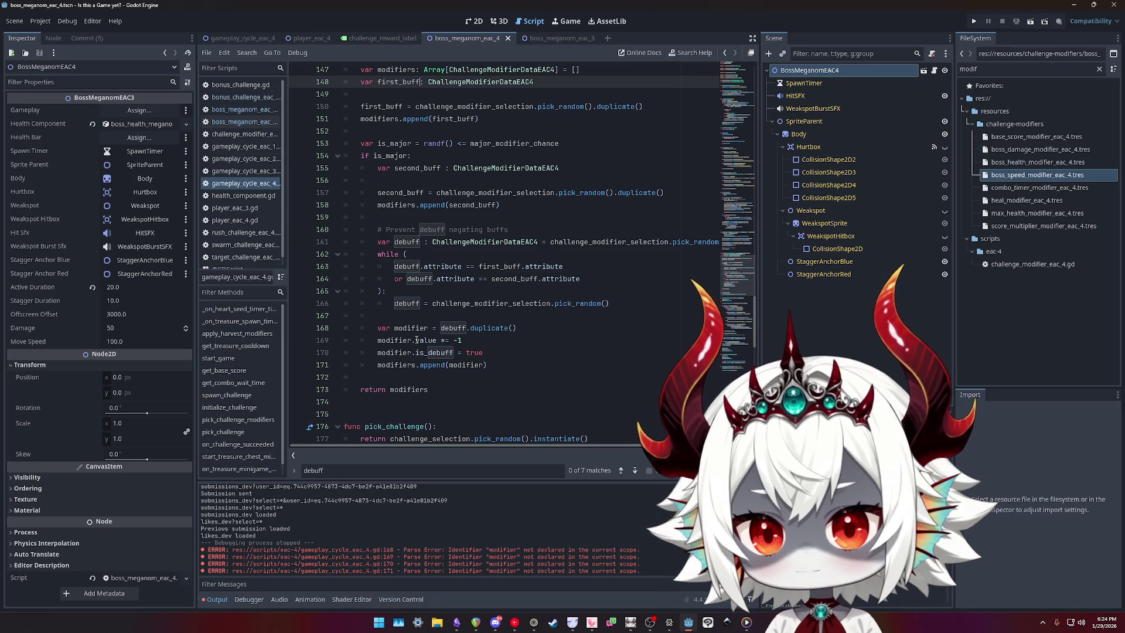
{"action": "key", "text": "Up"}
{"action": "scroll", "coordinate": [416, 319], "scroll_direction": "up", "scroll_amount": 10}
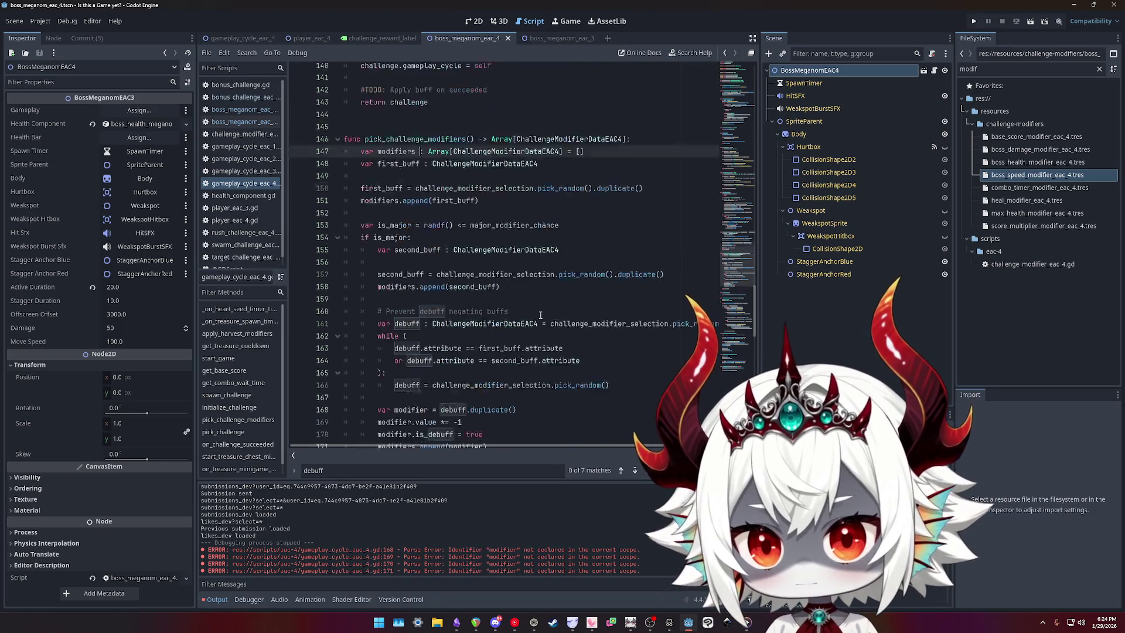
{"action": "scroll", "coordinate": [541, 315], "scroll_direction": "up", "scroll_amount": 9}
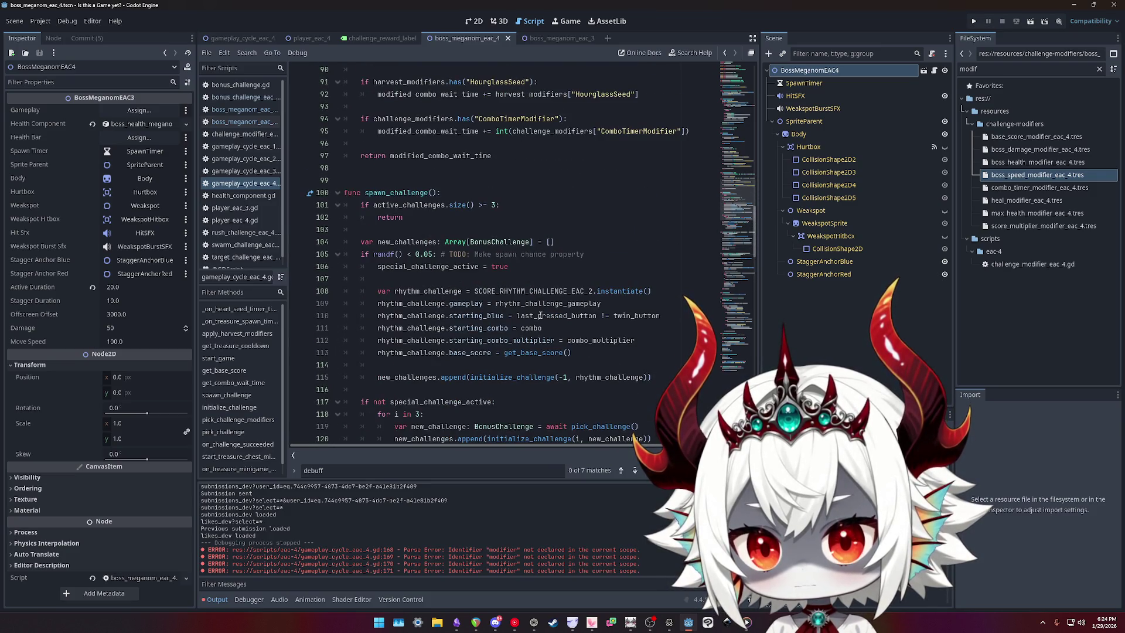
{"action": "scroll", "coordinate": [540, 315], "scroll_direction": "up", "scroll_amount": 19}
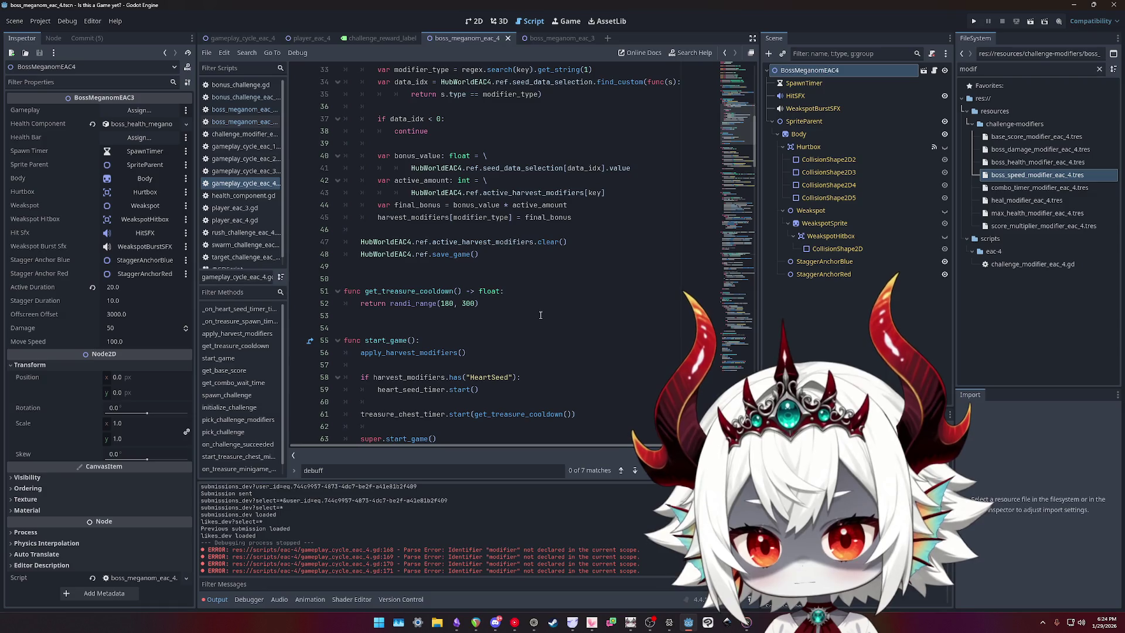
{"action": "scroll", "coordinate": [540, 315], "scroll_direction": "up", "scroll_amount": 9}
{"action": "scroll", "coordinate": [540, 315], "scroll_direction": "down", "scroll_amount": 20}
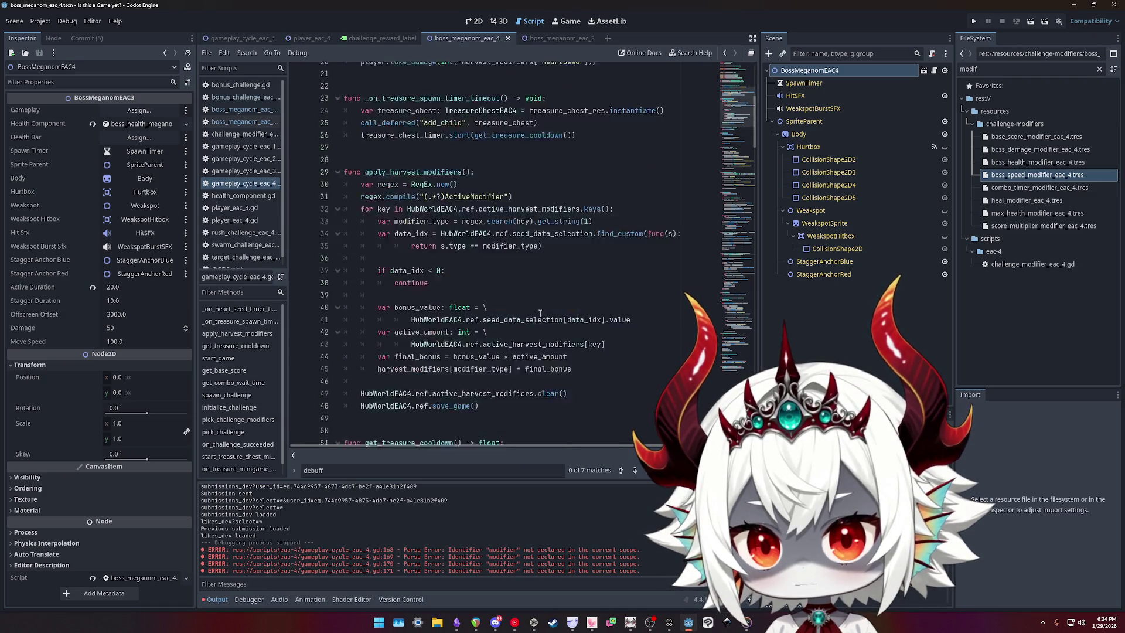
{"action": "scroll", "coordinate": [532, 310], "scroll_direction": "down", "scroll_amount": 11}
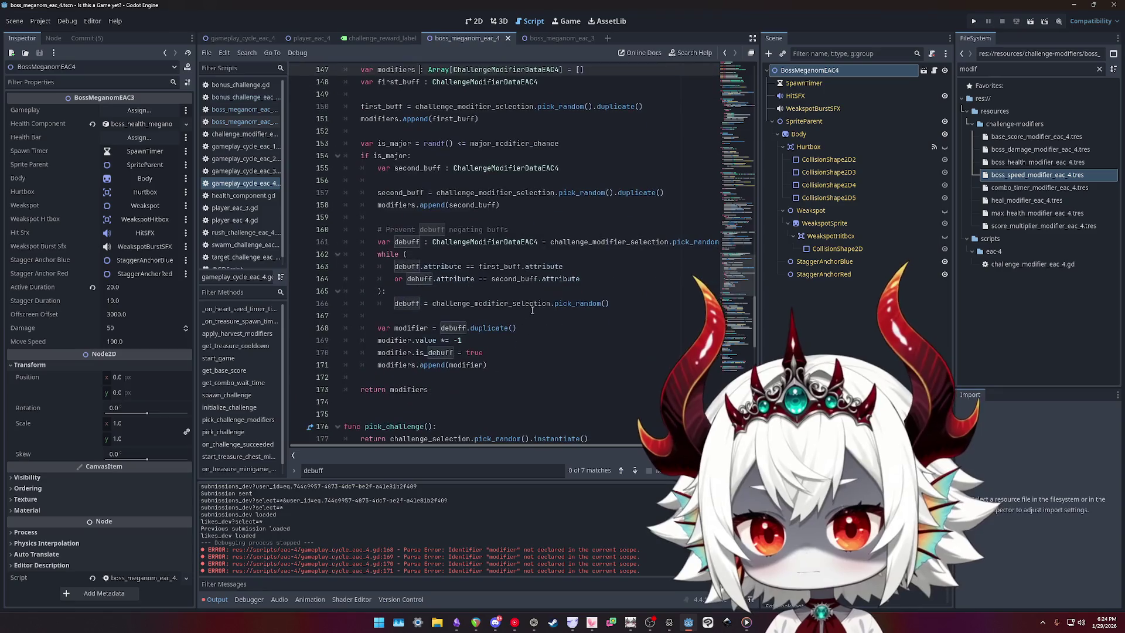
{"action": "scroll", "coordinate": [532, 310], "scroll_direction": "down", "scroll_amount": 5}
{"action": "scroll", "coordinate": [510, 305], "scroll_direction": "up", "scroll_amount": 7}
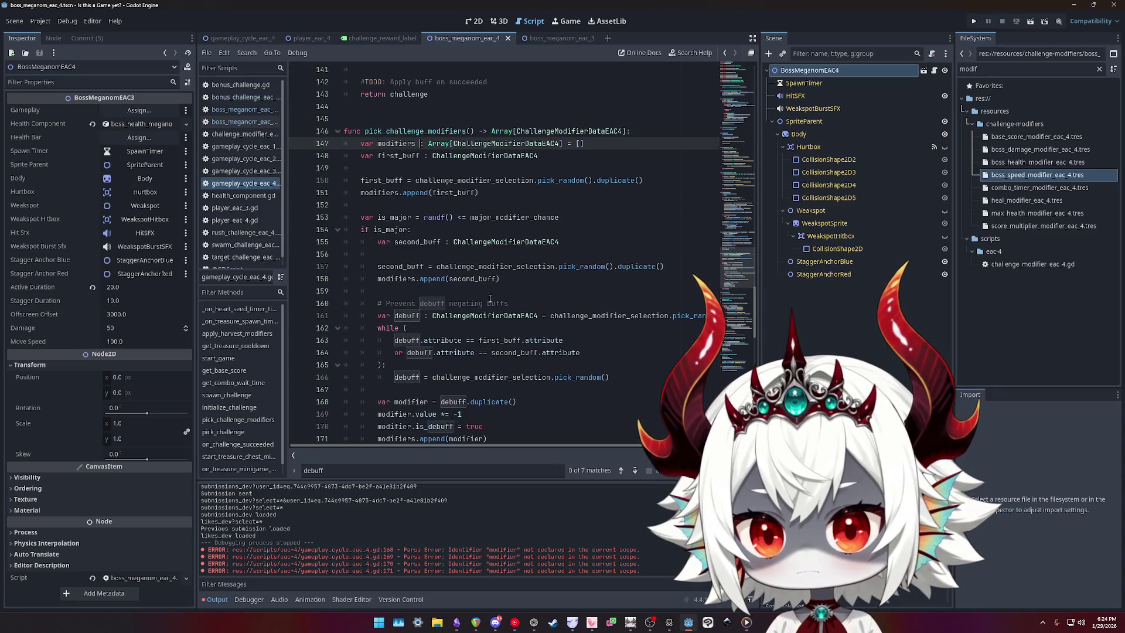
{"action": "key", "text": "BackSpace"}
{"action": "left_click", "coordinate": [423, 154]}
{"action": "key", "text": "BackSpace"}
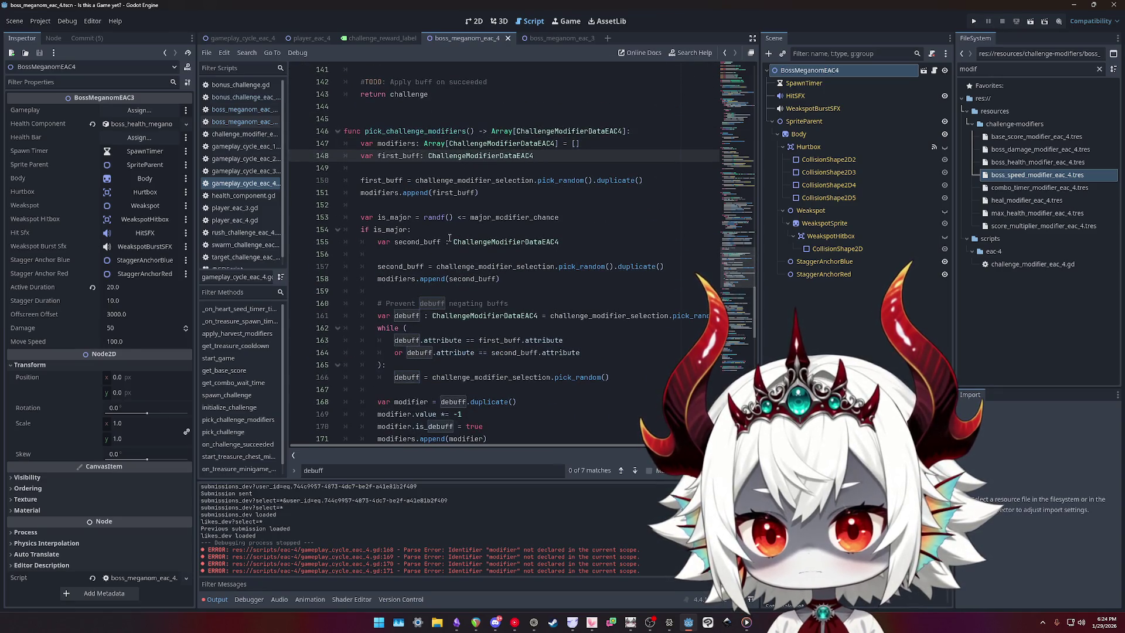
{"action": "left_click", "coordinate": [448, 241]}
{"action": "key", "text": "BackSpace"}
{"action": "left_click", "coordinate": [424, 315]}
{"action": "key", "text": "BackSpace"}
- Wrap the debuff declaration before its pick_random call onto an indented continuation line
{"action": "scroll", "coordinate": [491, 309], "scroll_direction": "down", "scroll_amount": 1}
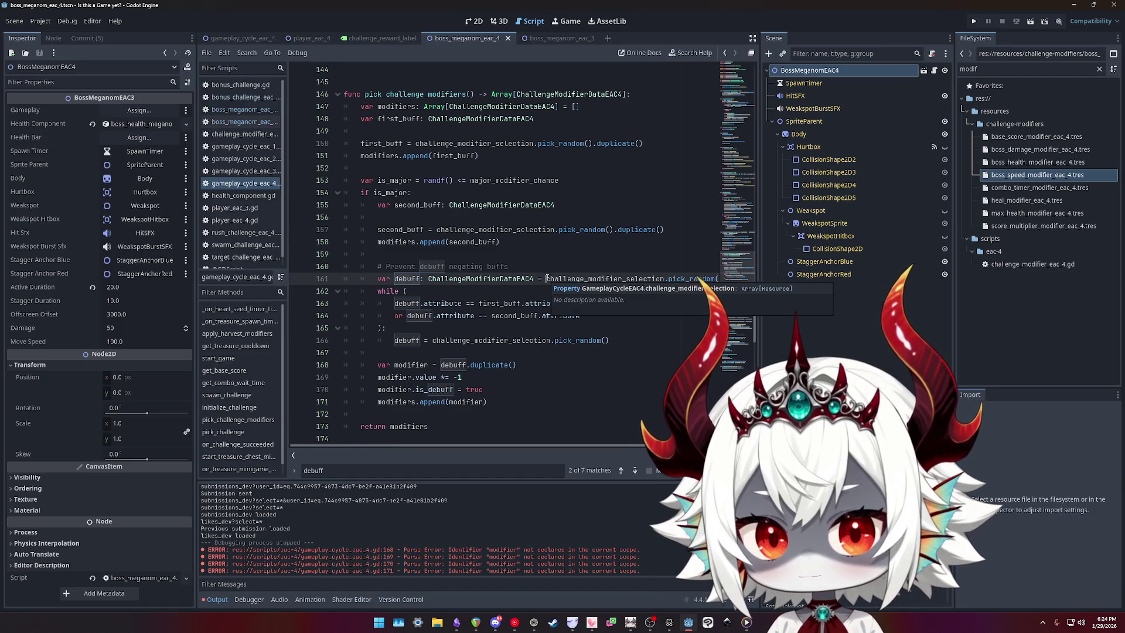
{"action": "left_click", "coordinate": [546, 279]}
{"action": "key", "text": "Return"}
{"action": "key", "text": "Tab"}
{"action": "key", "text": "Tab"}
{"action": "scroll", "coordinate": [528, 277], "scroll_direction": "down", "scroll_amount": 2}
- Rename every modifier occurrence in the re-roll block to debuff
{"action": "double_click", "coordinate": [410, 205]}
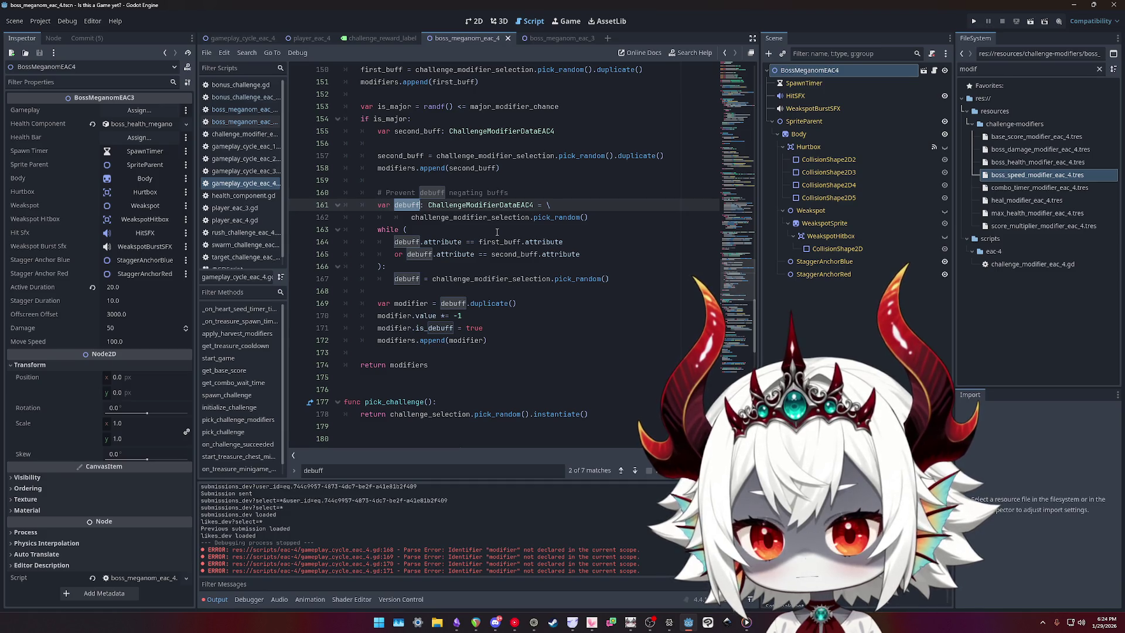
{"action": "double_click", "coordinate": [412, 279]}
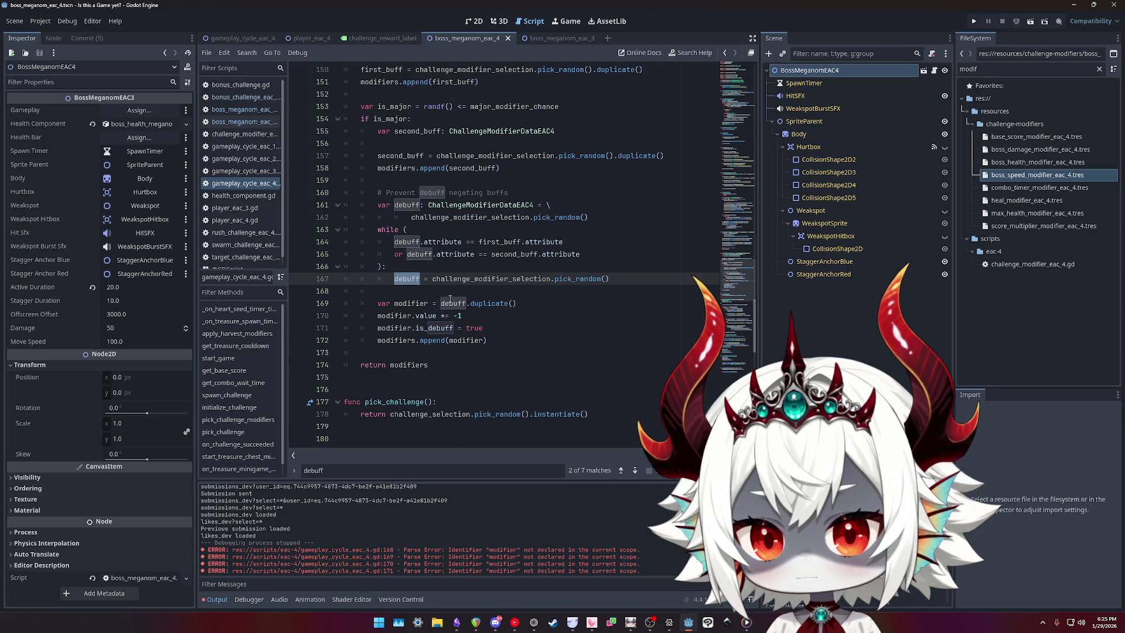
{"action": "double_click", "coordinate": [404, 304]}
{"action": "left_click", "coordinate": [529, 303]}
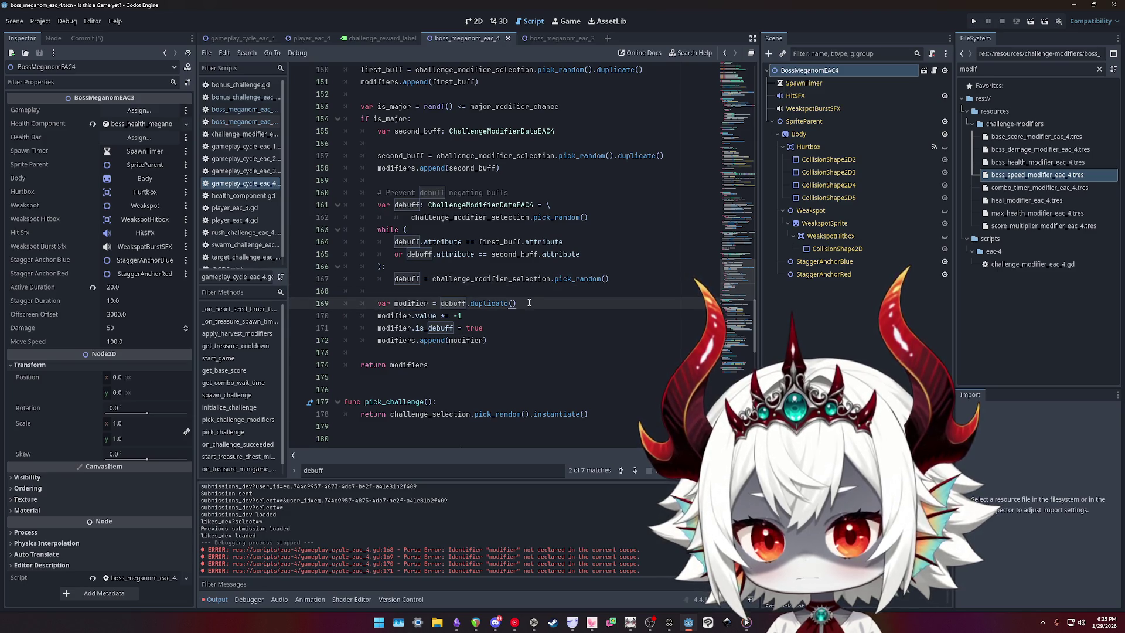
{"action": "double_click", "coordinate": [404, 304]}
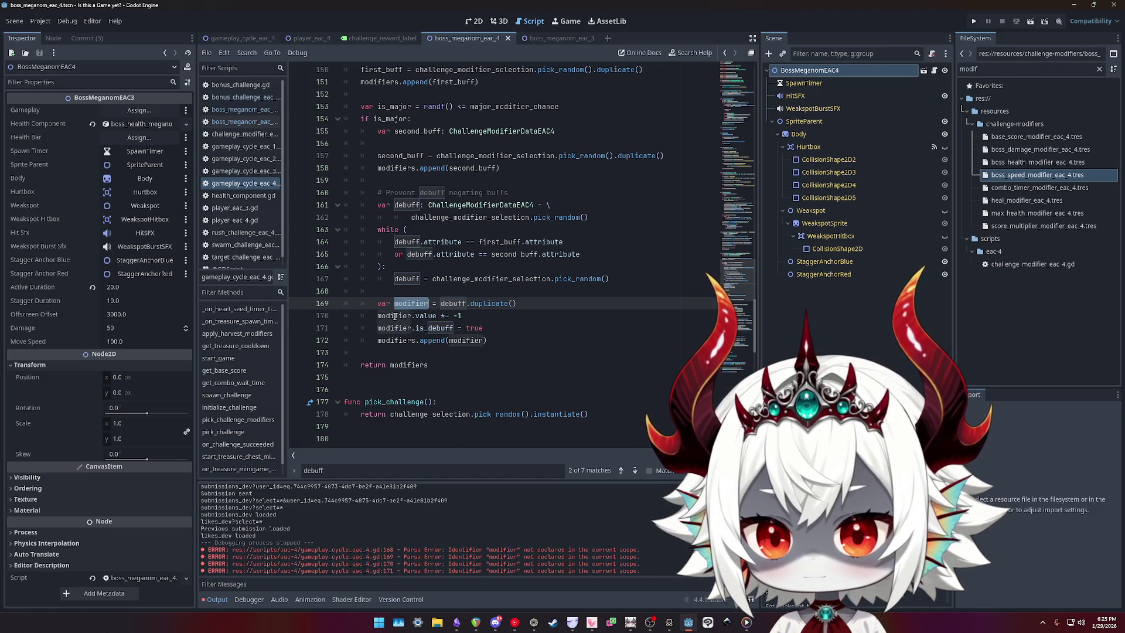
{"action": "key", "text": "ctrl+d"}
{"action": "key", "text": "ctrl+d"}
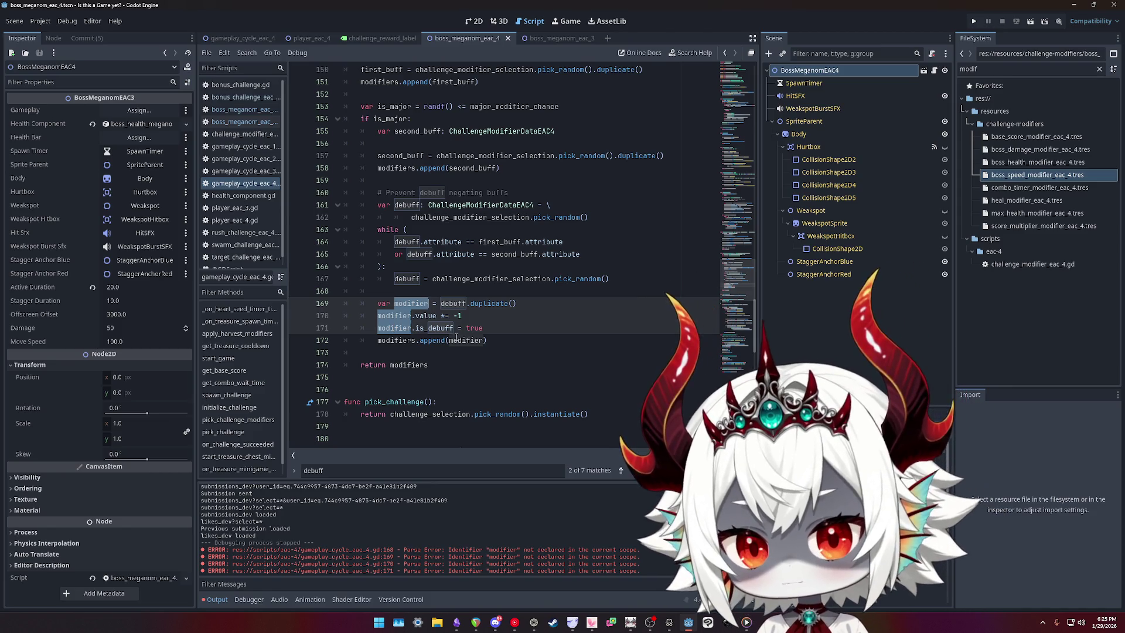
{"action": "key", "text": "ctrl+d"}
{"action": "type", "text": "debuyff"}
{"action": "key", "text": "BackSpace"}
{"action": "key", "text": "BackSpace"}
{"action": "key", "text": "BackSpace"}
{"action": "type", "text": "ff"}
- Delete var on line 169 so debuff is reassigned, and check the Obsidian TODO notes
{"action": "left_click", "coordinate": [617, 319]}
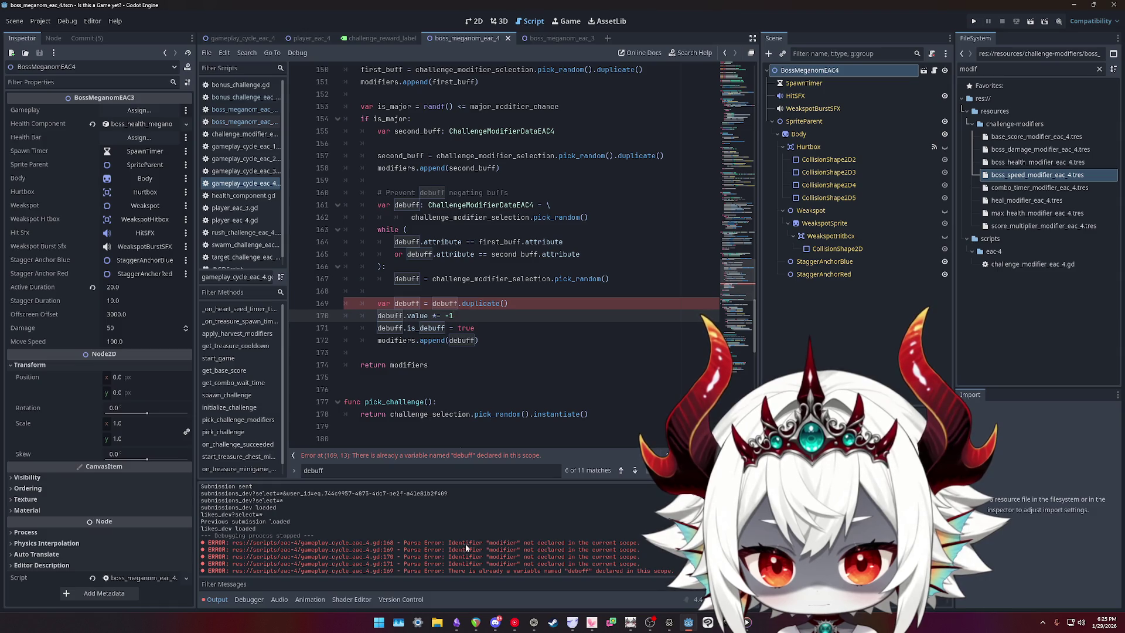
{"action": "left_click", "coordinate": [393, 303]}
{"action": "key", "text": "shift+ctrl+Left"}
{"action": "key", "text": "BackSpace"}
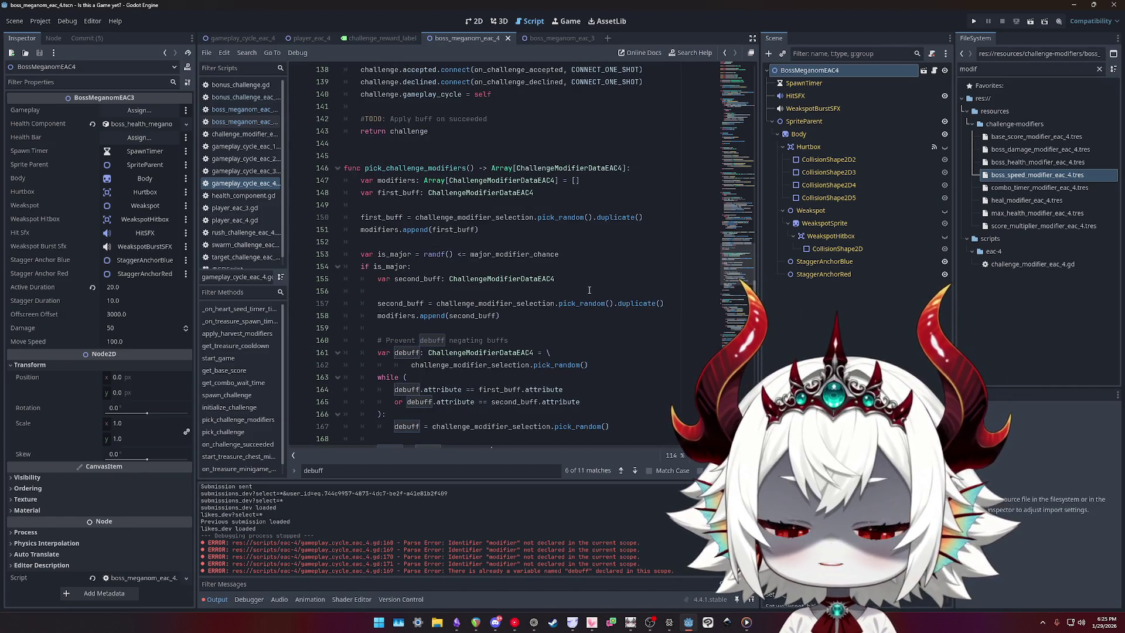
{"action": "scroll", "coordinate": [551, 293], "scroll_direction": "down", "scroll_amount": 3}
{"action": "left_click", "coordinate": [581, 290]}
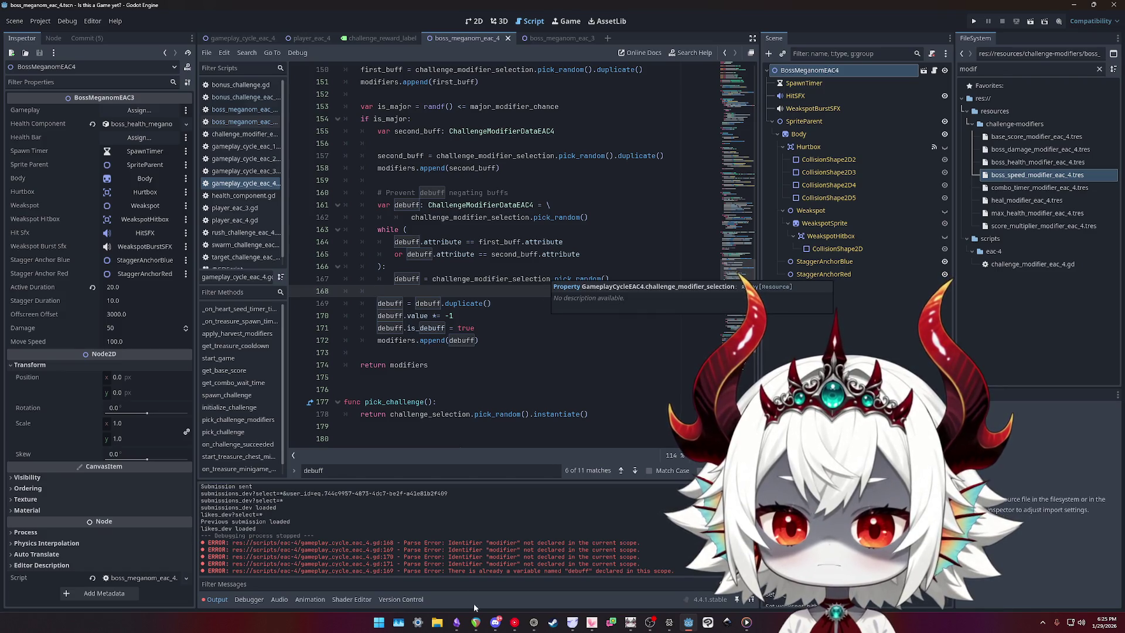
{"action": "left_click", "coordinate": [457, 624]}
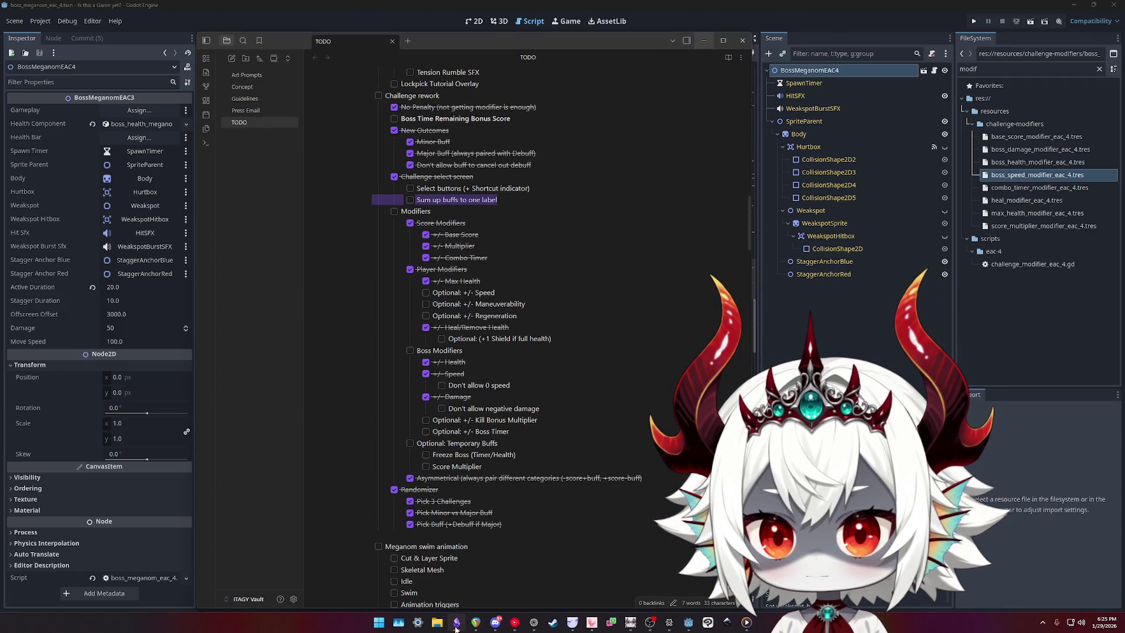
{"action": "left_click", "coordinate": [457, 626]}
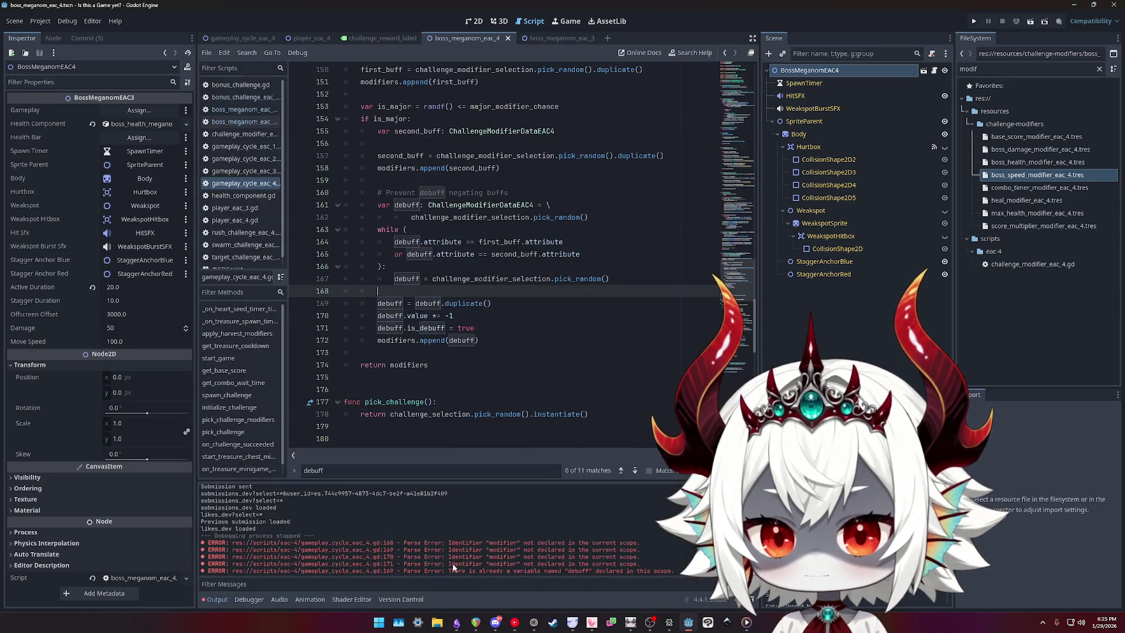
- Add 'if second_buff.attribute == first_buff.attribute:' doubling first_buff.value with *= 2
{"action": "scroll", "coordinate": [535, 309], "scroll_direction": "up", "scroll_amount": 1}
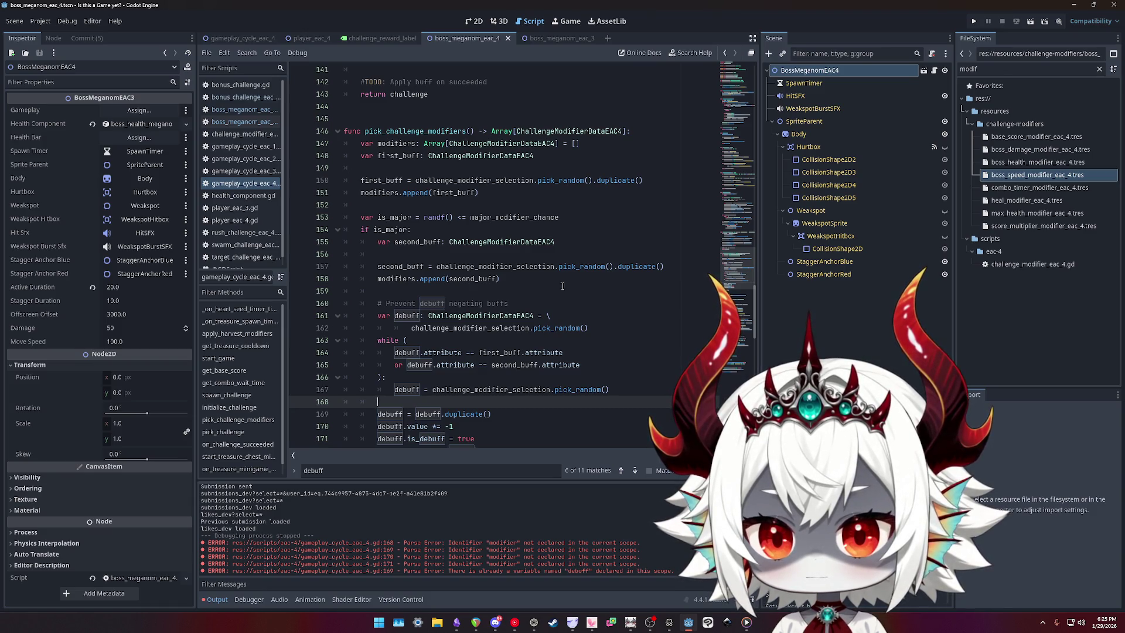
{"action": "left_click", "coordinate": [672, 268]}
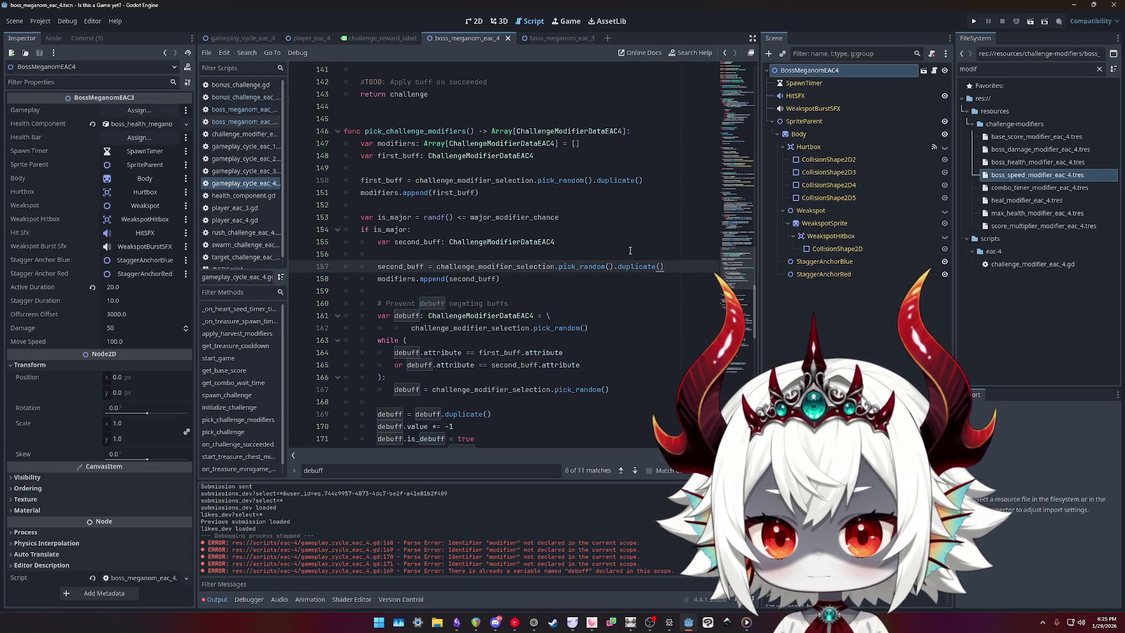
{"action": "left_click", "coordinate": [451, 280]}
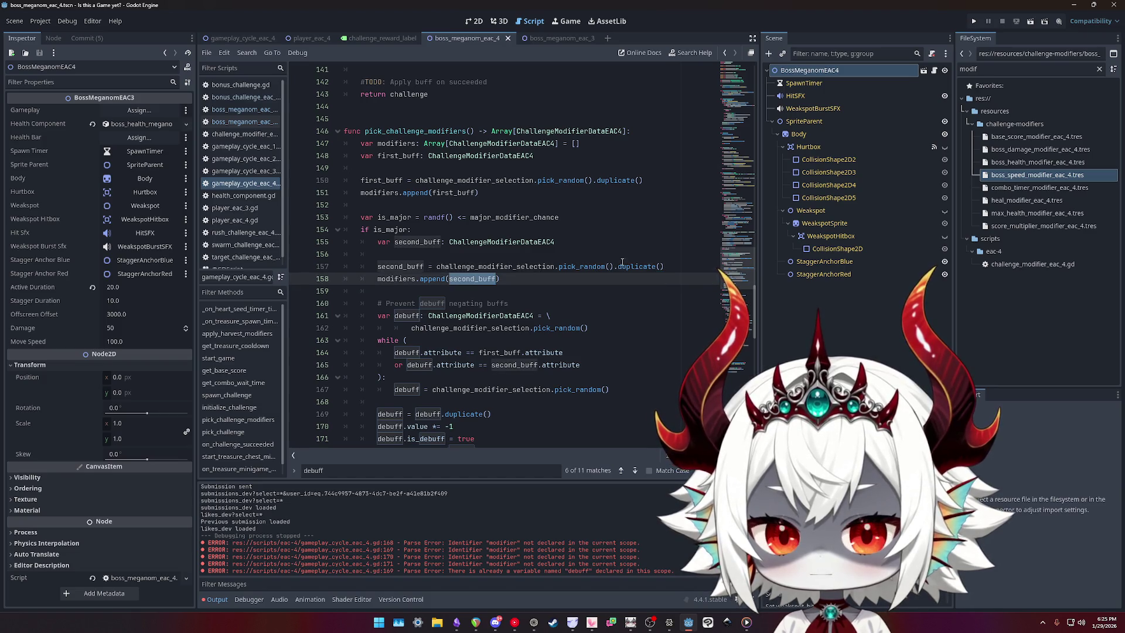
{"action": "left_click", "coordinate": [667, 266]}
{"action": "key", "text": "Return"}
{"action": "type", "text": "if secon"}
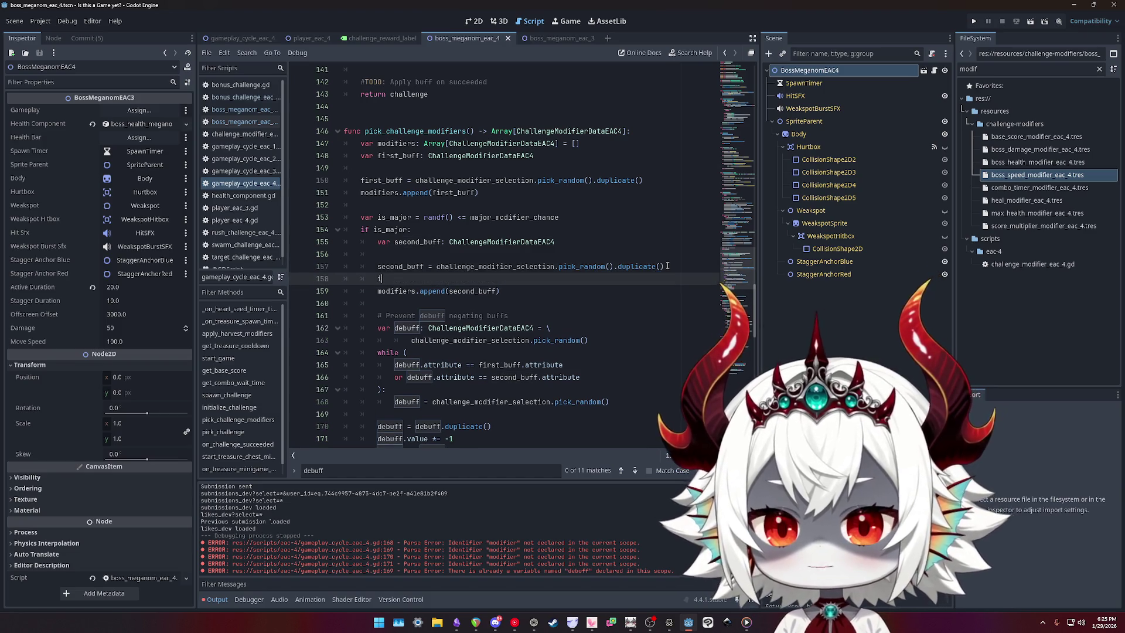
{"action": "key", "text": "Return"}
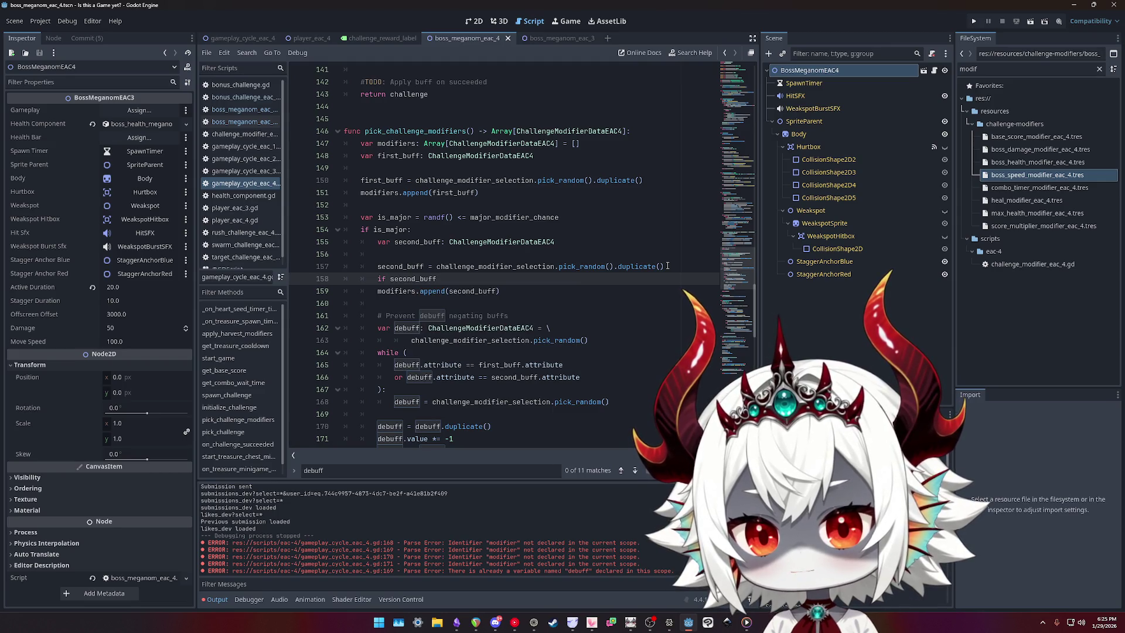
{"action": "key", "text": "BackSpace"}
{"action": "type", "text": ".att"}
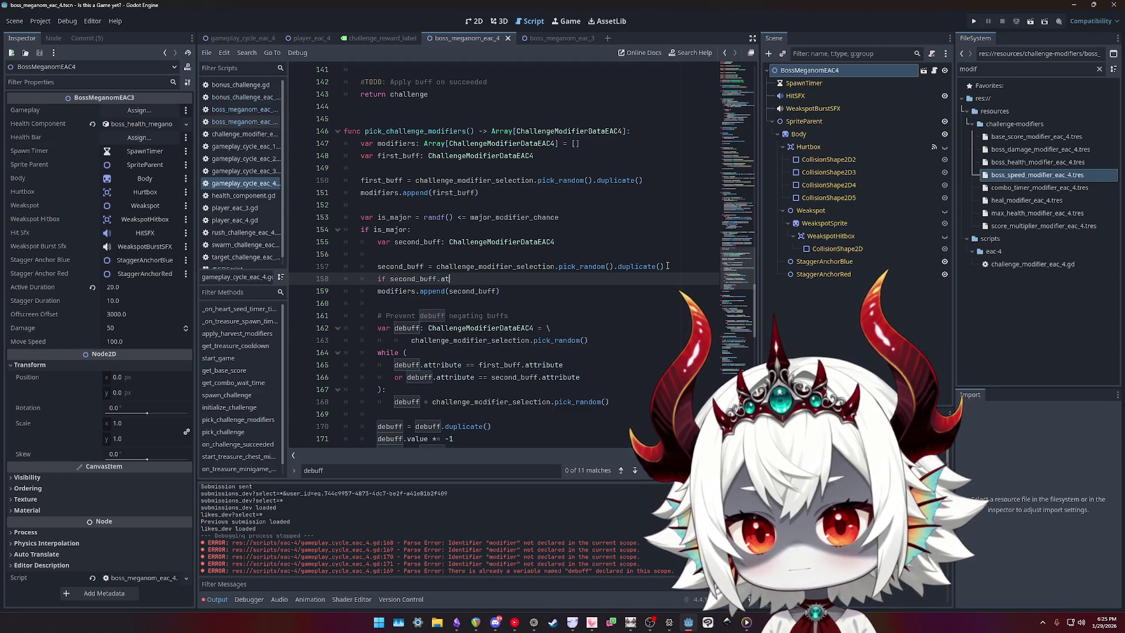
{"action": "key", "text": "Return"}
{"action": "type", "text": "== "}
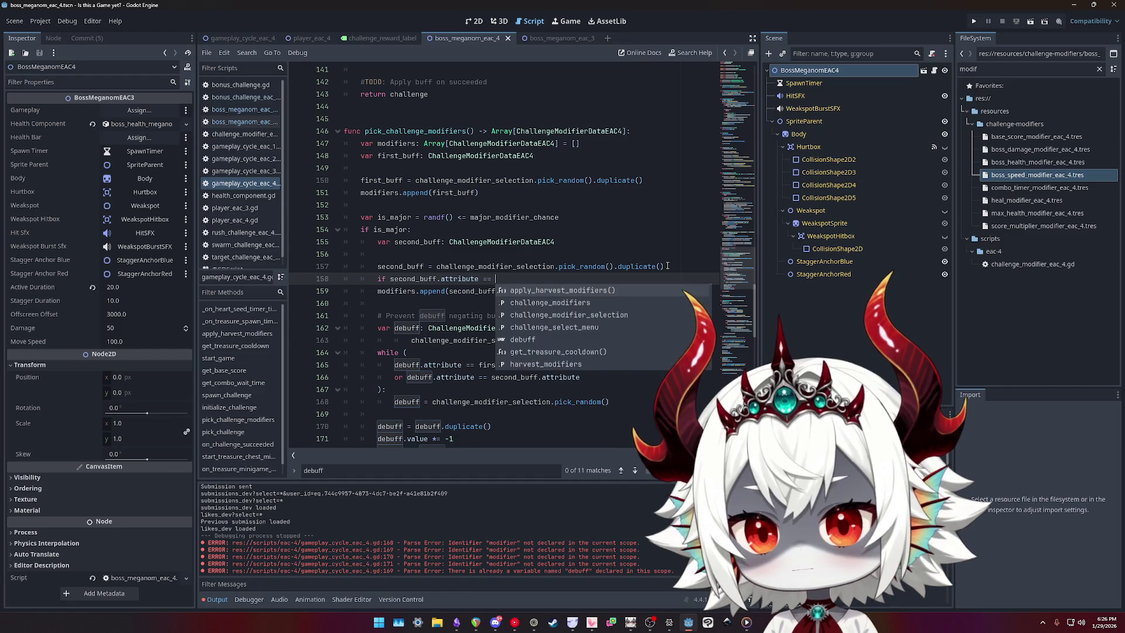
{"action": "type", "text": "fir"}
{"action": "key", "text": "Return"}
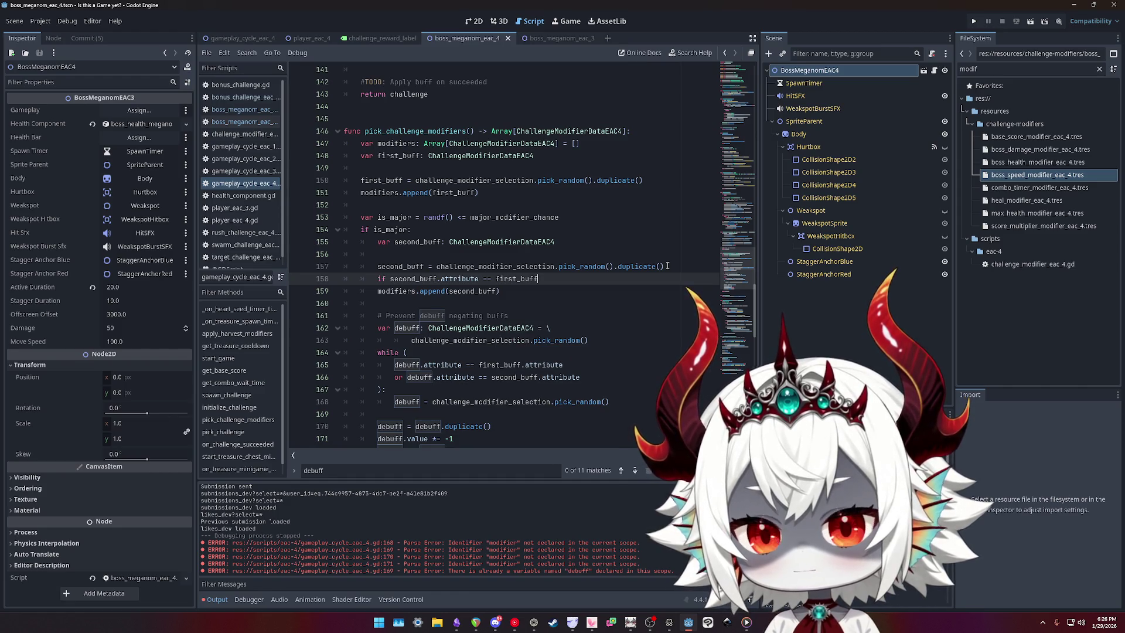
{"action": "type", "text": ":"}
{"action": "key", "text": "Return"}
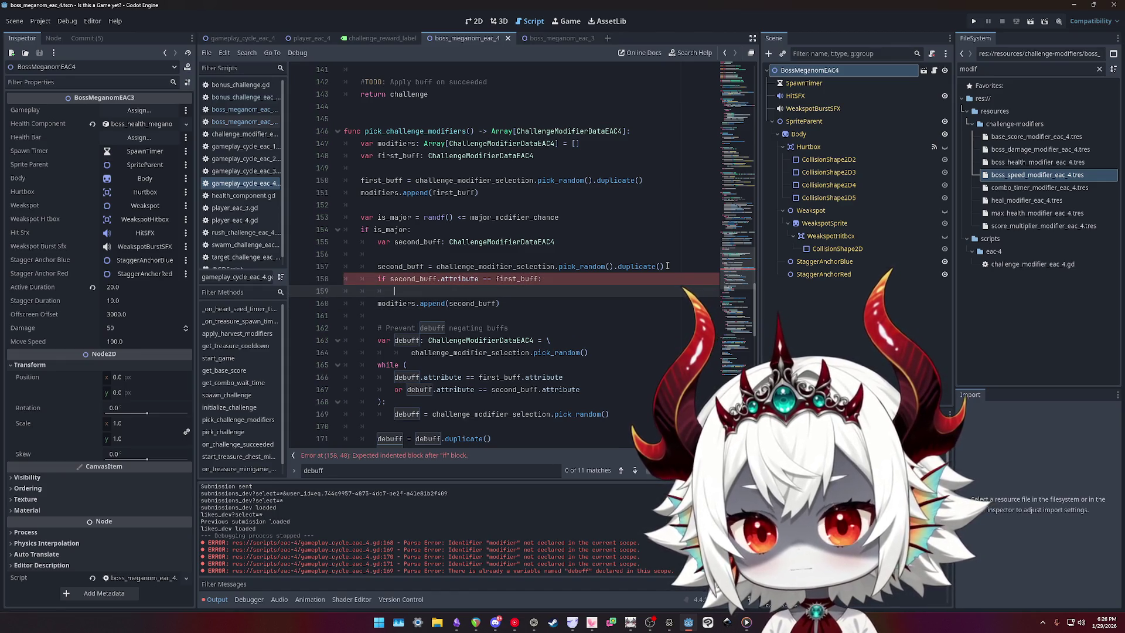
{"action": "type", "text": "first"}
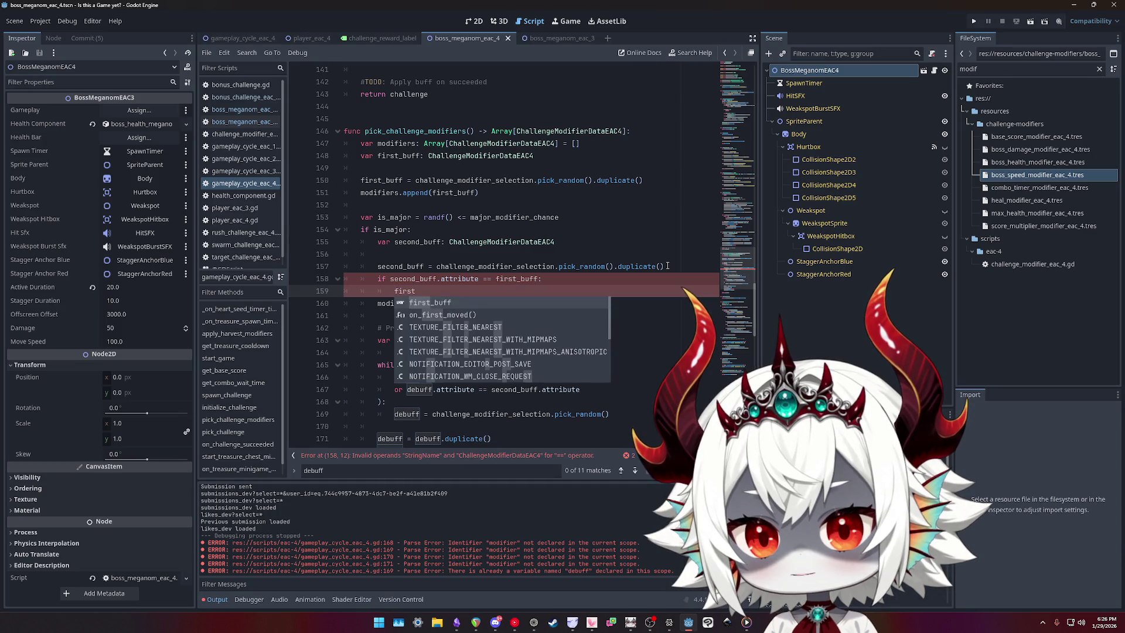
{"action": "type", "text": "_buff.value *= "}
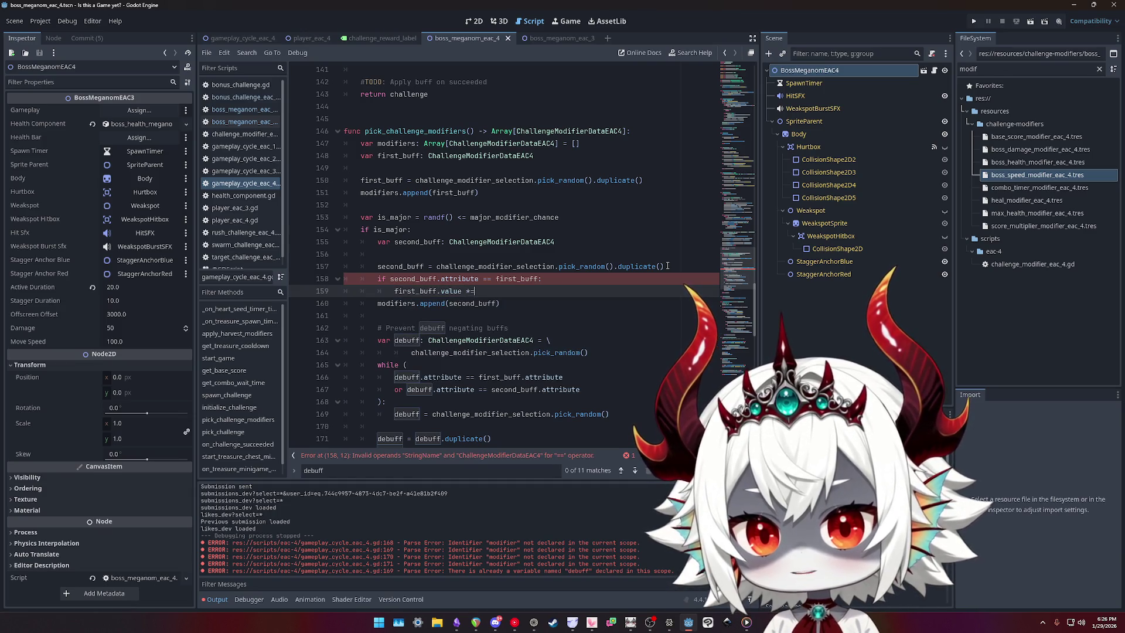
{"action": "type", "text": "2"}
- Put the second_buff append under an else: branch and move modifiers.append(first_buff) lower
{"action": "key", "text": "Down"}
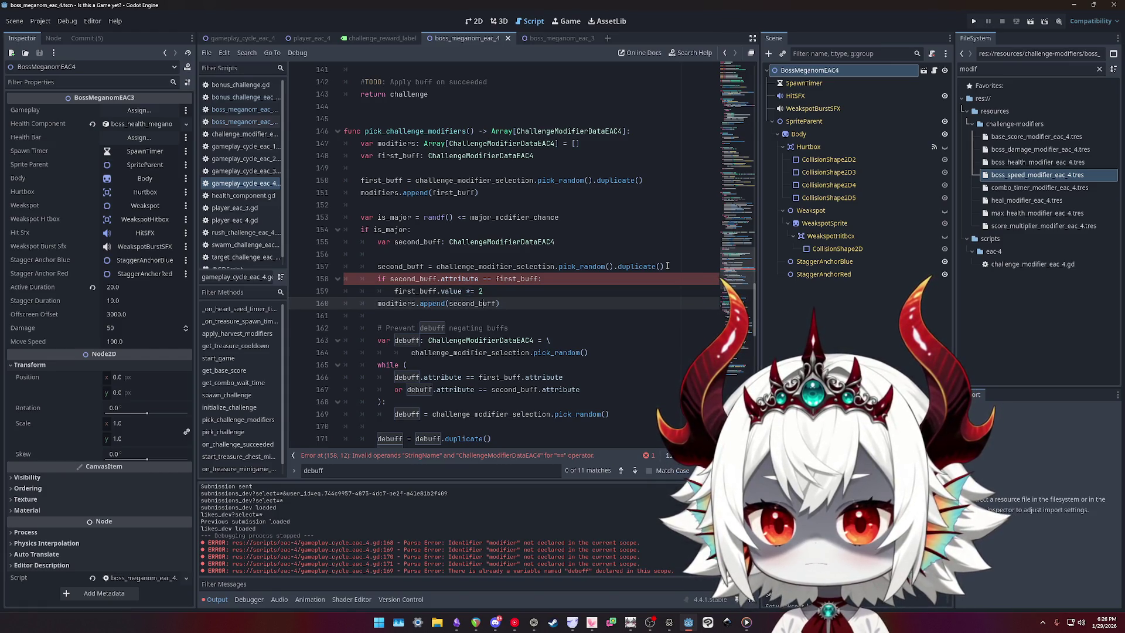
{"action": "key", "text": "Home"}
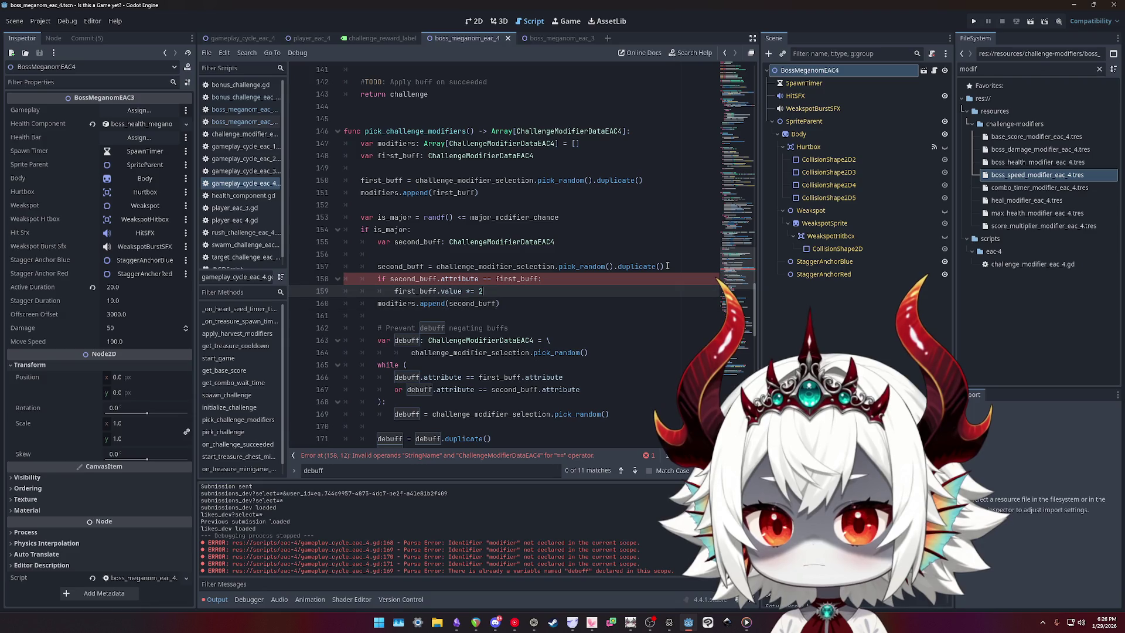
{"action": "key", "text": "Return"}
{"action": "key", "text": "Up"}
{"action": "type", "text": "else:"}
{"action": "key", "text": "Down"}
{"action": "key", "text": "Home"}
{"action": "key", "text": "Tab"}
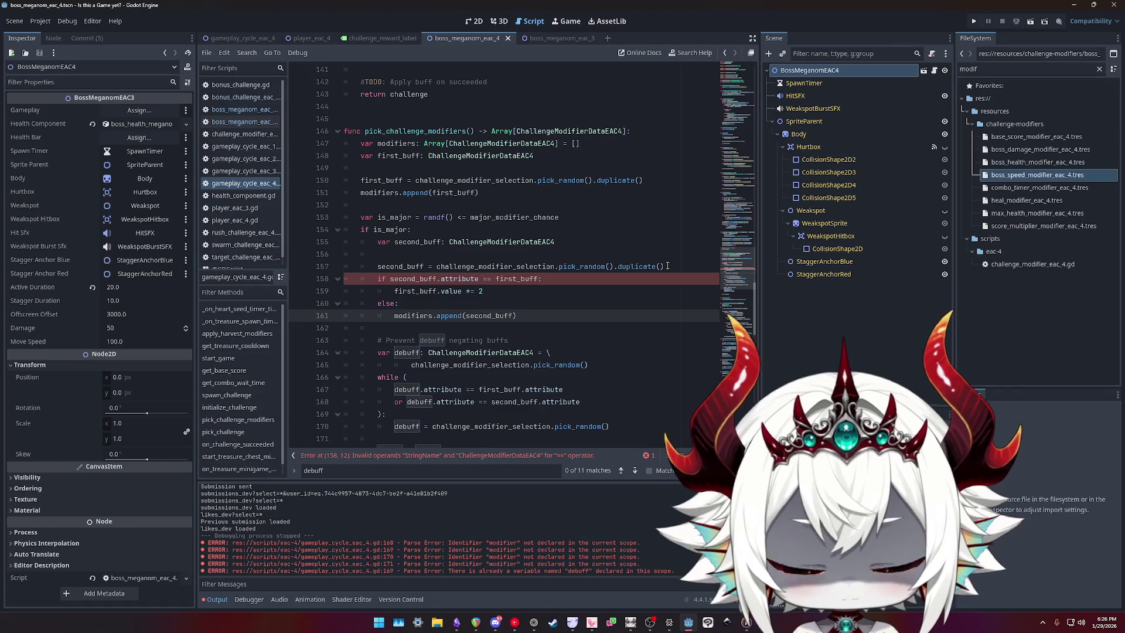
{"action": "key", "text": "Up"}
{"action": "key", "text": "Up"}
{"action": "key", "text": "Up"}
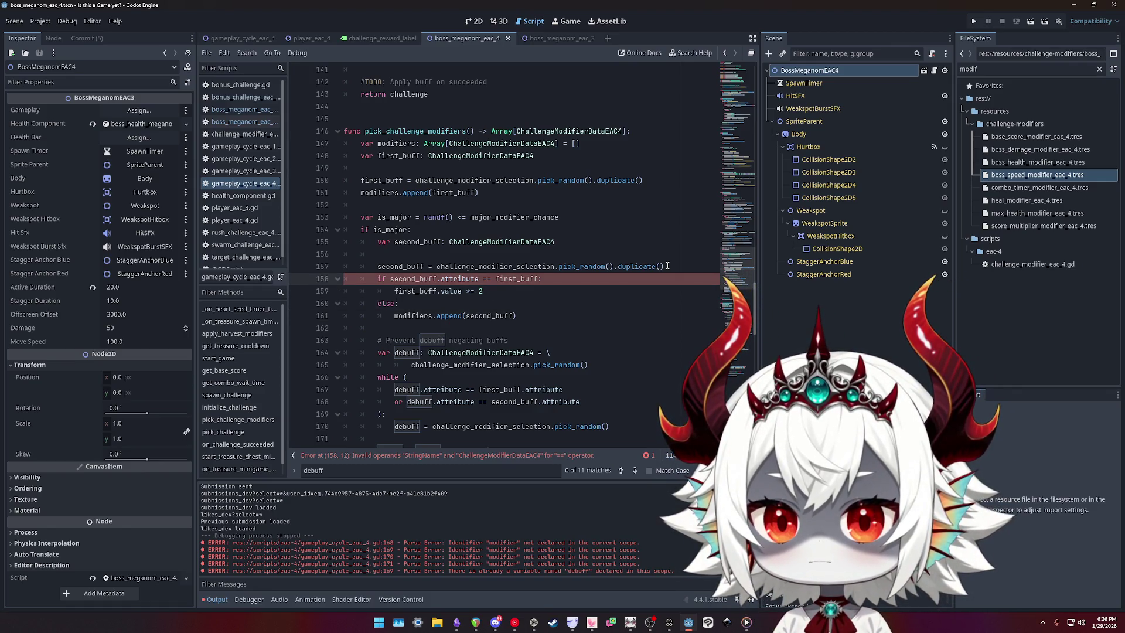
{"action": "key", "text": "Up"}
{"action": "key", "text": "Up"}
{"action": "key", "text": "Up"}
{"action": "key", "text": "alt+Down"}
{"action": "key", "text": "alt+Down"}
{"action": "key", "text": "alt+Down"}
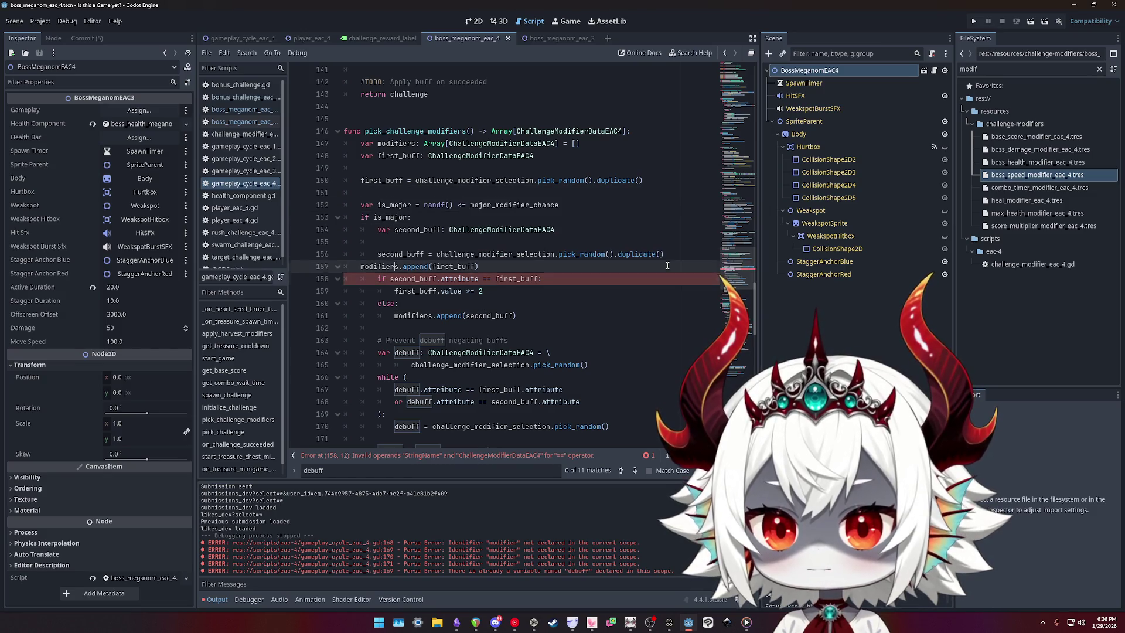
- Move the first buff's append below the if/else and compare the buffs by .attribute
{"action": "key", "text": "alt+Down"}
{"action": "key", "text": "alt+Down"}
{"action": "key", "text": "alt+Down"}
{"action": "key", "text": "alt+Down"}
{"action": "key", "text": "alt+Down"}
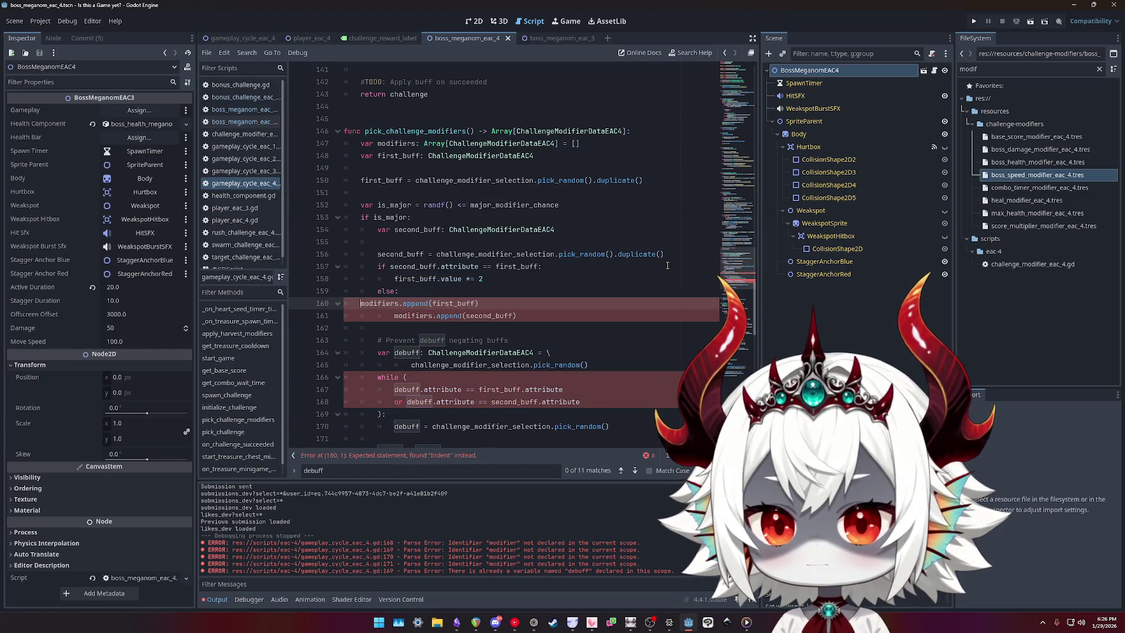
{"action": "key", "text": "Tab"}
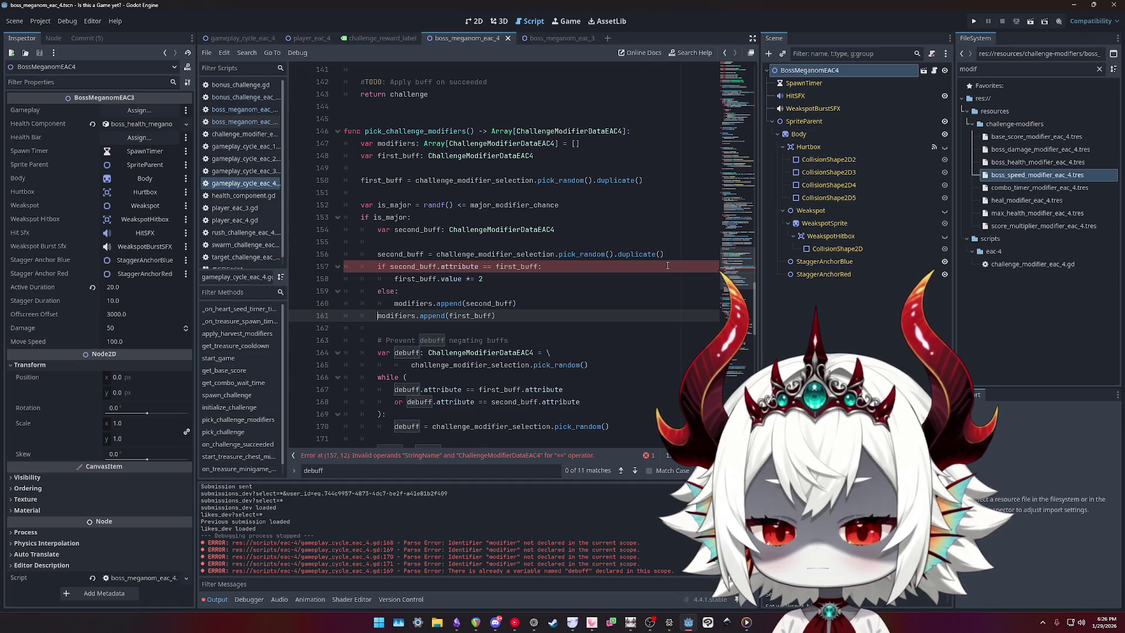
{"action": "key", "text": "Up"}
{"action": "key", "text": "Up"}
{"action": "key", "text": "Up"}
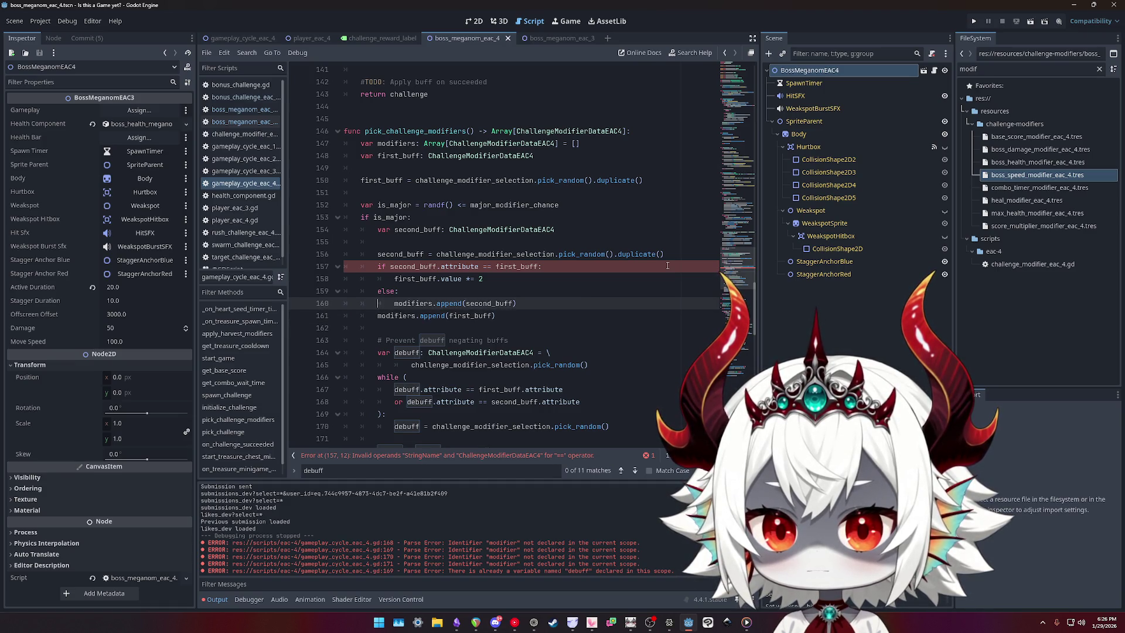
{"action": "type", "text": ".attribute"}
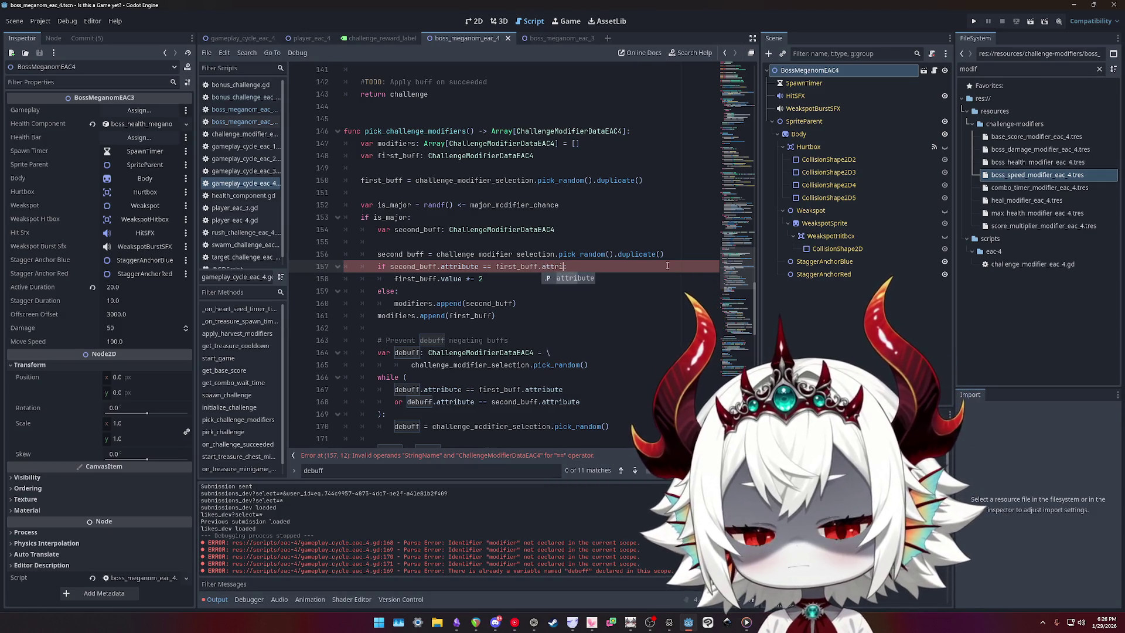
- Move .duplicate() from the second buff's pick_random call onto its else-branch append
{"action": "key", "text": "Up"}
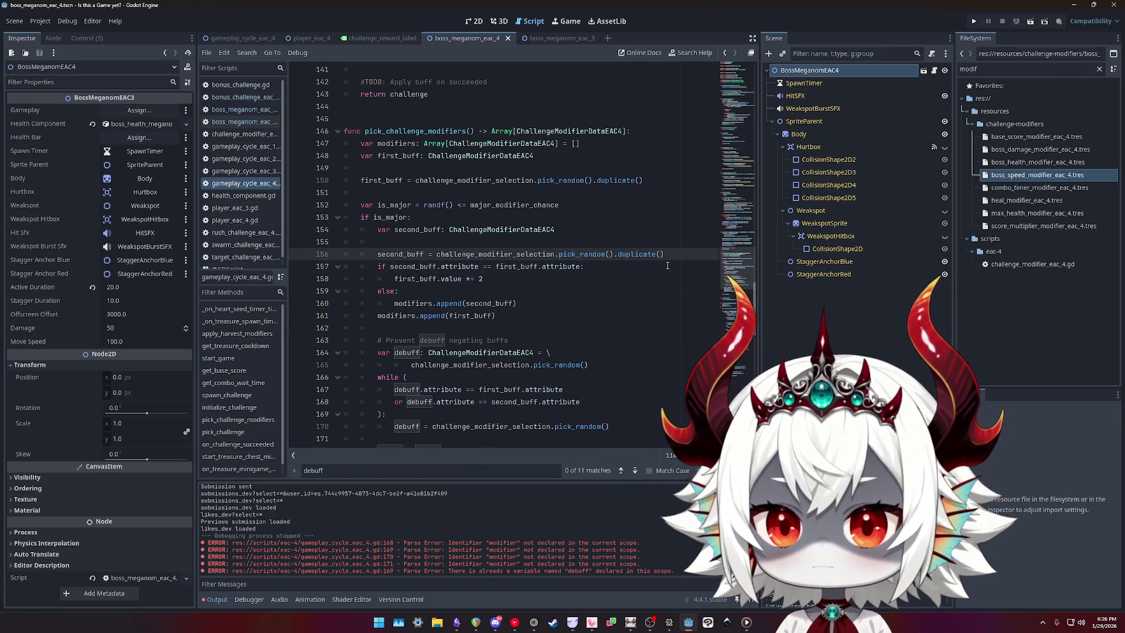
{"action": "key", "text": "Right"}
{"action": "key", "text": "Right"}
{"action": "key", "text": "Right"}
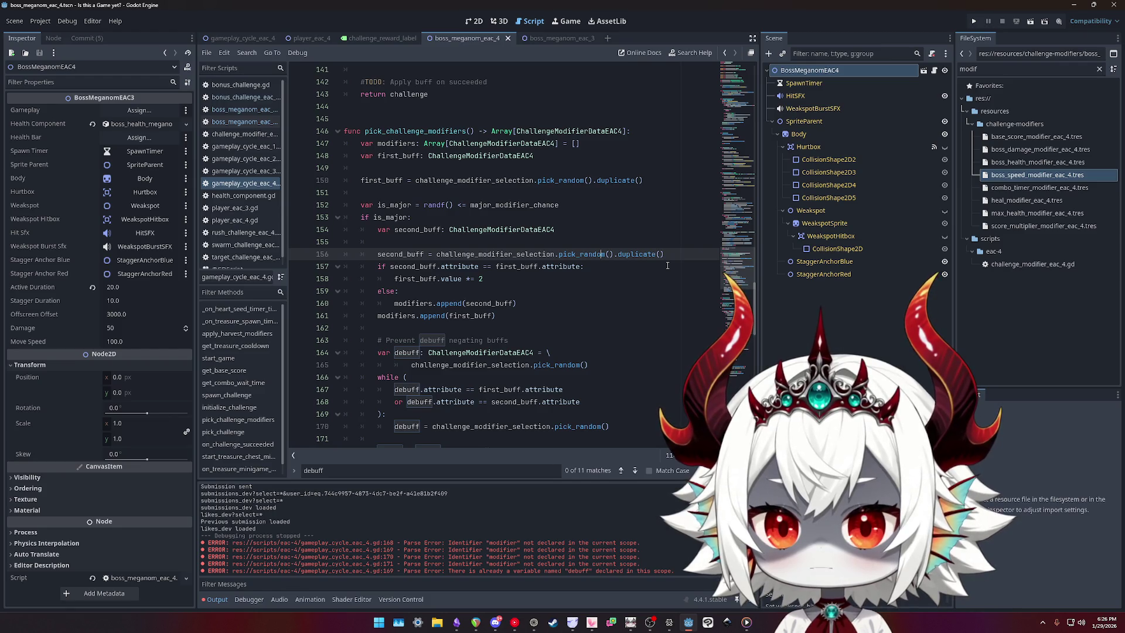
{"action": "key", "text": "Down"}
{"action": "key", "text": "Down"}
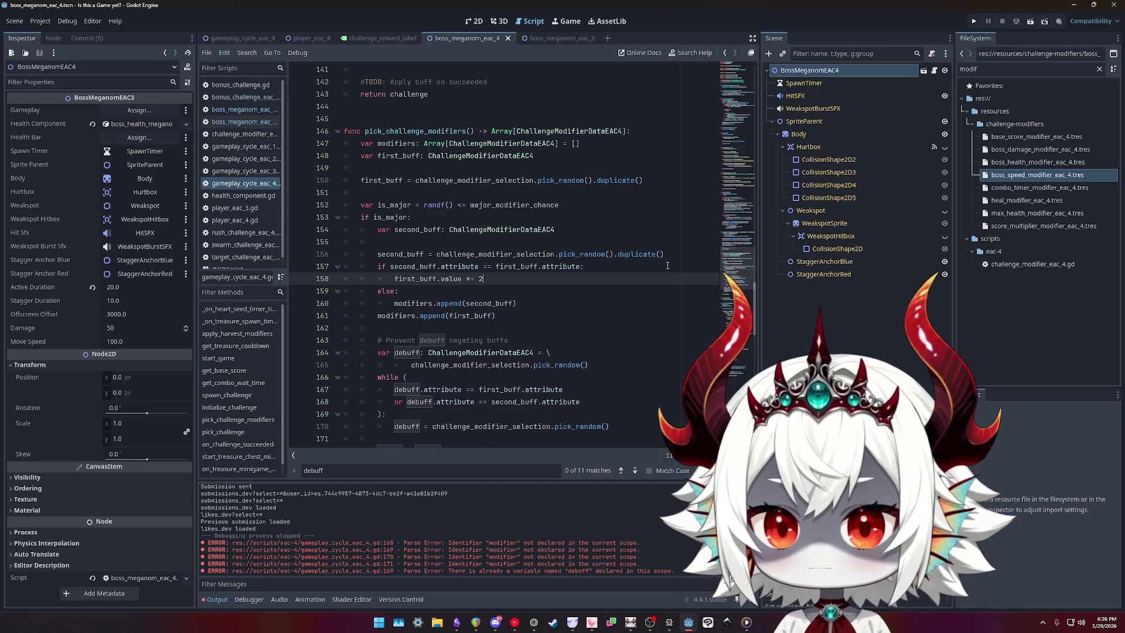
{"action": "scroll", "coordinate": [667, 265], "scroll_direction": "down", "scroll_amount": 1}
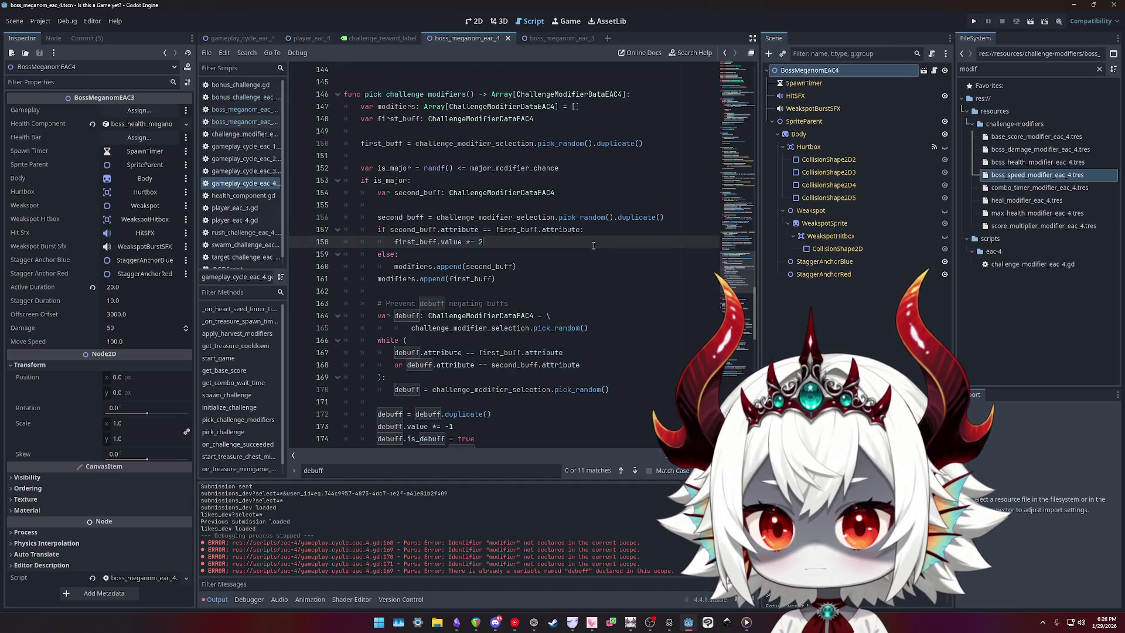
{"action": "scroll", "coordinate": [557, 248], "scroll_direction": "up", "scroll_amount": 2}
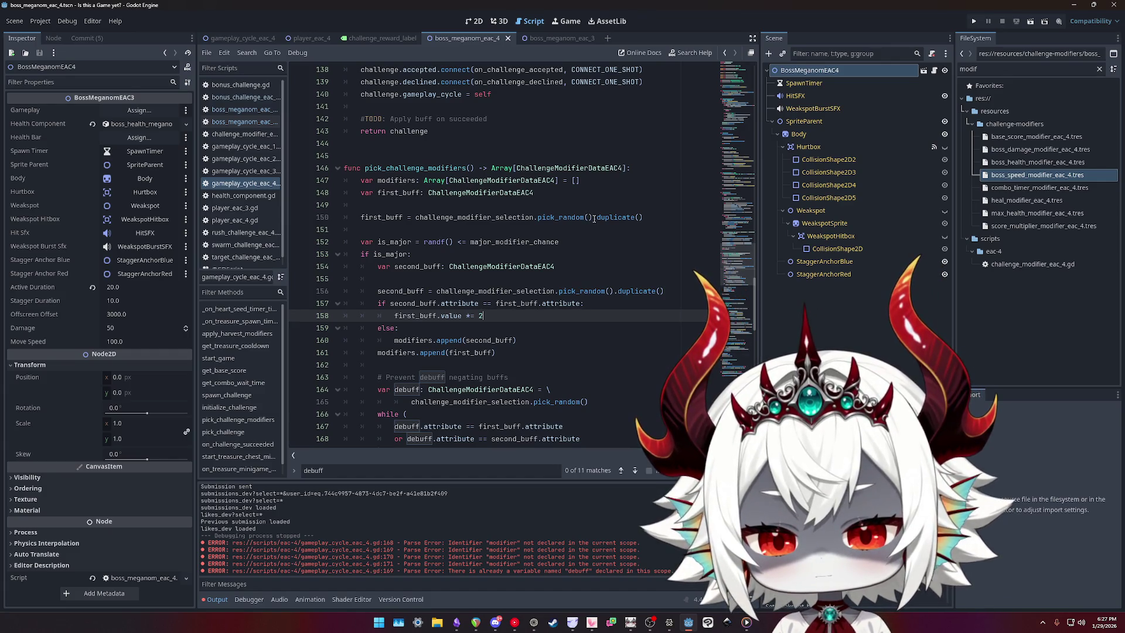
{"action": "left_click", "coordinate": [618, 294]}
{"action": "left_click_drag", "start_coordinate": [664, 291], "coordinate": [613, 291]}
{"action": "key", "text": "ctrl+c"}
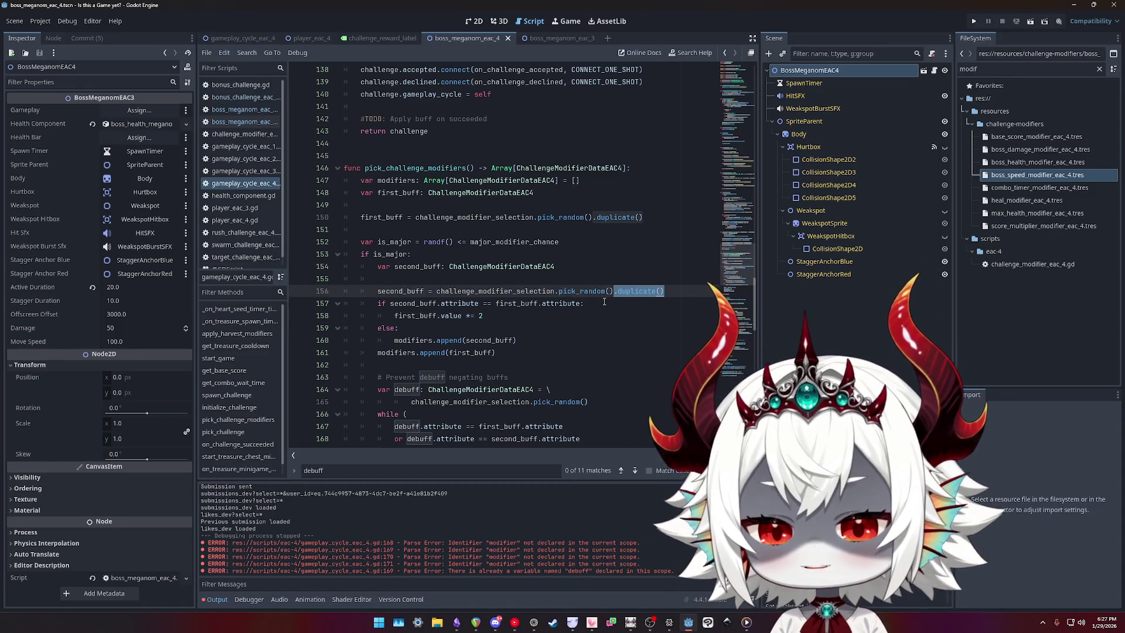
{"action": "key", "text": "BackSpace"}
{"action": "left_click", "coordinate": [513, 340]}
{"action": "key", "text": "ctrl+v"}
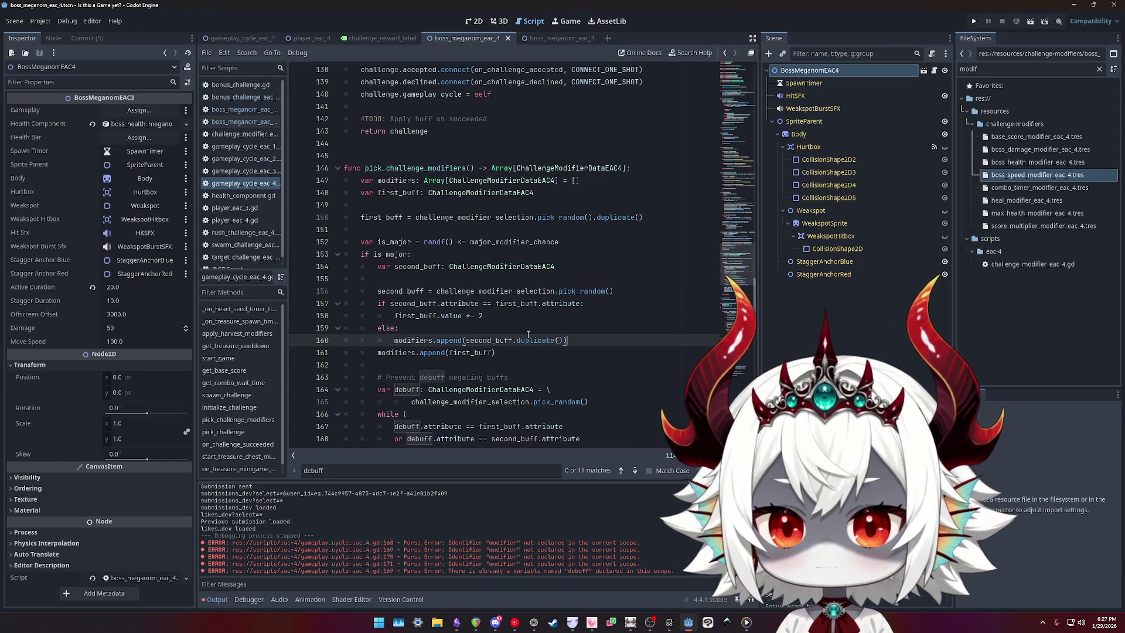
- Delete the empty line before the second buff pick and launch a debug playtest
{"action": "left_click", "coordinate": [503, 354]}
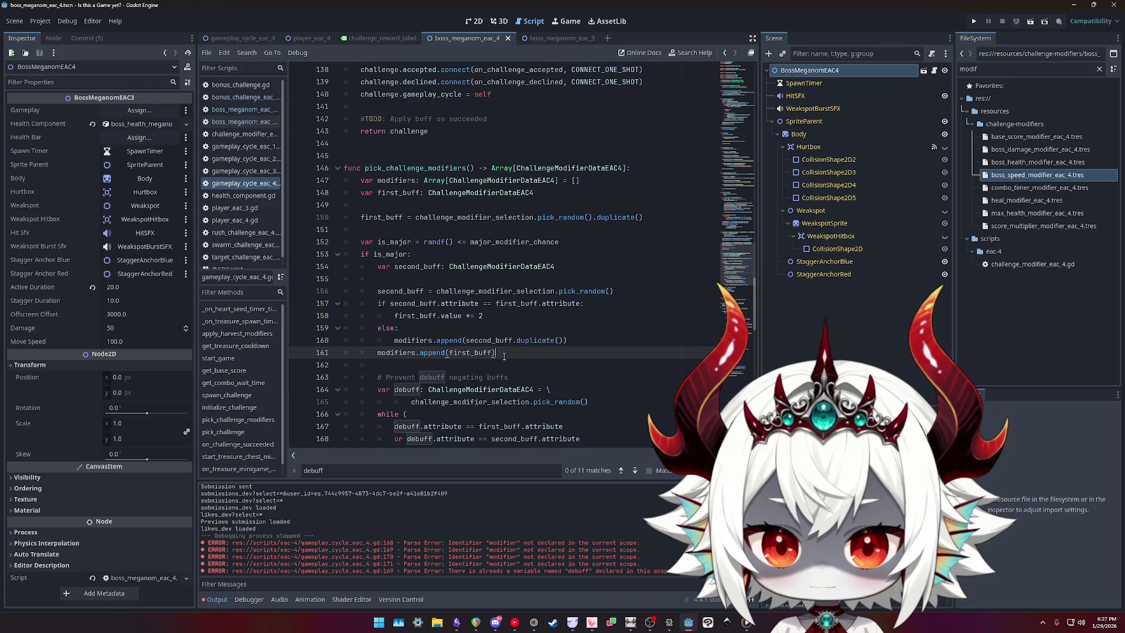
{"action": "triple_click", "coordinate": [497, 354]}
{"action": "left_click", "coordinate": [470, 352]}
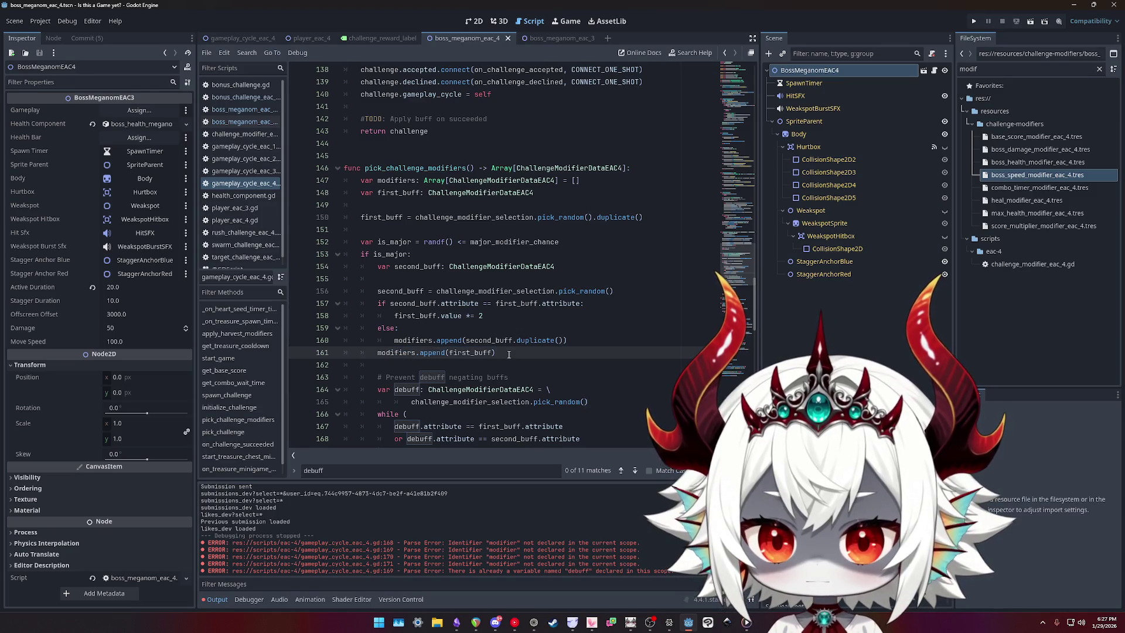
{"action": "left_click", "coordinate": [455, 279]}
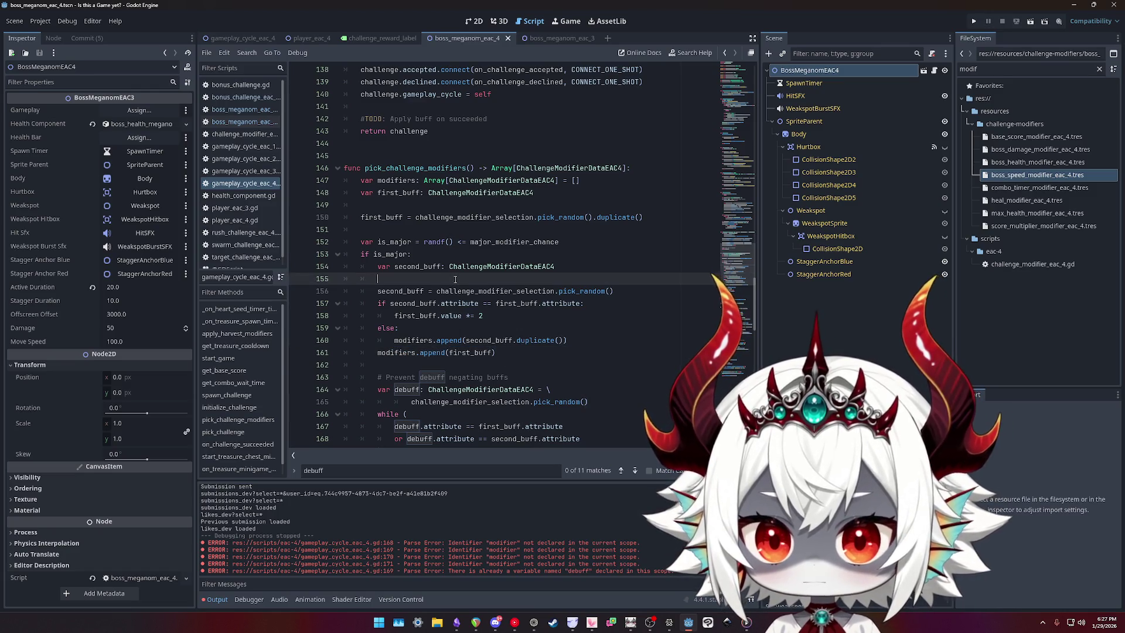
{"action": "key", "text": "BackSpace"}
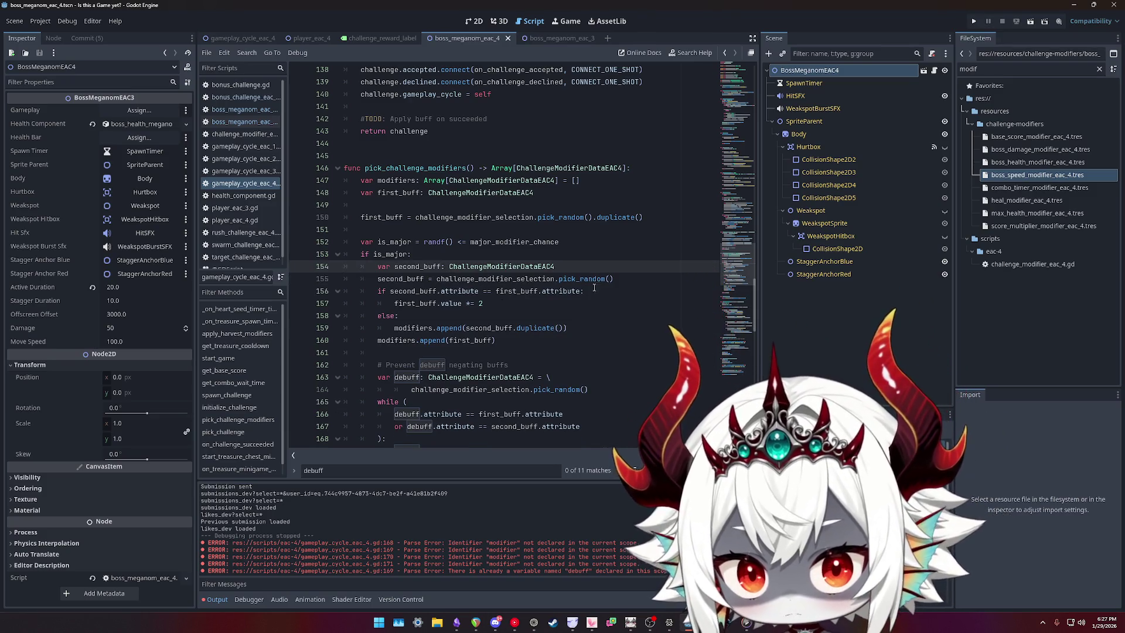
{"action": "left_click", "coordinate": [594, 328]}
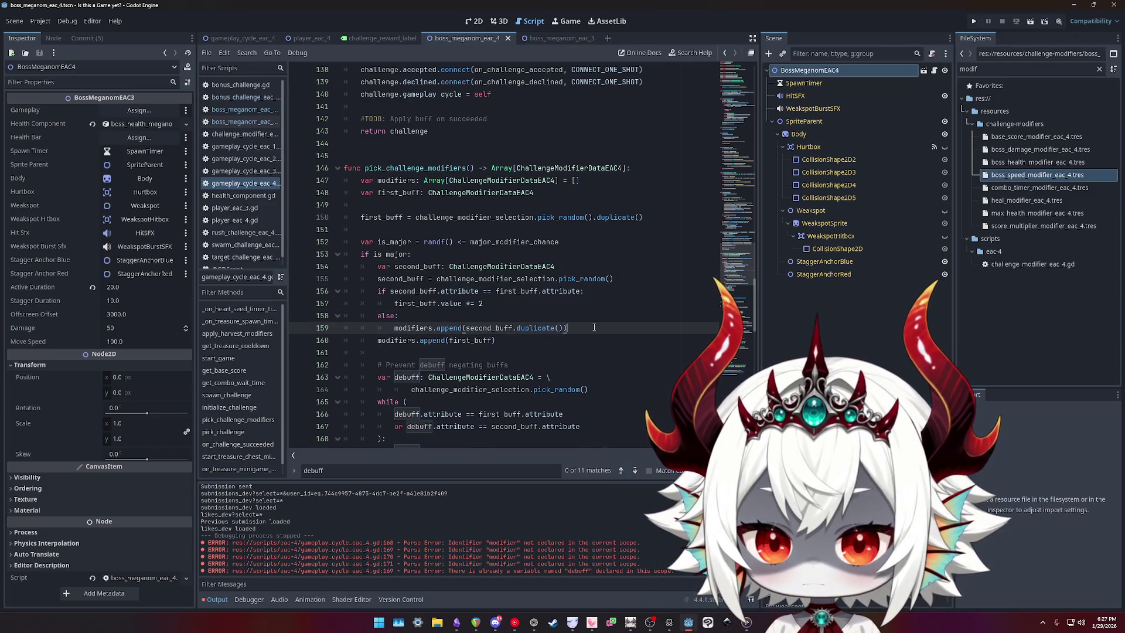
{"action": "key", "text": "Down"}
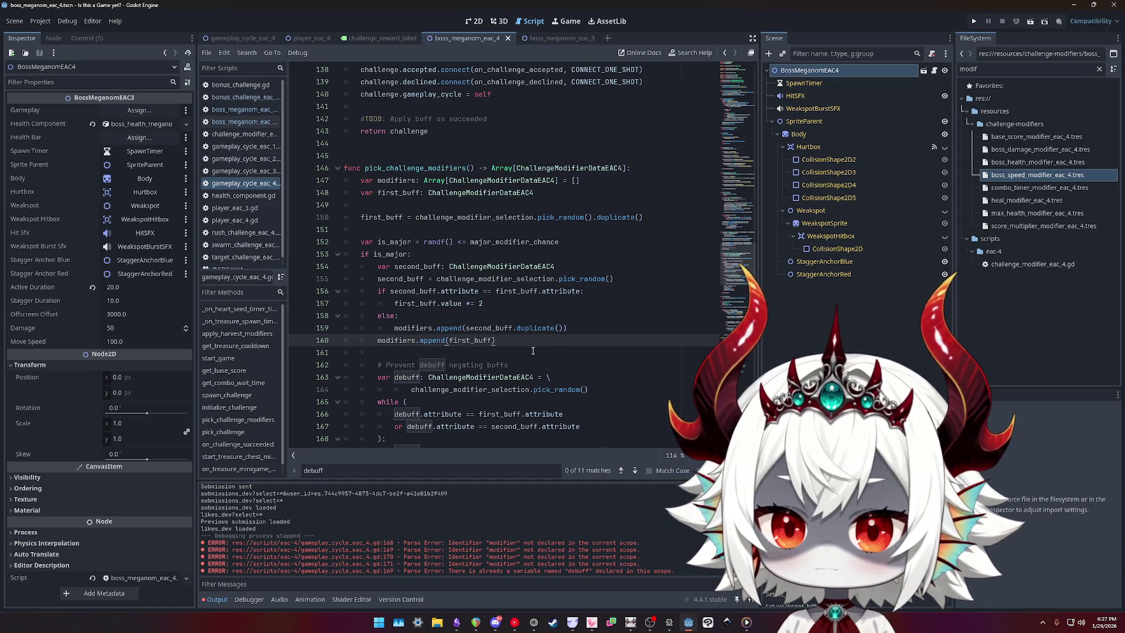
{"action": "left_click", "coordinate": [532, 351]}
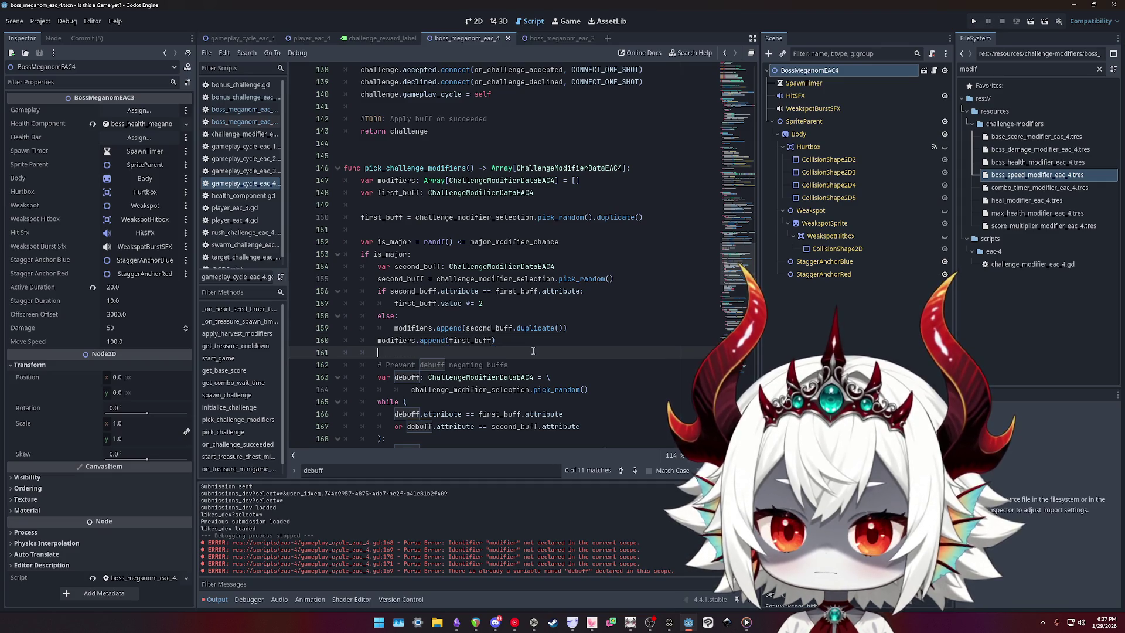
{"action": "scroll", "coordinate": [675, 205], "scroll_direction": "down", "scroll_amount": 2}
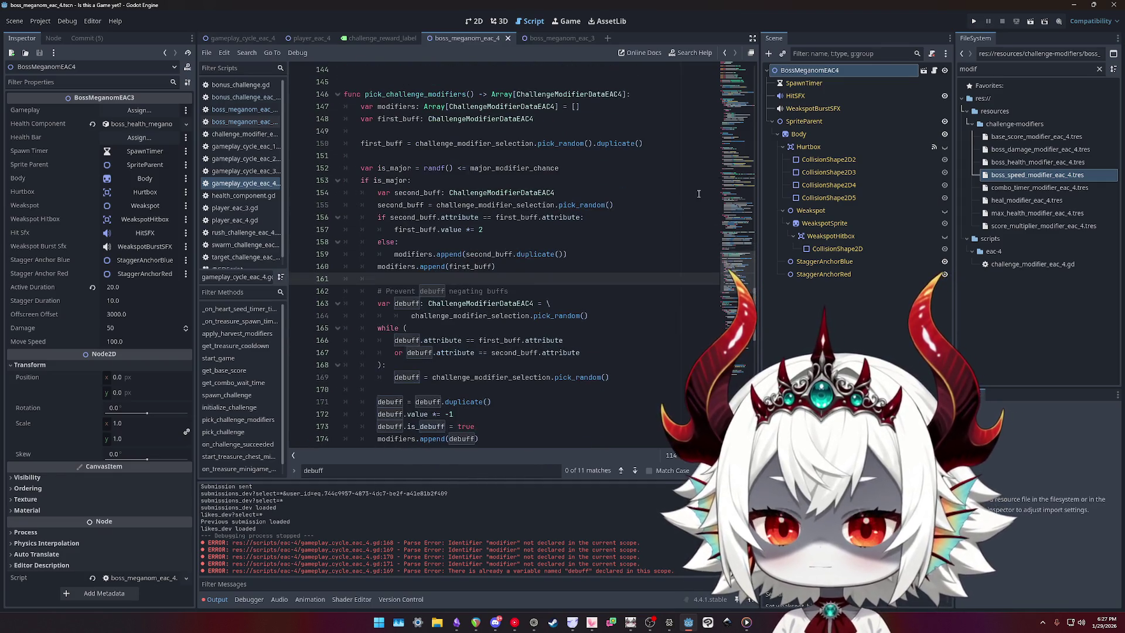
{"action": "left_click", "coordinate": [974, 21]}
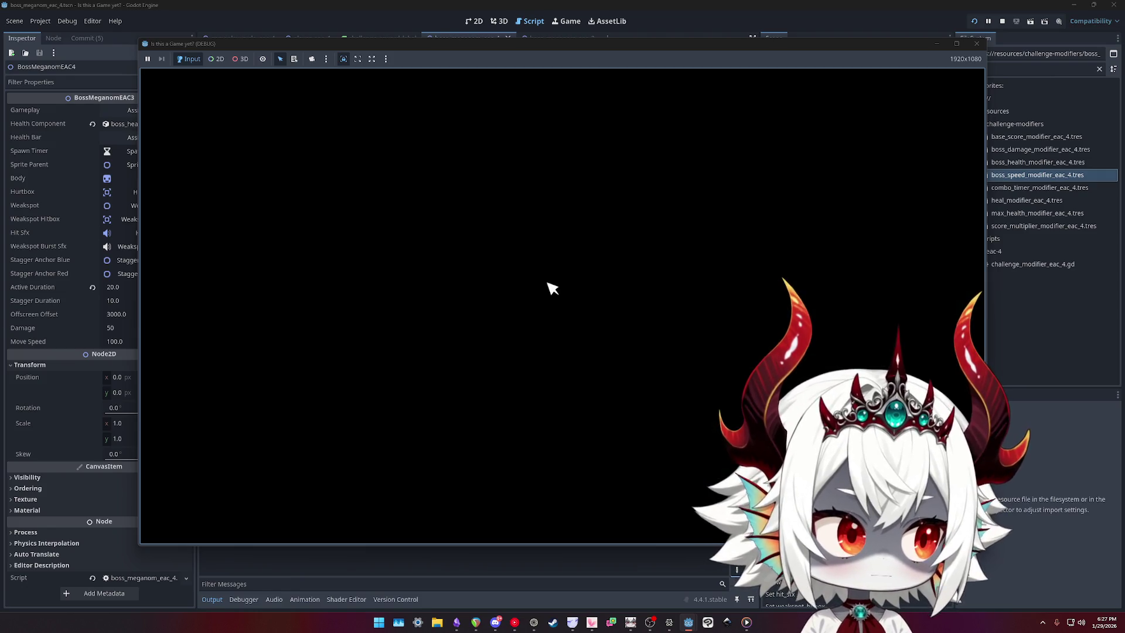
- Answer No, dismiss the welcome, play to 3354 points and the challenge cards, then stop
{"action": "left_click", "coordinate": [501, 361]}
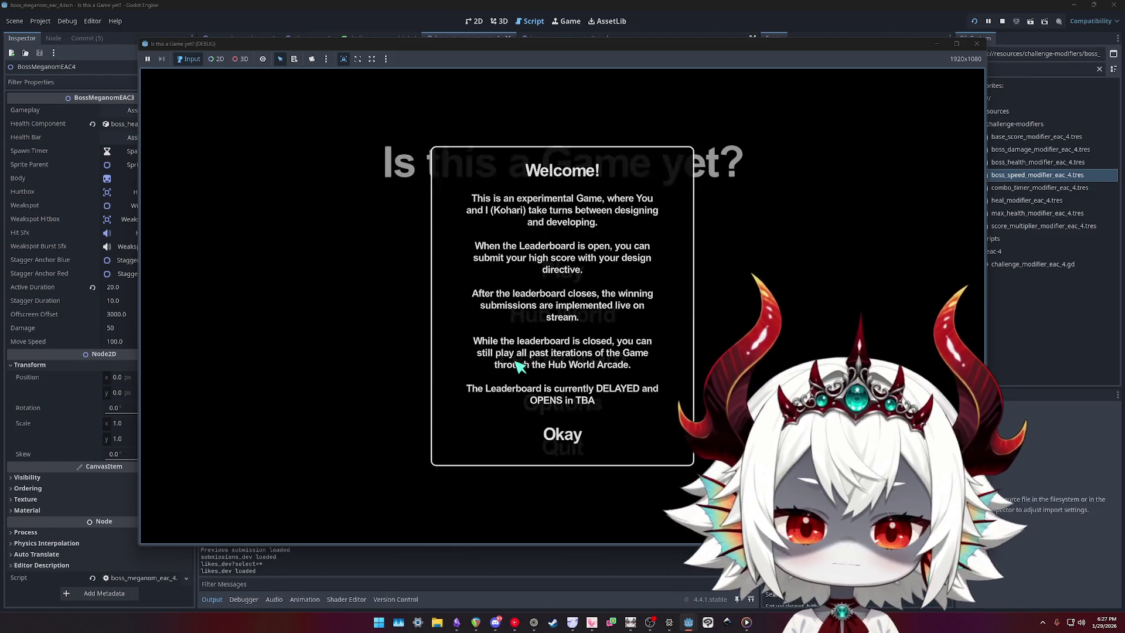
{"action": "left_click", "coordinate": [570, 433]}
{"action": "left_click", "coordinate": [569, 268]}
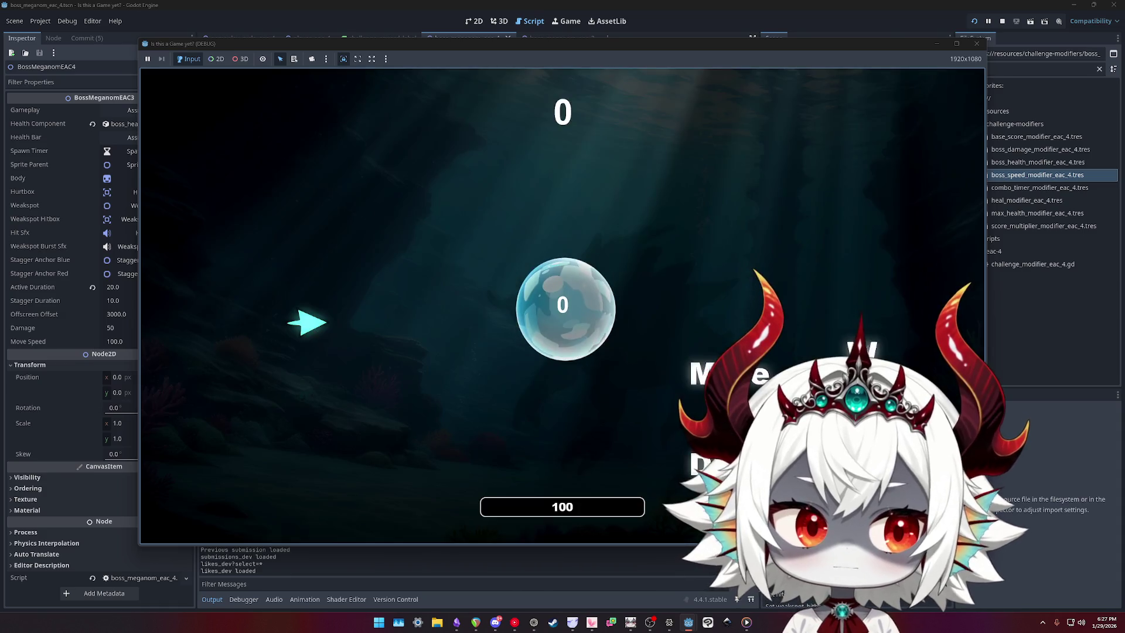
{"action": "key", "text": "d"}
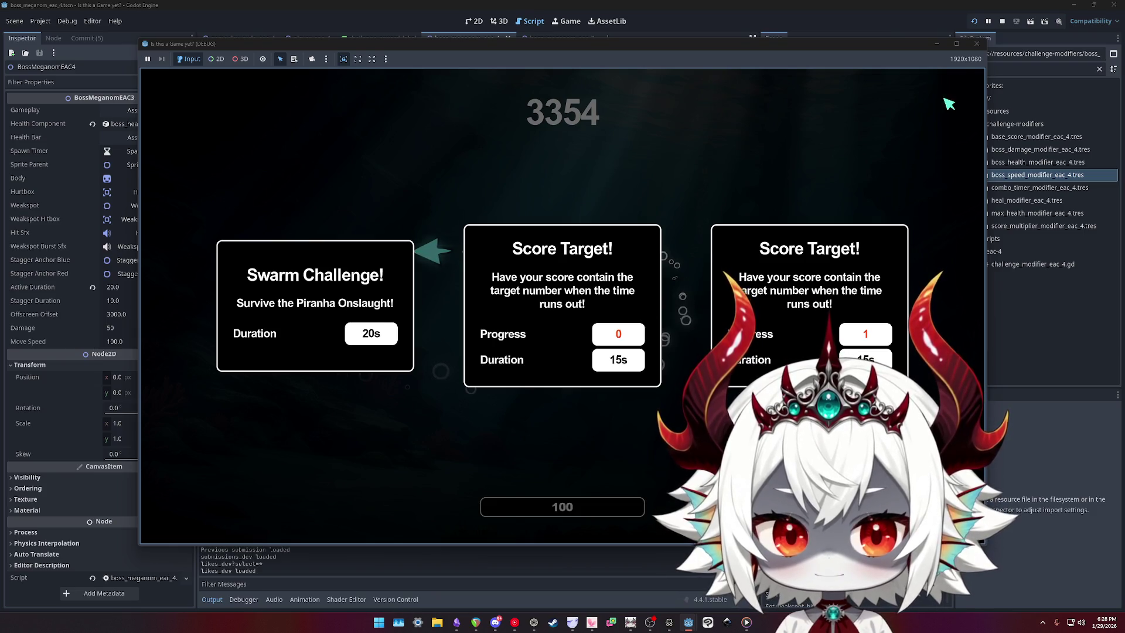
{"action": "left_click", "coordinate": [976, 45]}
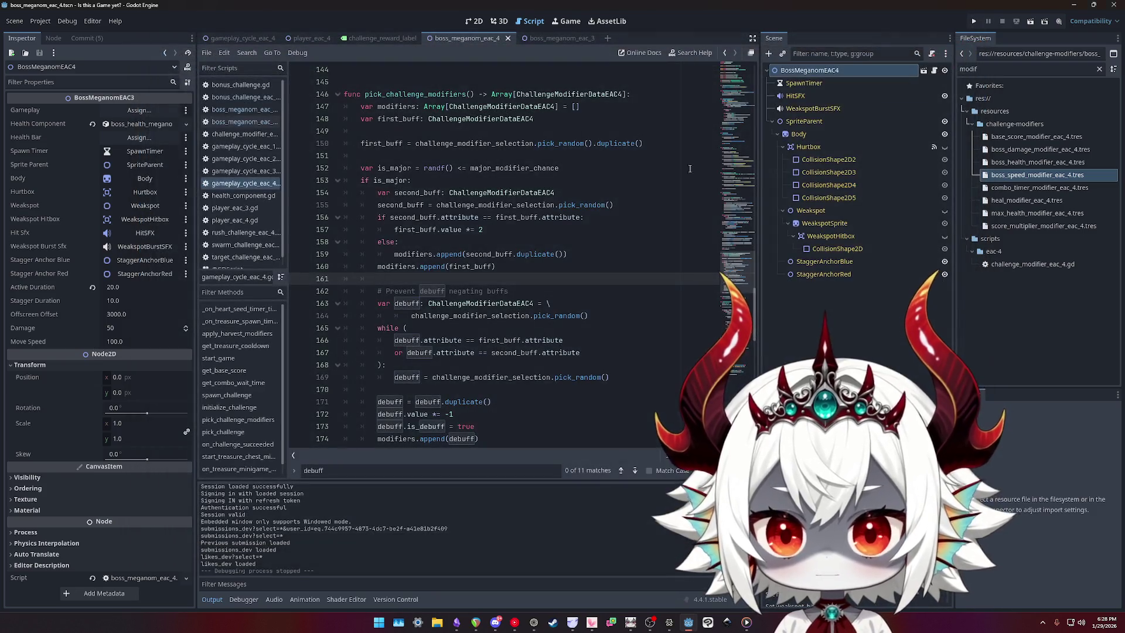
- Review where first_buff and challenge_modifier_selection are used in pick_challenge_modifiers
{"action": "left_click", "coordinate": [400, 120]}
{"action": "left_click", "coordinate": [399, 143]}
{"action": "double_click", "coordinate": [451, 143]}
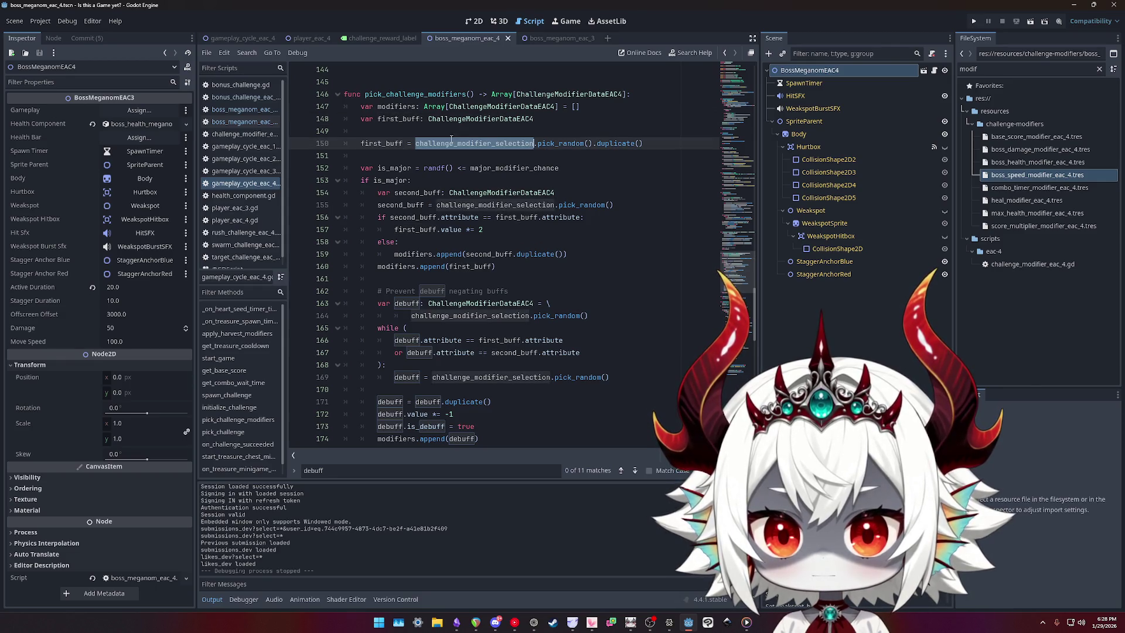
{"action": "double_click", "coordinate": [614, 144]}
{"action": "double_click", "coordinate": [383, 144]}
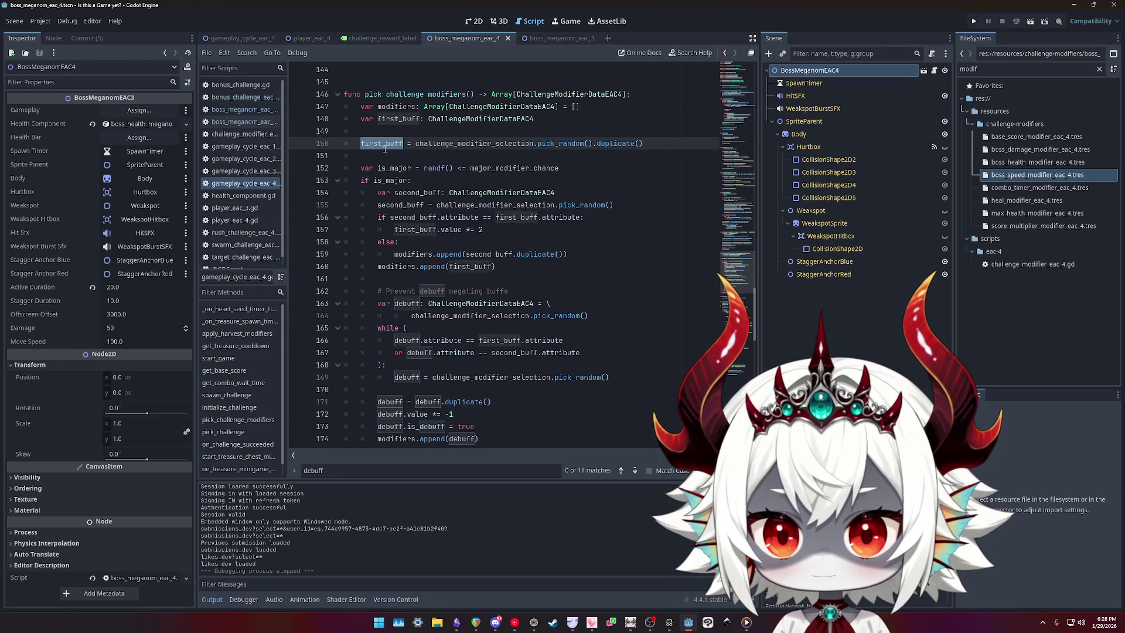
{"action": "left_click", "coordinate": [417, 229]}
{"action": "key", "text": "End"}
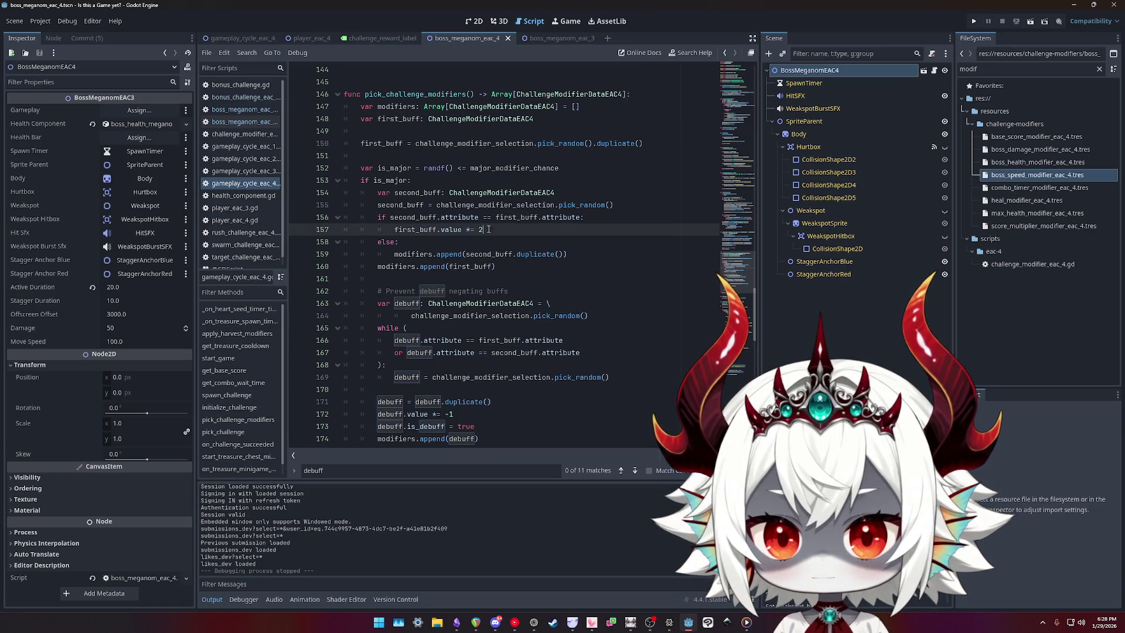
{"action": "double_click", "coordinate": [432, 266]}
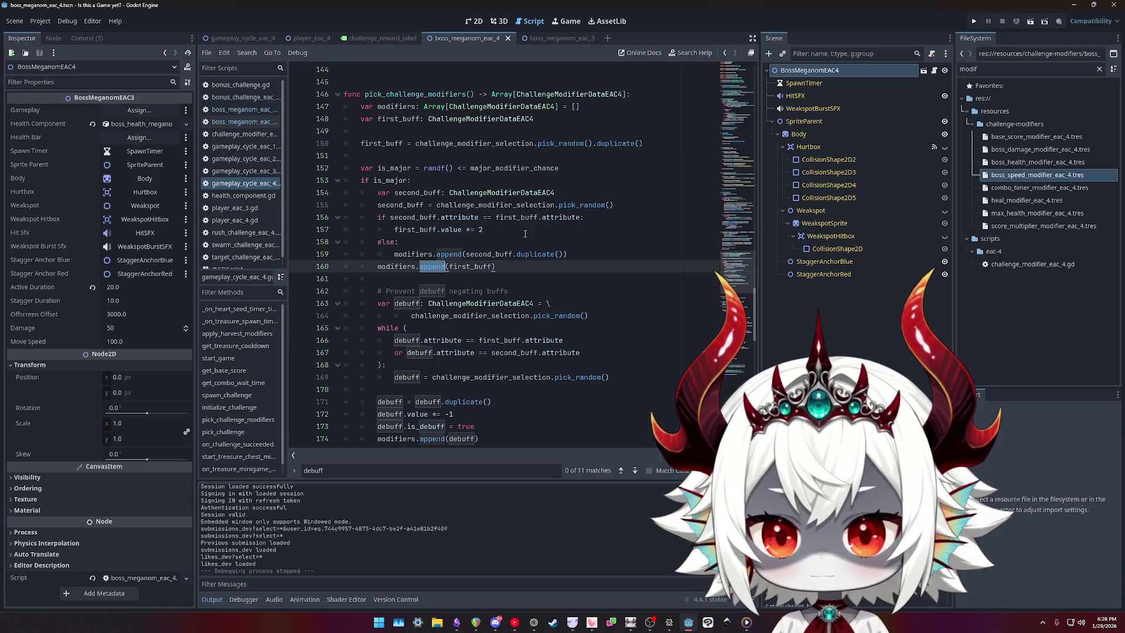
{"action": "left_click", "coordinate": [504, 268]}
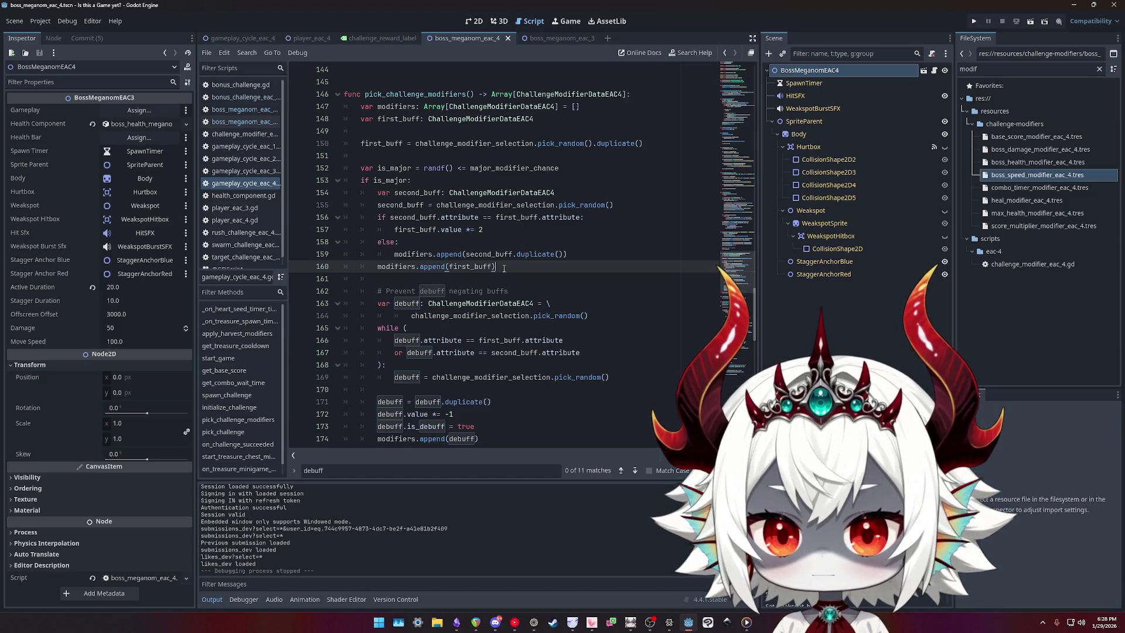
{"action": "scroll", "coordinate": [506, 268], "scroll_direction": "down", "scroll_amount": 2}
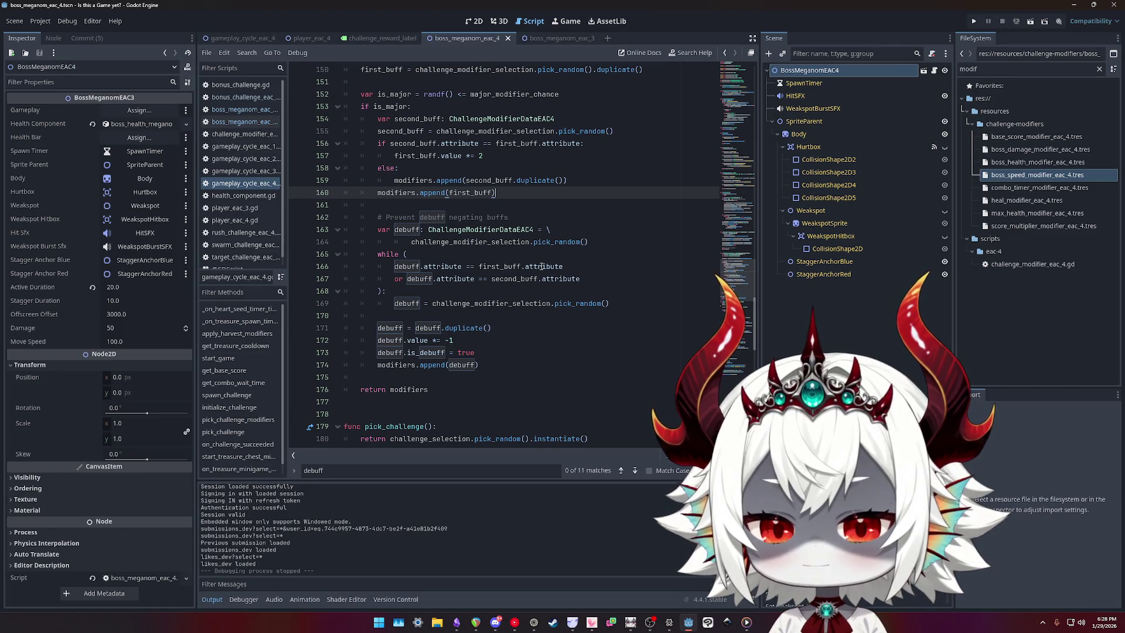
- Move modifiers.append(first_buff) below the debuff block at function level, with a blank line above, and save
{"action": "key", "text": "alt+Down"}
{"action": "key", "text": "alt+Down"}
{"action": "key", "text": "alt+Down"}
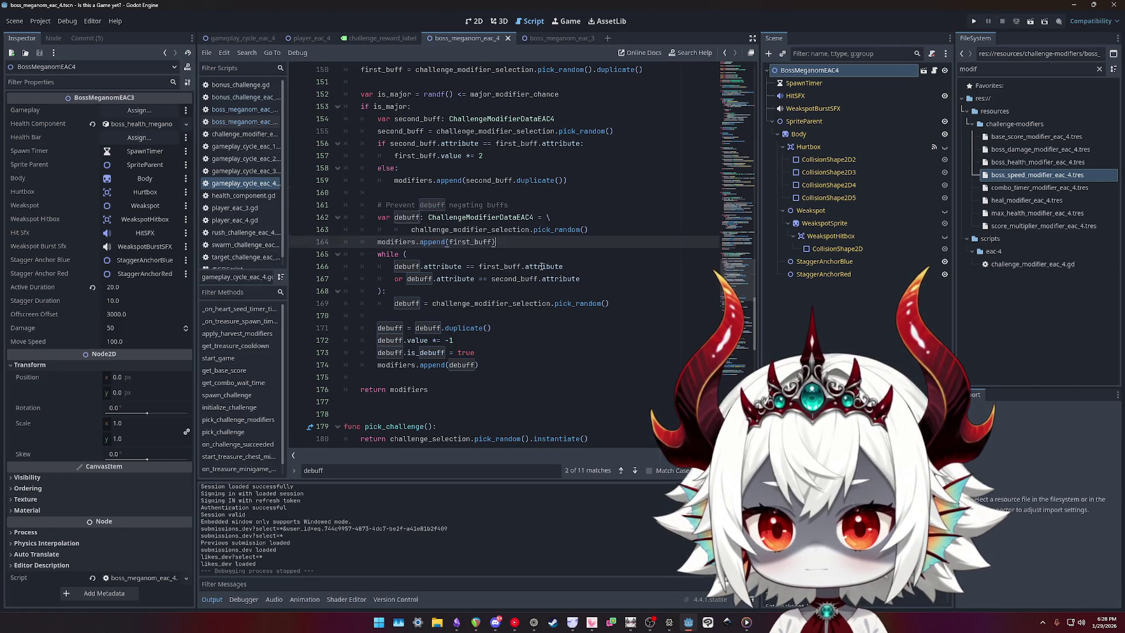
{"action": "key", "text": "alt+Up"}
{"action": "key", "text": "shift+Tab"}
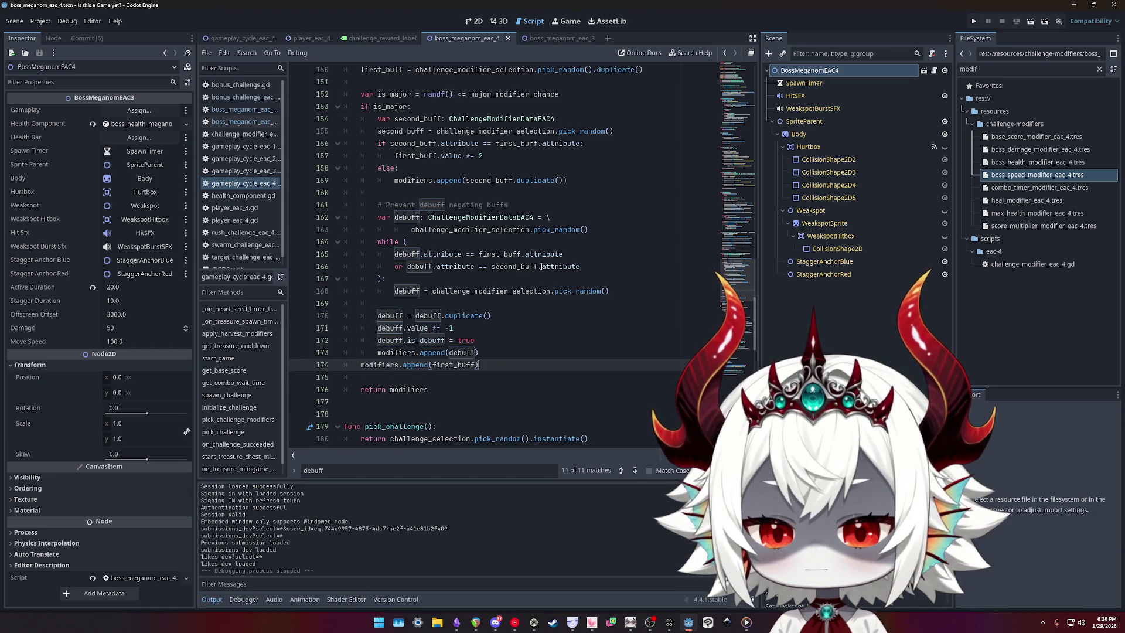
{"action": "key", "text": "Return"}
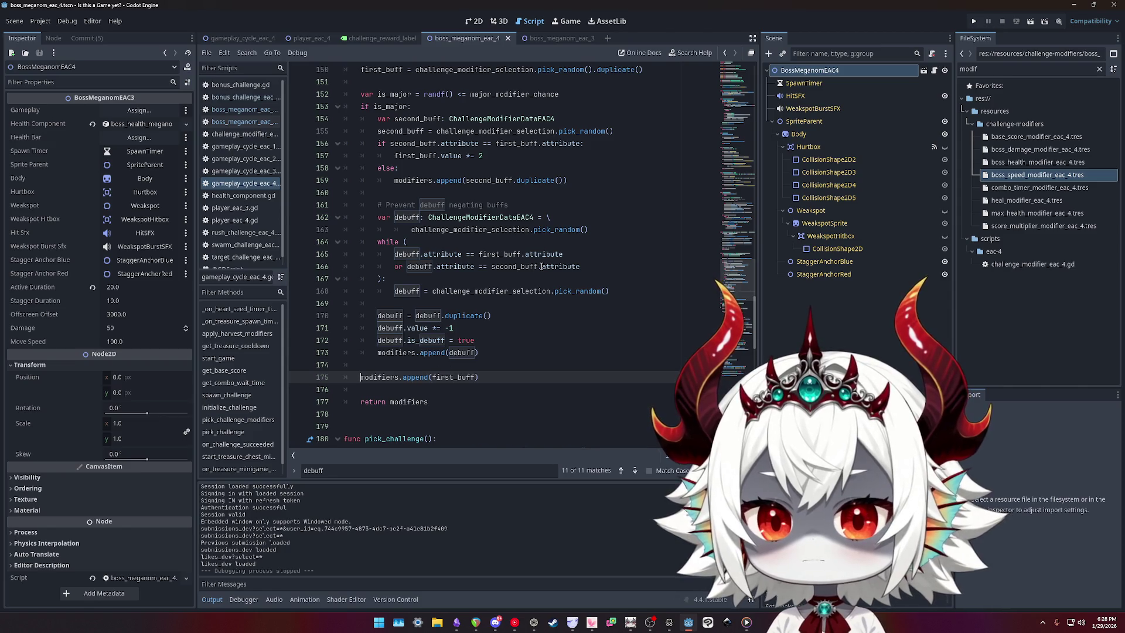
{"action": "scroll", "coordinate": [541, 267], "scroll_direction": "up", "scroll_amount": 2}
{"action": "left_click", "coordinate": [464, 157]}
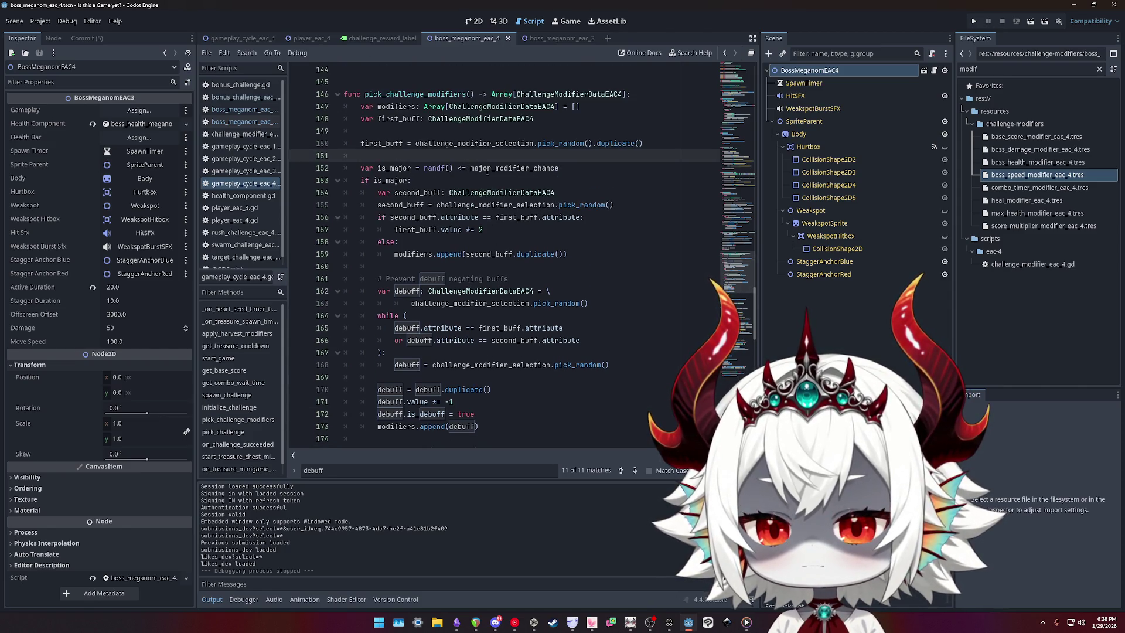
{"action": "scroll", "coordinate": [552, 197], "scroll_direction": "down", "scroll_amount": 1}
{"action": "scroll", "coordinate": [566, 224], "scroll_direction": "down", "scroll_amount": 2}
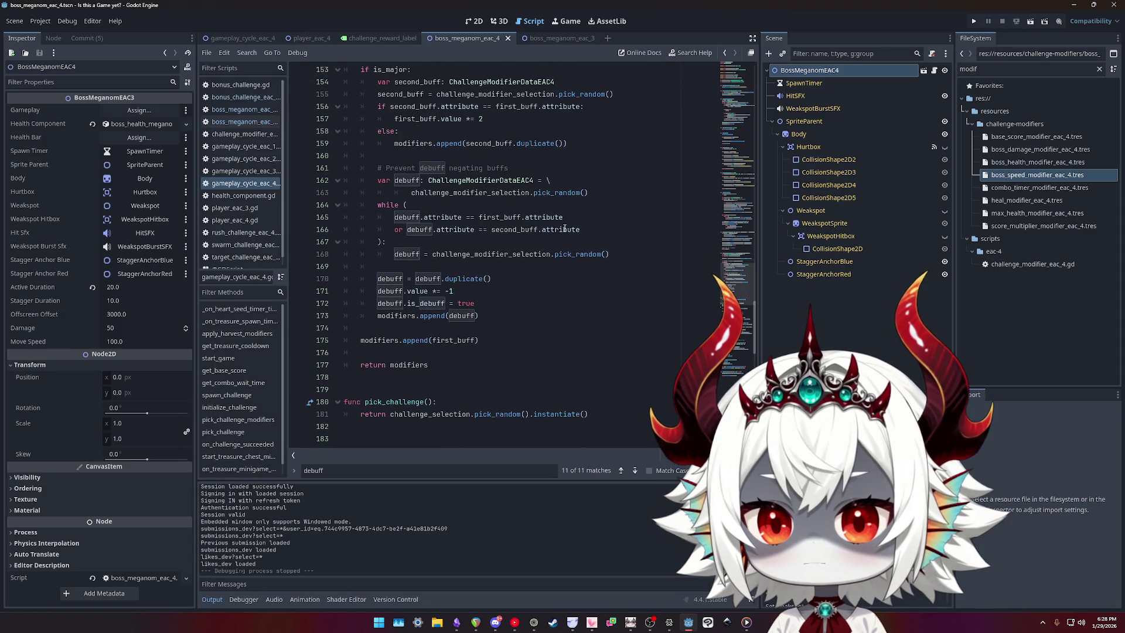
{"action": "scroll", "coordinate": [557, 241], "scroll_direction": "up", "scroll_amount": 3}
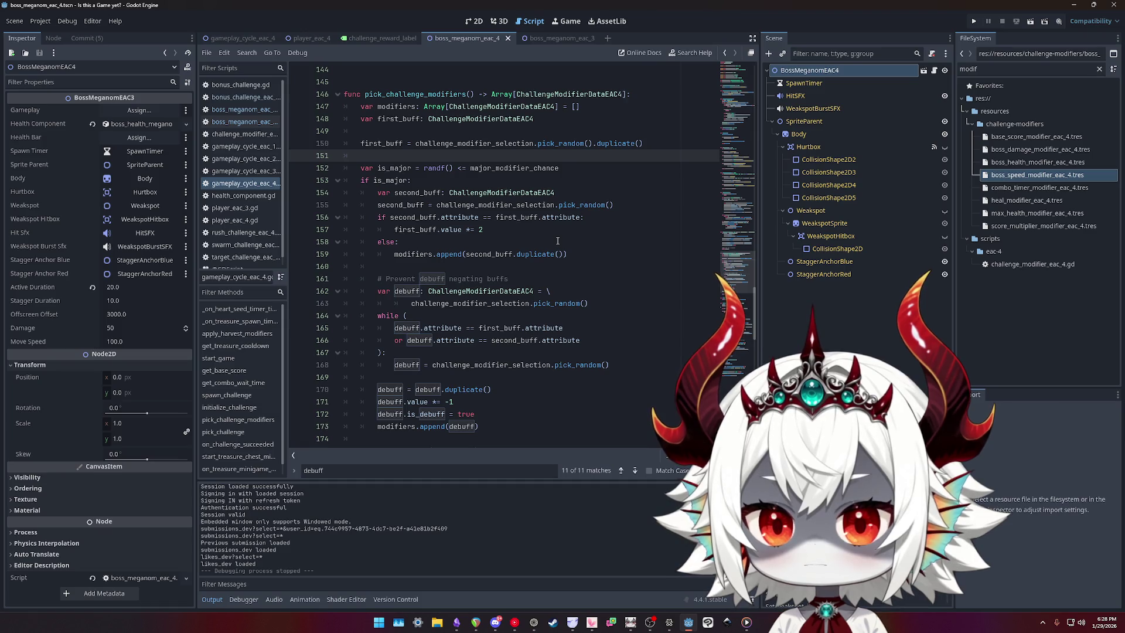
{"action": "scroll", "coordinate": [716, 178], "scroll_direction": "down", "scroll_amount": 3}
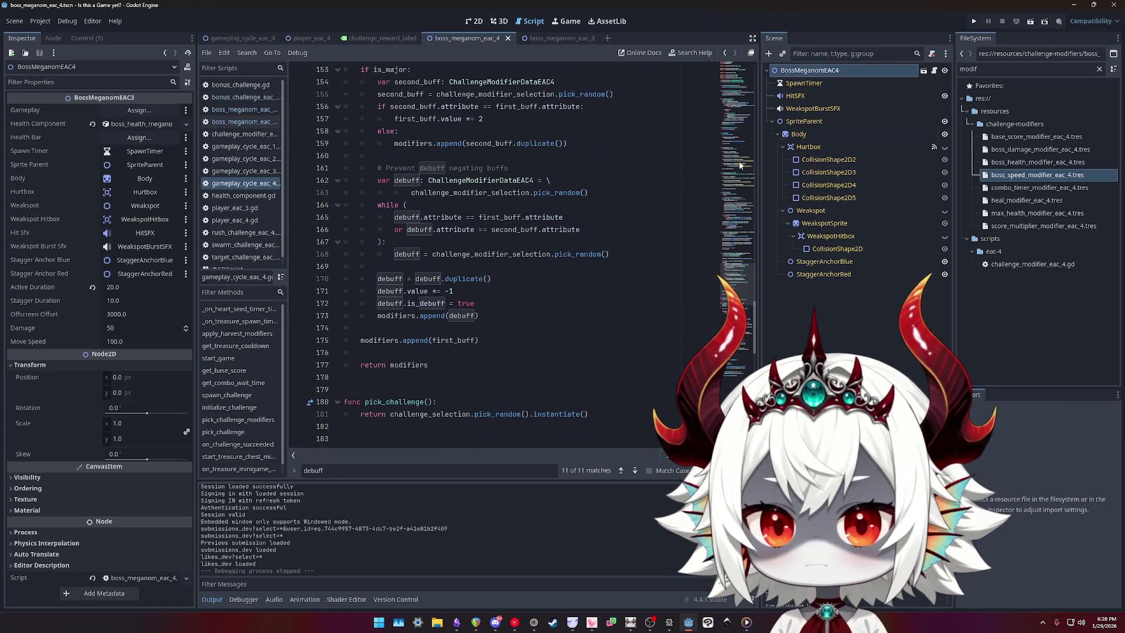
{"action": "key", "text": "ctrl+s"}
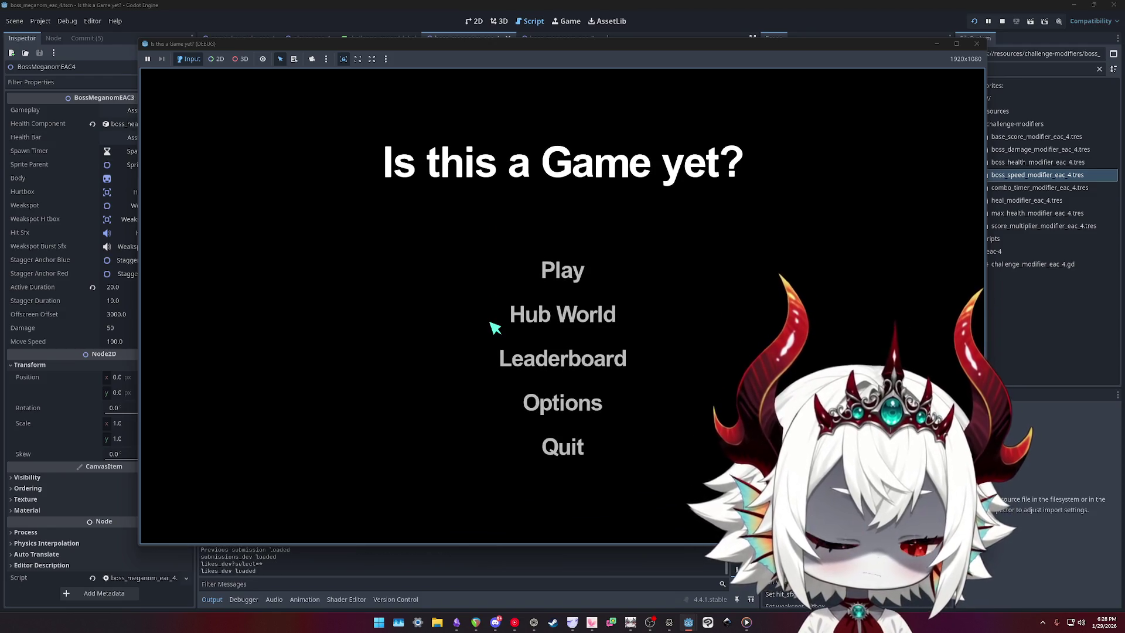
- Start the game, dismiss the welcome popup, and pop the first 30 bubbles
{"action": "left_click", "coordinate": [562, 452]}
{"action": "left_click", "coordinate": [577, 316]}
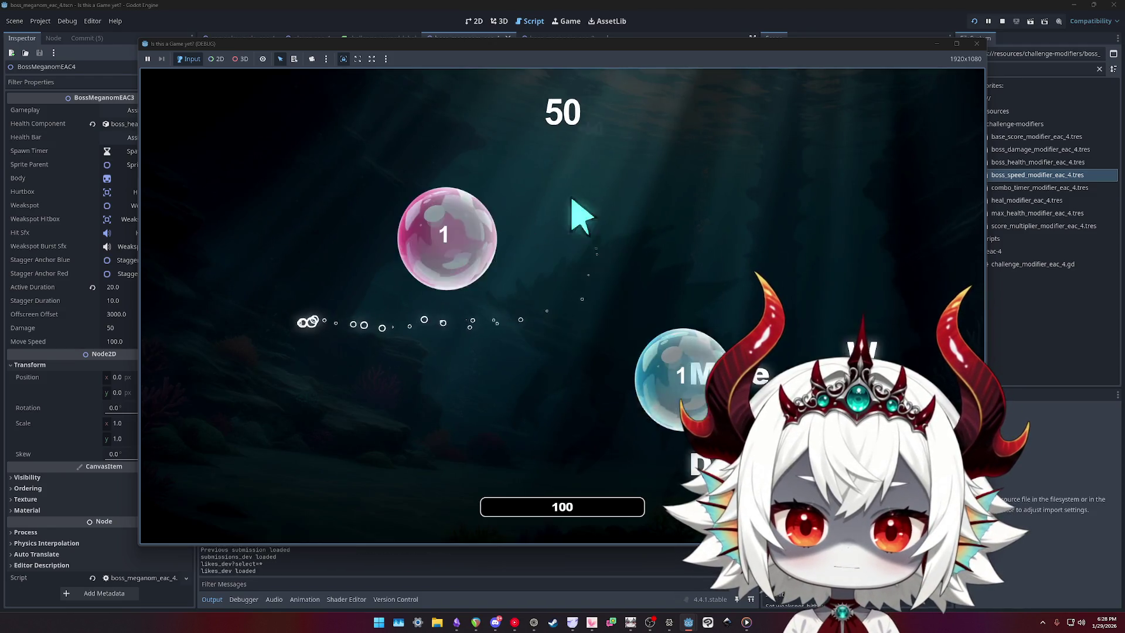
{"action": "left_click", "coordinate": [443, 176]}
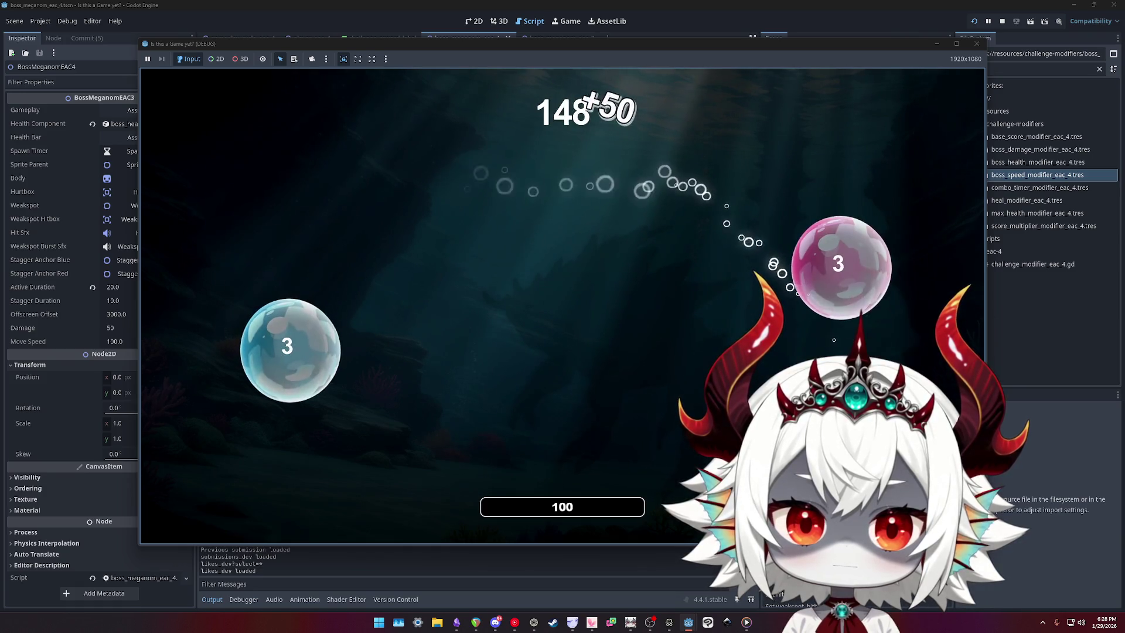
{"action": "left_click", "coordinate": [746, 281]}
{"action": "left_click", "coordinate": [598, 201]}
{"action": "left_click", "coordinate": [294, 397]}
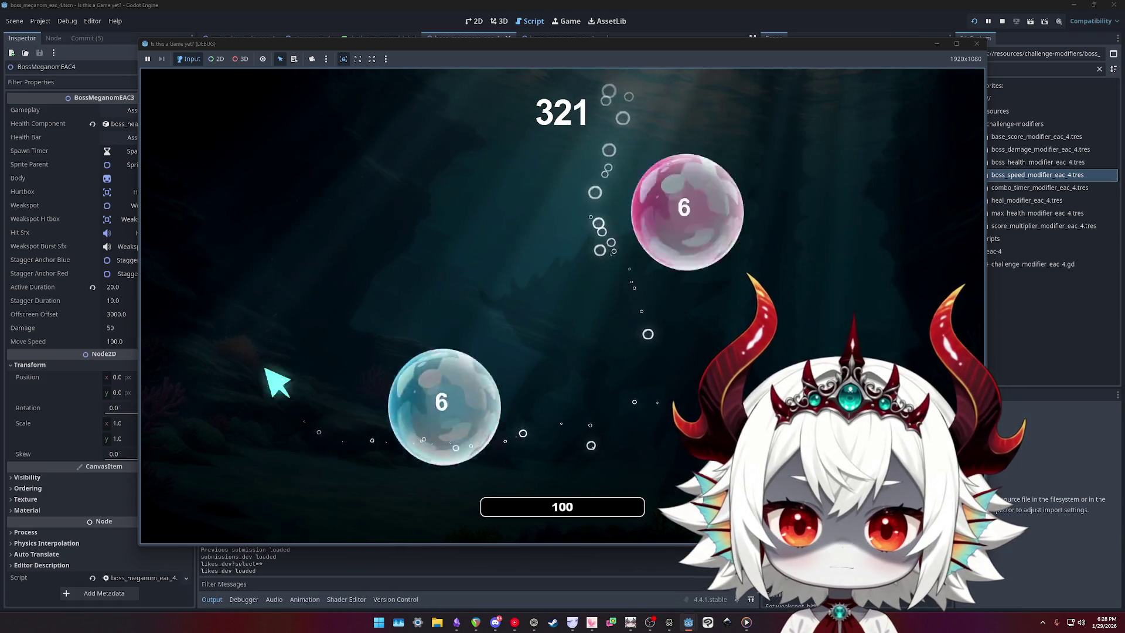
{"action": "left_click", "coordinate": [315, 481]}
{"action": "left_click", "coordinate": [276, 439]}
{"action": "left_click", "coordinate": [344, 389]}
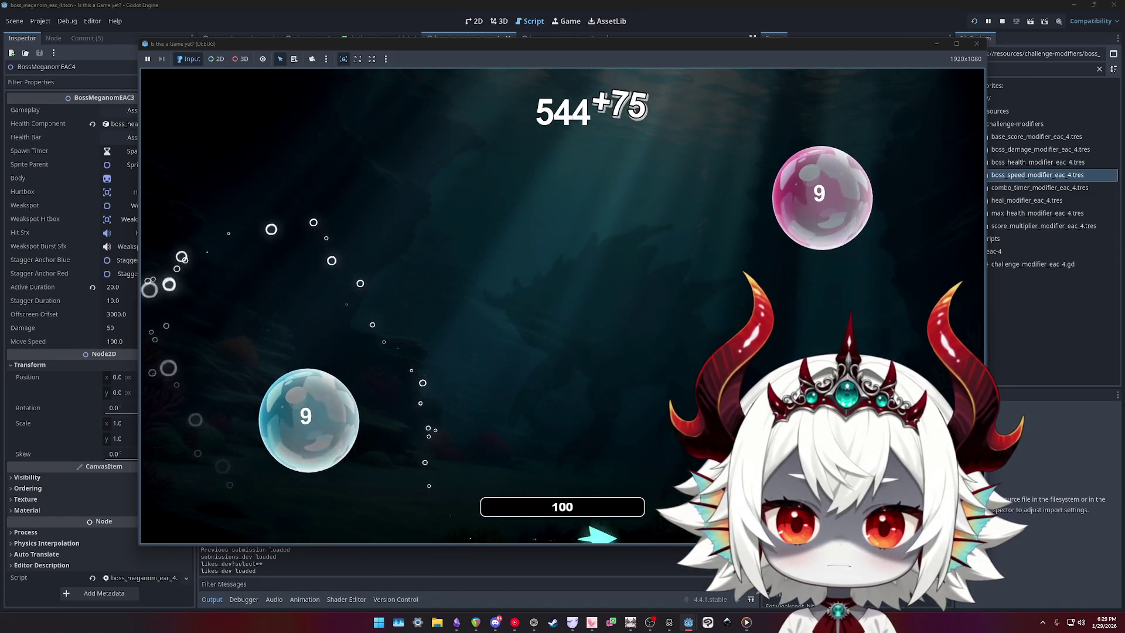
{"action": "left_click", "coordinate": [781, 188]}
{"action": "left_click", "coordinate": [308, 216]}
{"action": "left_click", "coordinate": [296, 273]}
{"action": "left_click", "coordinate": [343, 428]}
{"action": "left_click", "coordinate": [855, 193]}
{"action": "left_click", "coordinate": [256, 291]}
{"action": "left_click", "coordinate": [884, 201]}
{"action": "left_click", "coordinate": [879, 193]}
{"action": "left_click", "coordinate": [779, 193]}
{"action": "left_click", "coordinate": [621, 296]}
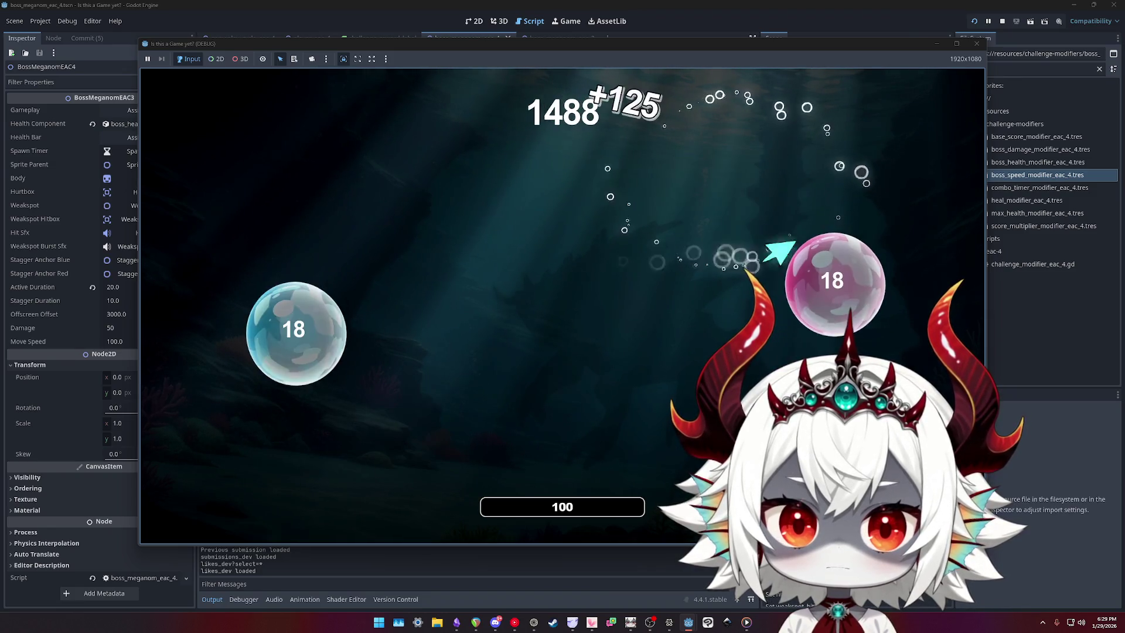
{"action": "left_click", "coordinate": [532, 346]}
{"action": "left_click", "coordinate": [401, 311]}
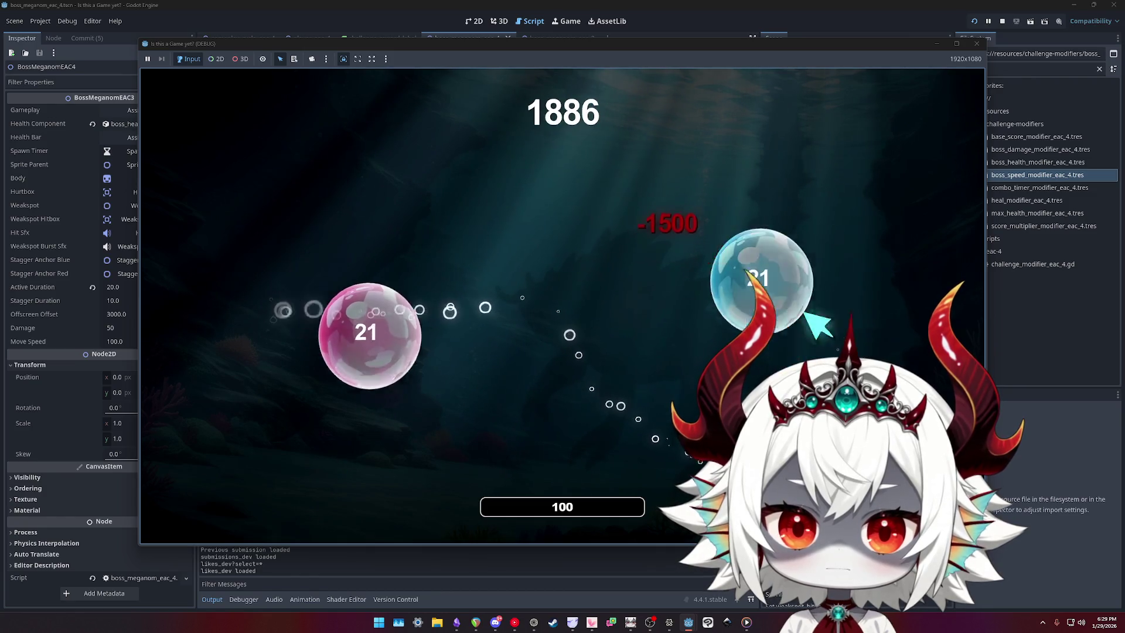
{"action": "left_click", "coordinate": [823, 327]}
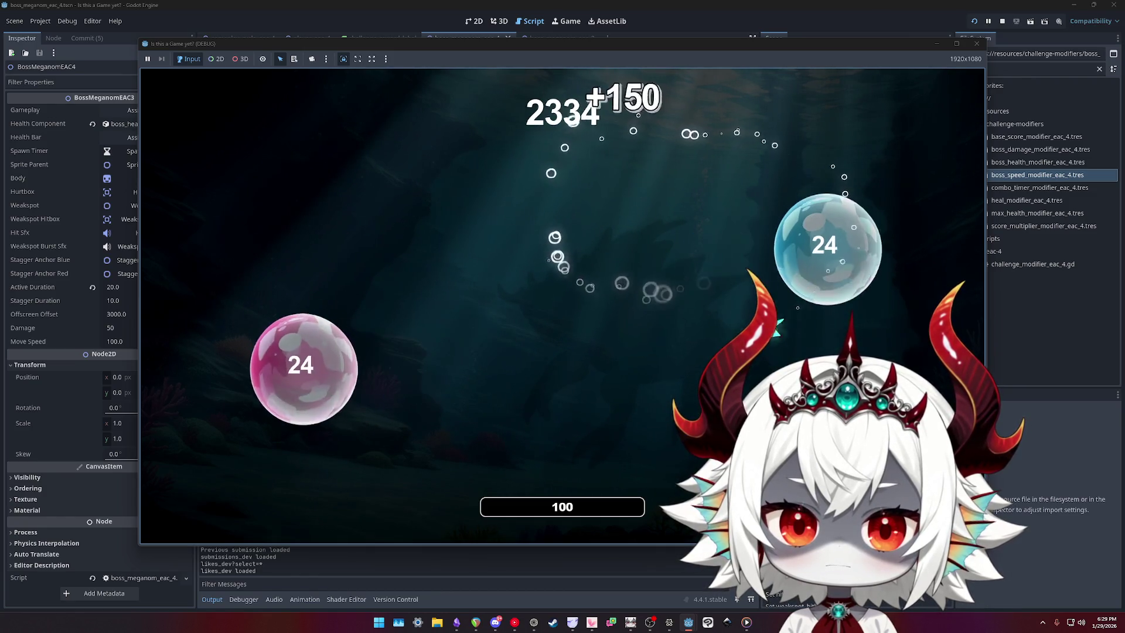
{"action": "left_click", "coordinate": [820, 246]}
{"action": "left_click", "coordinate": [399, 287]}
{"action": "left_click", "coordinate": [351, 428]}
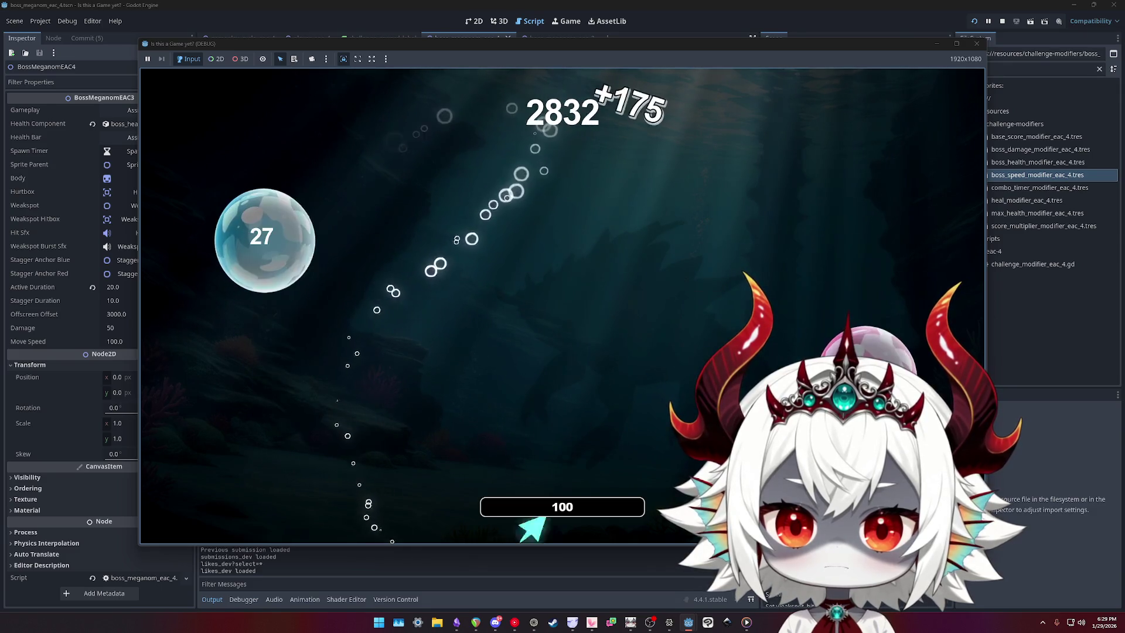
{"action": "left_click", "coordinate": [873, 319]}
{"action": "left_click", "coordinate": [257, 214]}
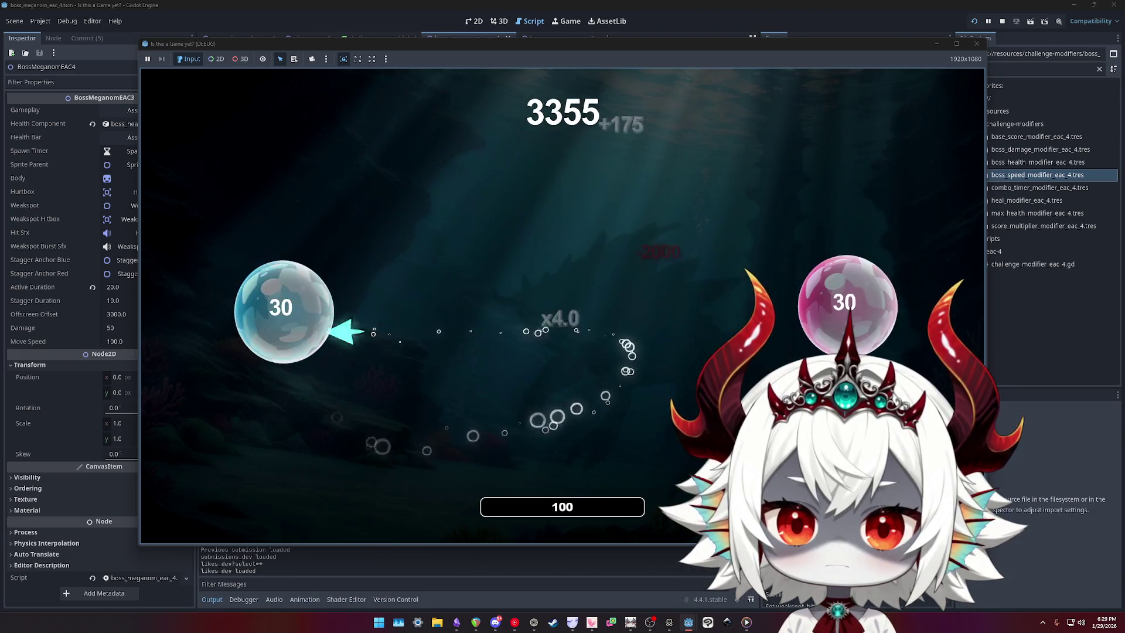
{"action": "left_click", "coordinate": [281, 293]}
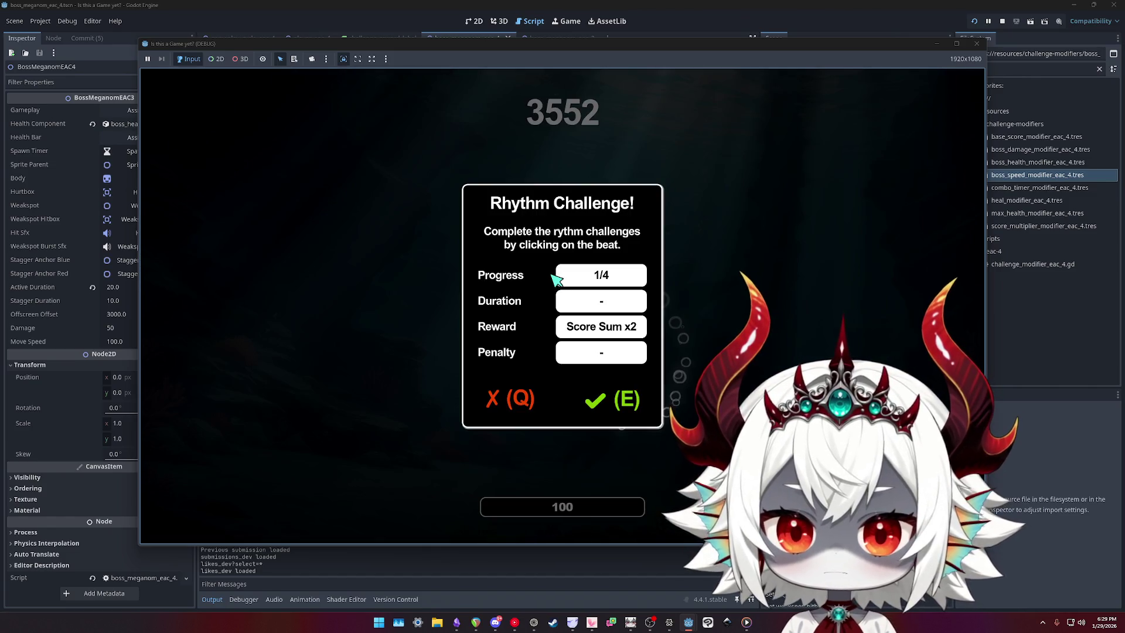
- Close the Rhythm Challenge prompt and keep popping bubbles to push the score past 8000
{"action": "key", "text": "e"}
{"action": "left_click", "coordinate": [340, 301]}
{"action": "left_click", "coordinate": [319, 445]}
{"action": "left_click", "coordinate": [342, 446]}
{"action": "left_click", "coordinate": [301, 327]}
{"action": "left_click", "coordinate": [273, 258]}
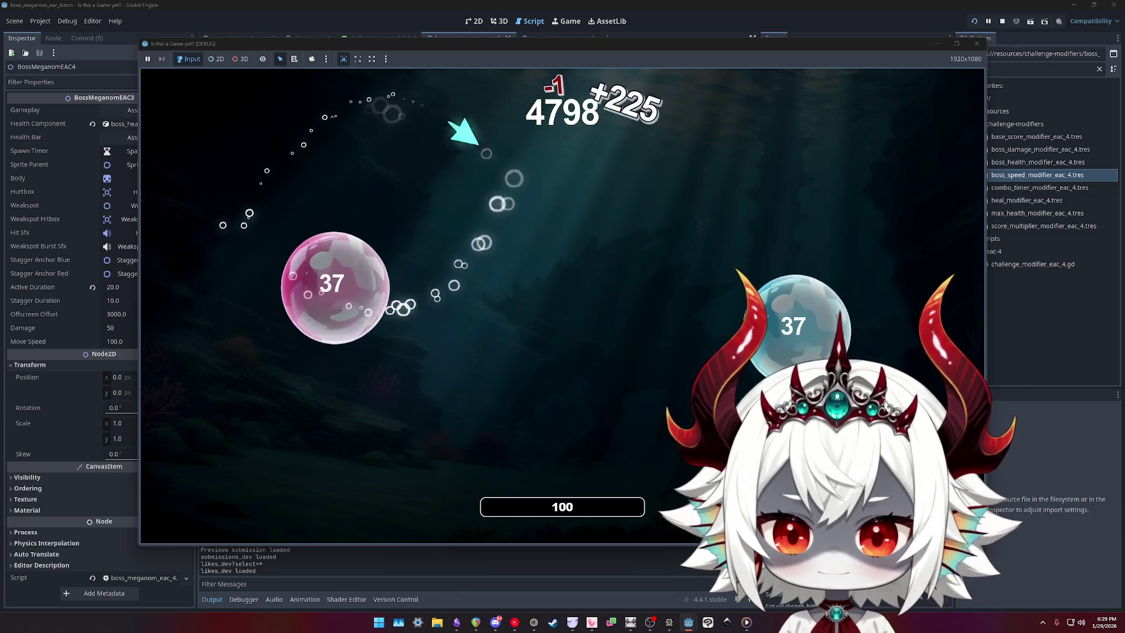
{"action": "left_click", "coordinate": [367, 290]}
{"action": "left_click", "coordinate": [221, 404]}
{"action": "left_click", "coordinate": [371, 326]}
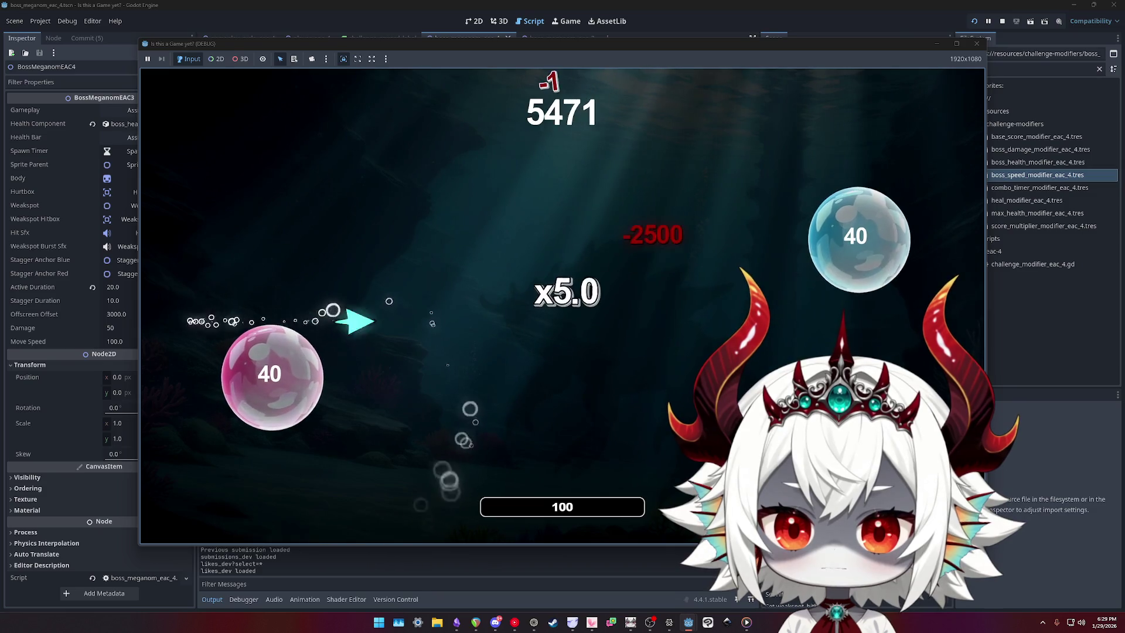
{"action": "left_click", "coordinate": [821, 223]}
{"action": "left_click", "coordinate": [275, 404]}
{"action": "left_click", "coordinate": [281, 258]}
{"action": "left_click", "coordinate": [352, 370]}
{"action": "left_click", "coordinate": [755, 161]}
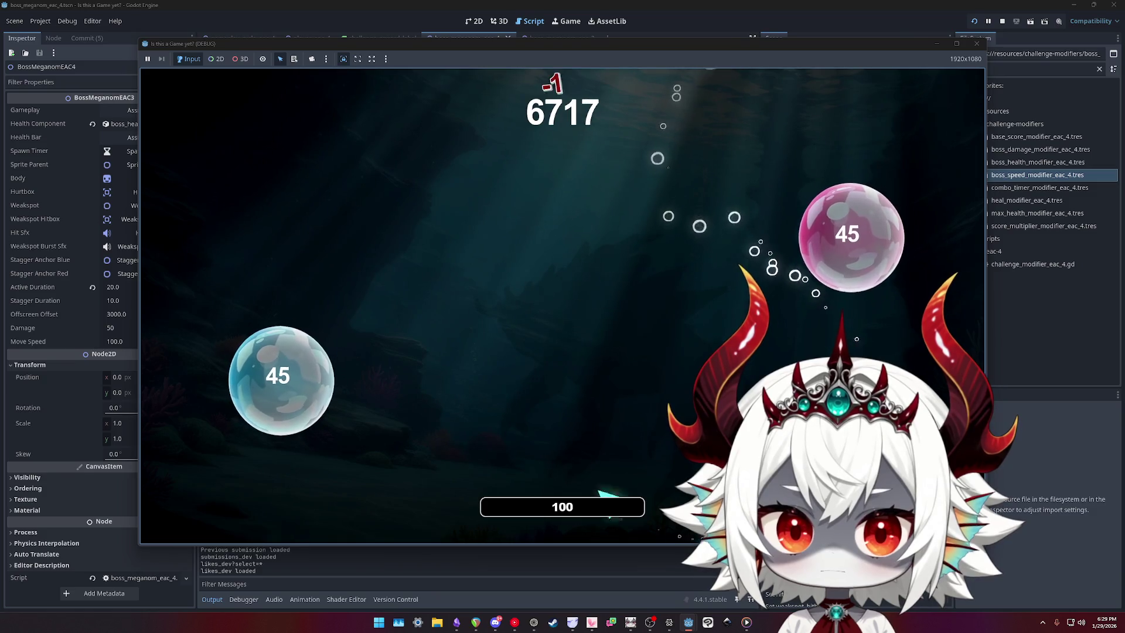
{"action": "left_click", "coordinate": [844, 246]}
{"action": "left_click", "coordinate": [762, 235]}
{"action": "left_click", "coordinate": [369, 422]}
{"action": "left_click", "coordinate": [293, 358]}
{"action": "left_click", "coordinate": [340, 241]}
{"action": "left_click", "coordinate": [750, 193]}
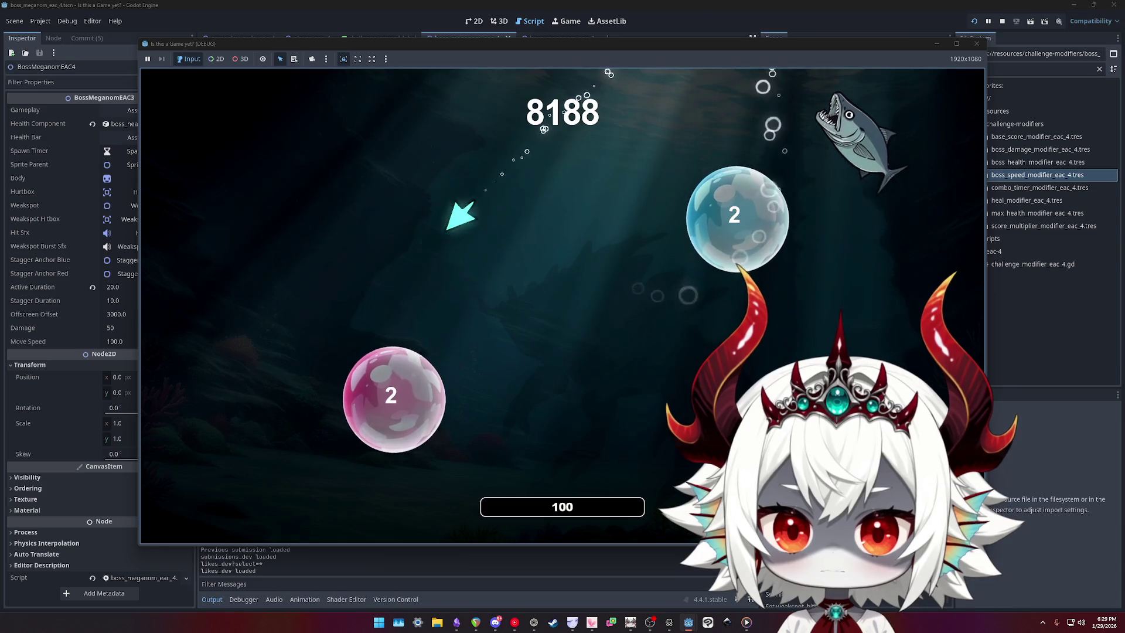
{"action": "left_click", "coordinate": [395, 398]}
{"action": "left_click", "coordinate": [329, 238]}
{"action": "left_click", "coordinate": [413, 331]}
{"action": "left_click", "coordinate": [301, 276]}
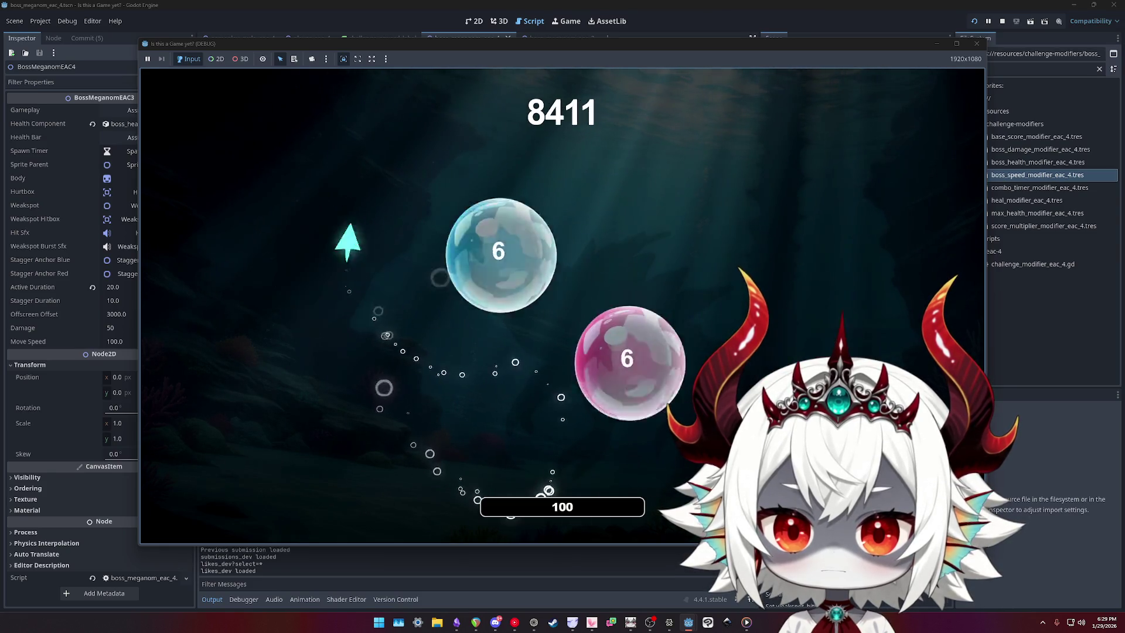
{"action": "left_click", "coordinate": [276, 398]}
{"action": "left_click", "coordinate": [188, 404]}
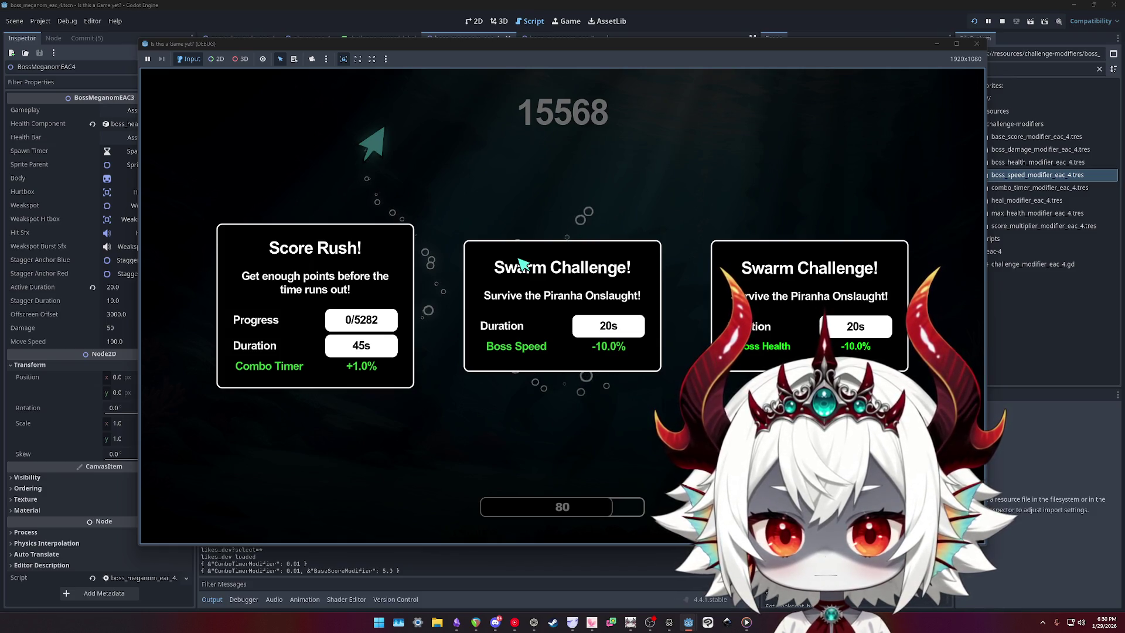
- Pick the Score Rush card once the challenge choice appears
{"action": "left_click", "coordinate": [315, 305]}
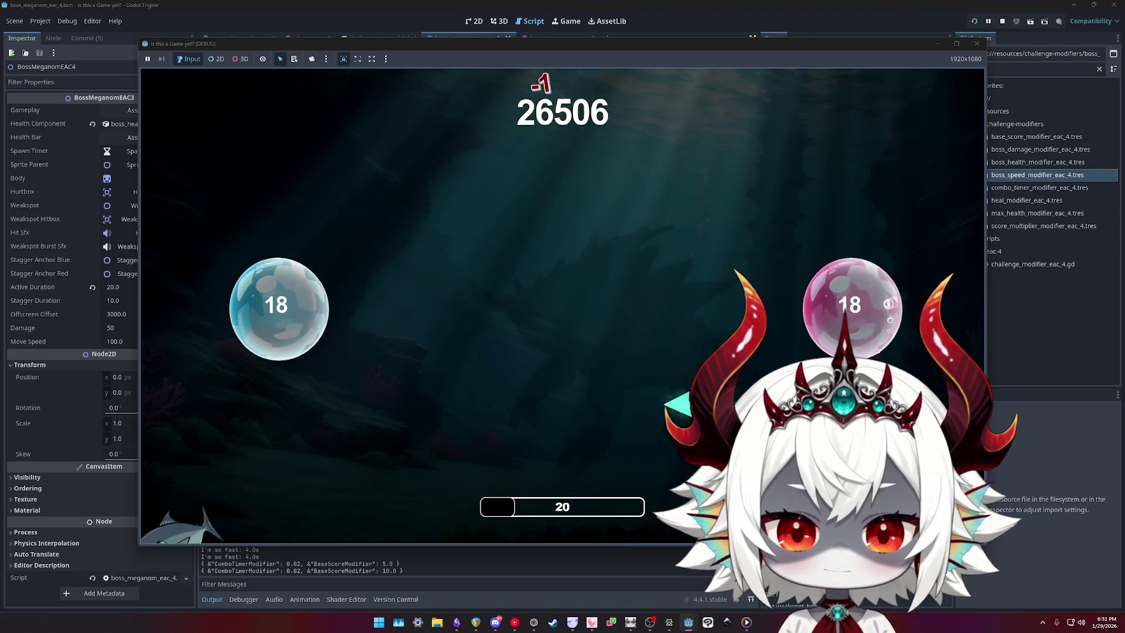
- Pop bubbles under Score Rush until the next challenge choice appears at 30749 points
{"action": "left_click", "coordinate": [526, 263]}
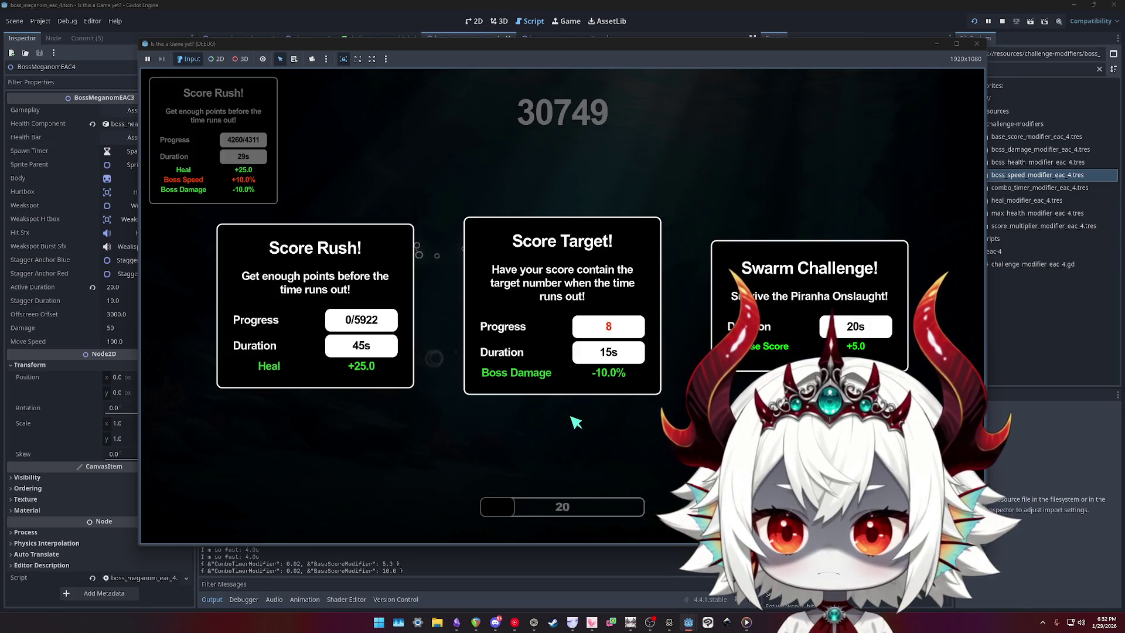
- Select the Score Rush card carrying the Heal +25.0 buff
{"action": "left_click", "coordinate": [315, 304]}
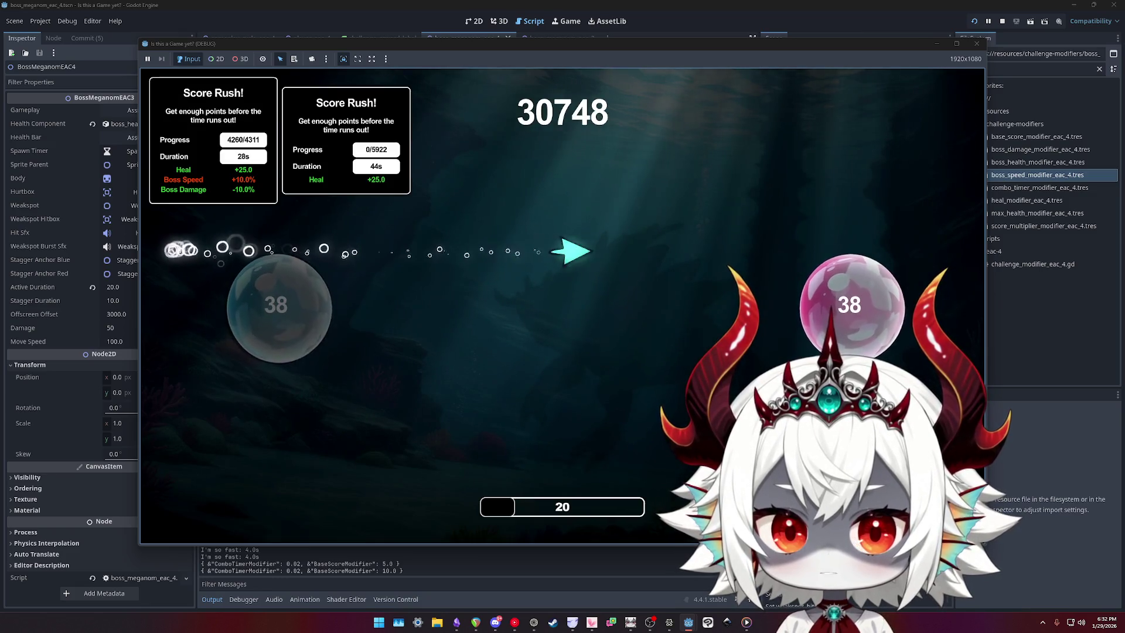
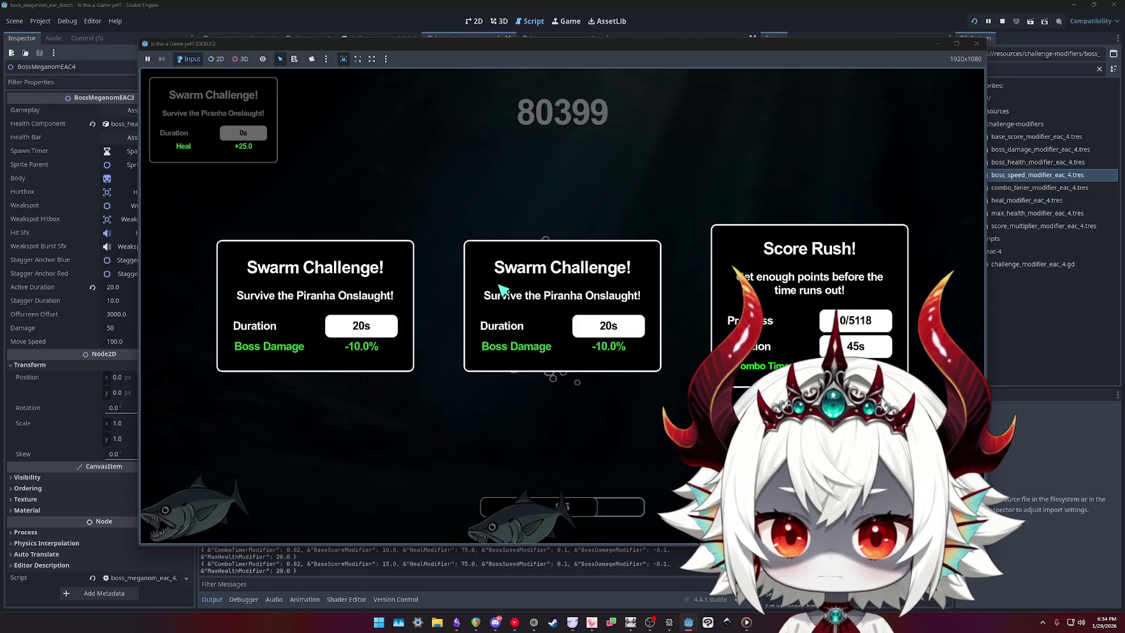
- Accept Score Rush, answer the Rhythm Challenge with E, then take Score Rush with Combo Timer
{"action": "left_click", "coordinate": [809, 275]}
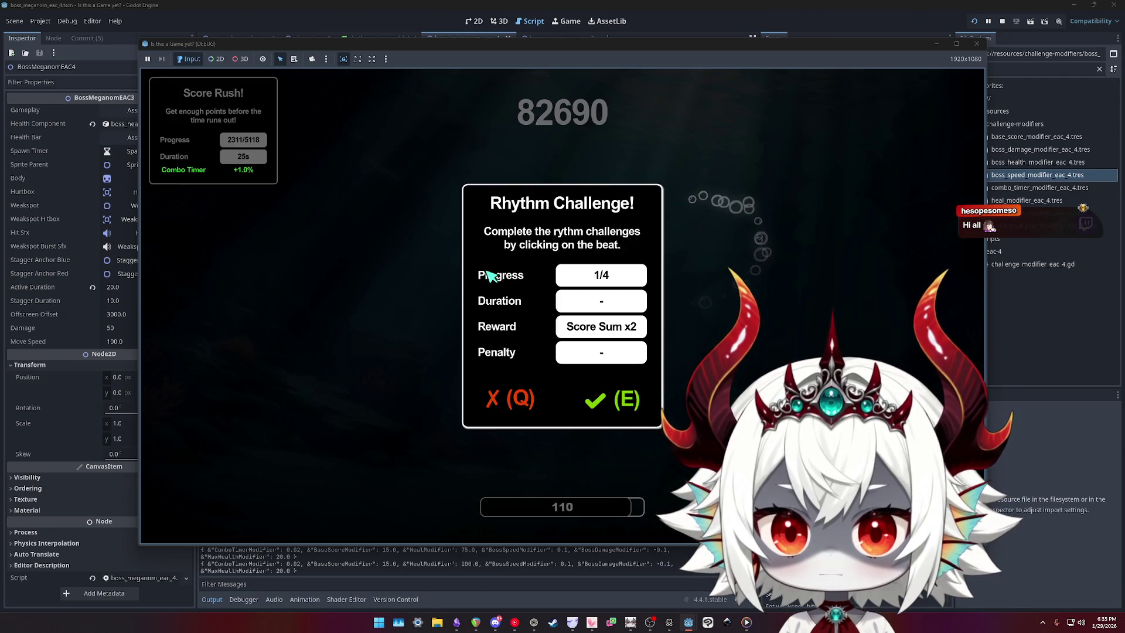
{"action": "key", "text": "e"}
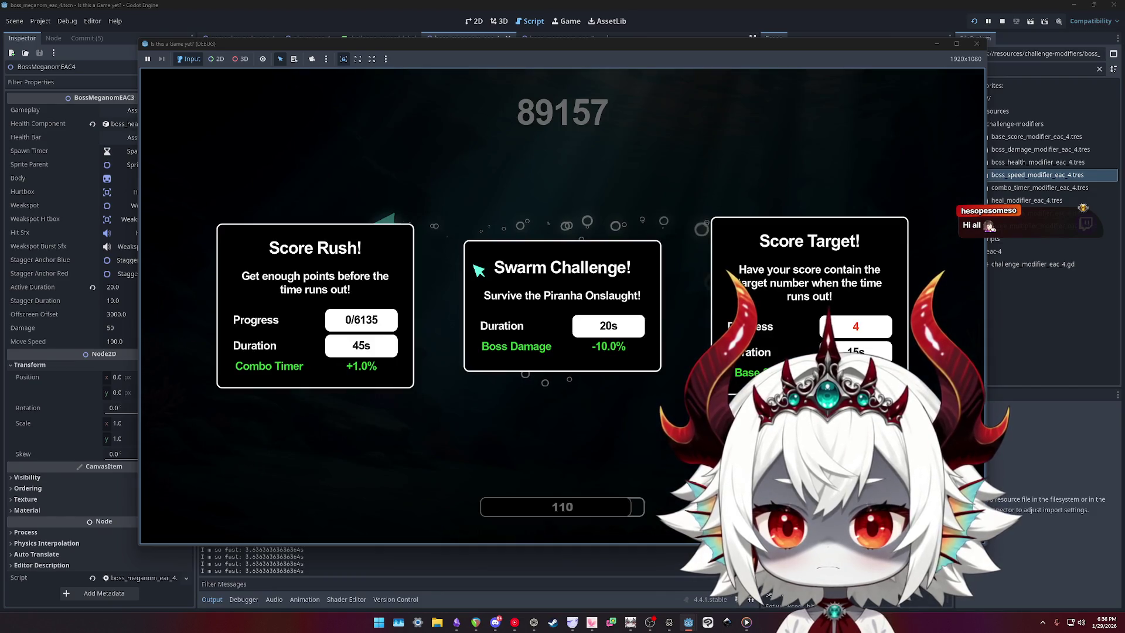
{"action": "left_click", "coordinate": [363, 246]}
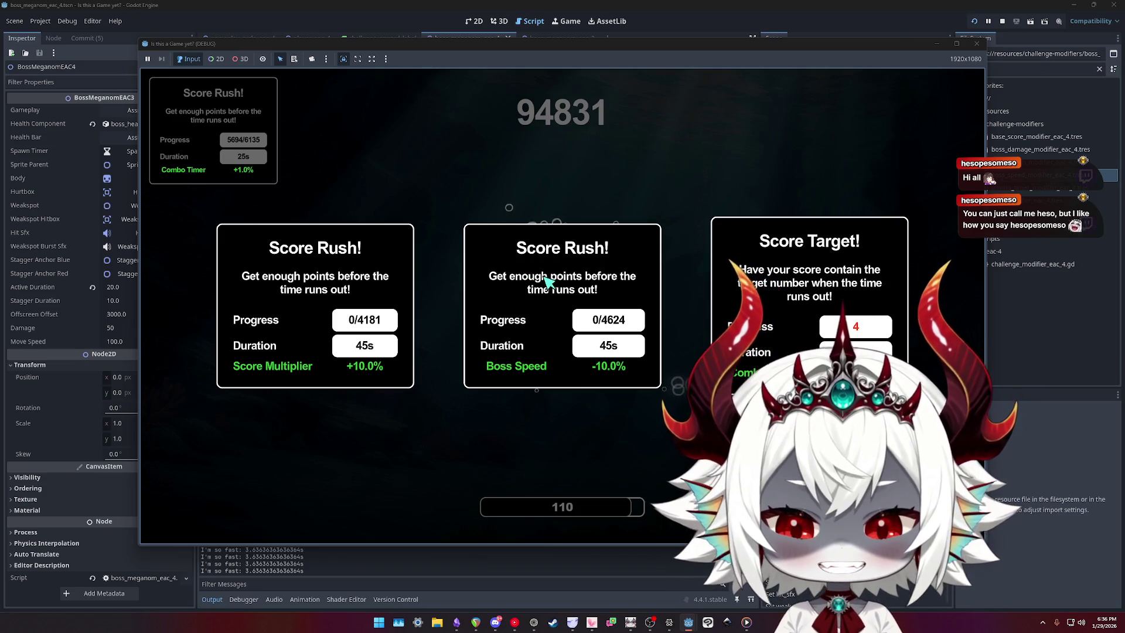
- Accept the Score Rush challenge with Score Multiplier +10% using key 1
{"action": "key", "text": "1"}
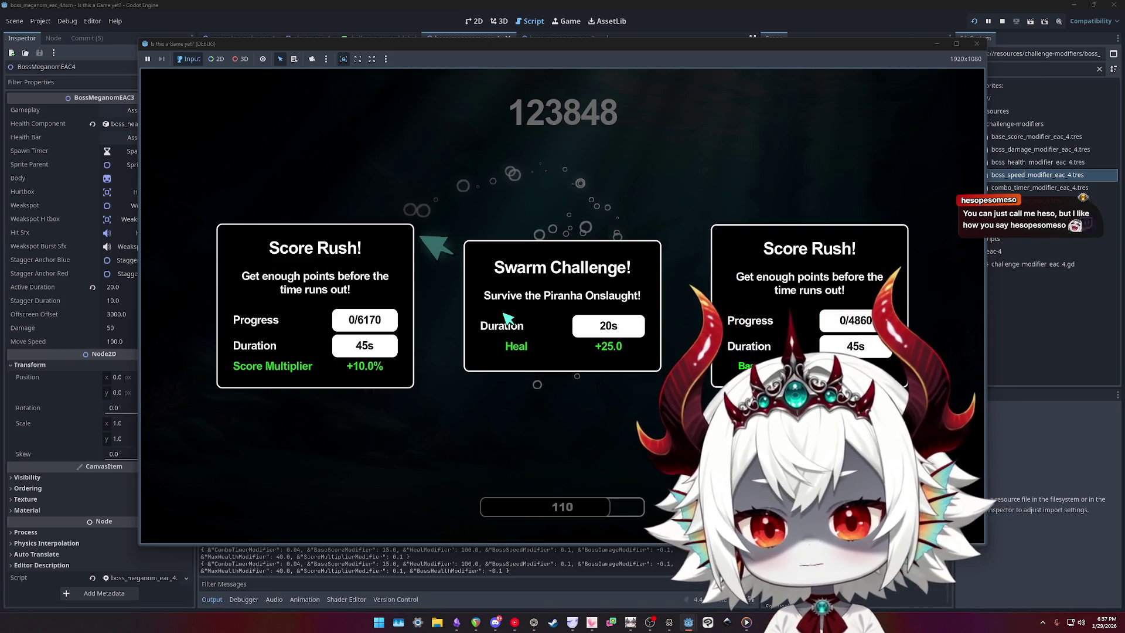
- Pick Score Rush with Score Multiplier, then with Combo Timer, pop a bubble, and choose Score Target
{"action": "left_click", "coordinate": [315, 328]}
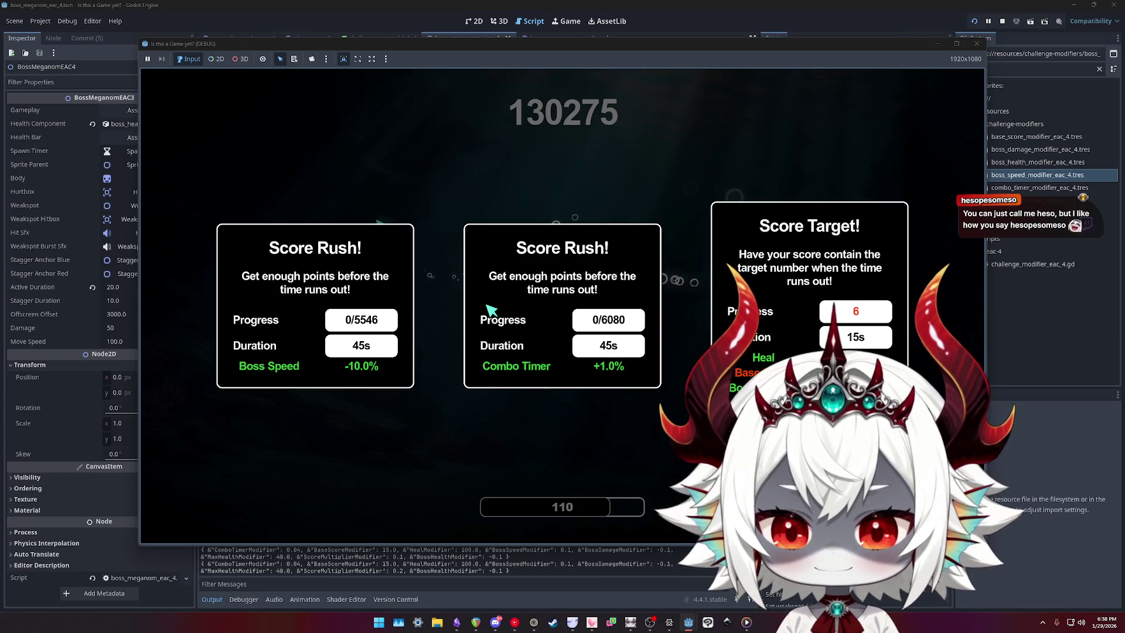
{"action": "left_click", "coordinate": [487, 305]}
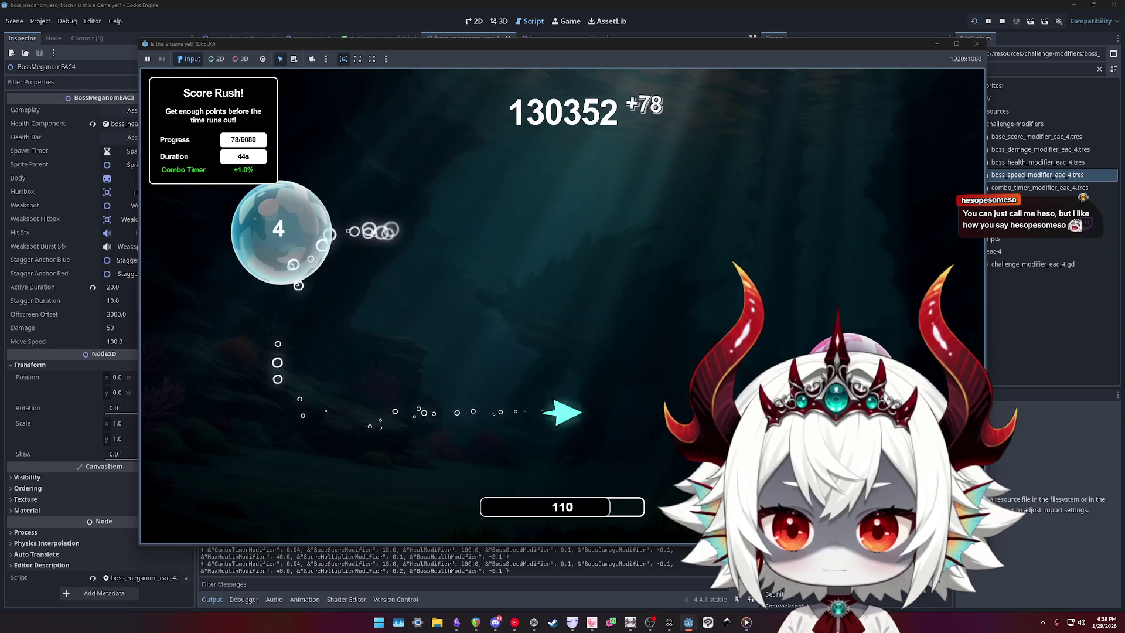
{"action": "left_click", "coordinate": [363, 252]}
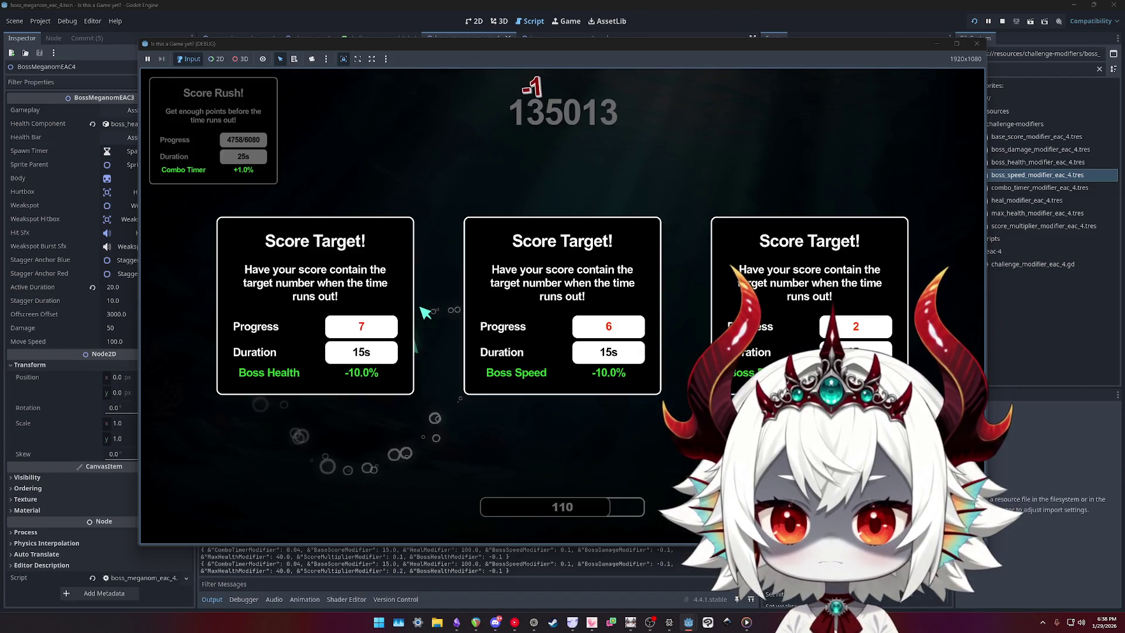
{"action": "left_click", "coordinate": [810, 305]}
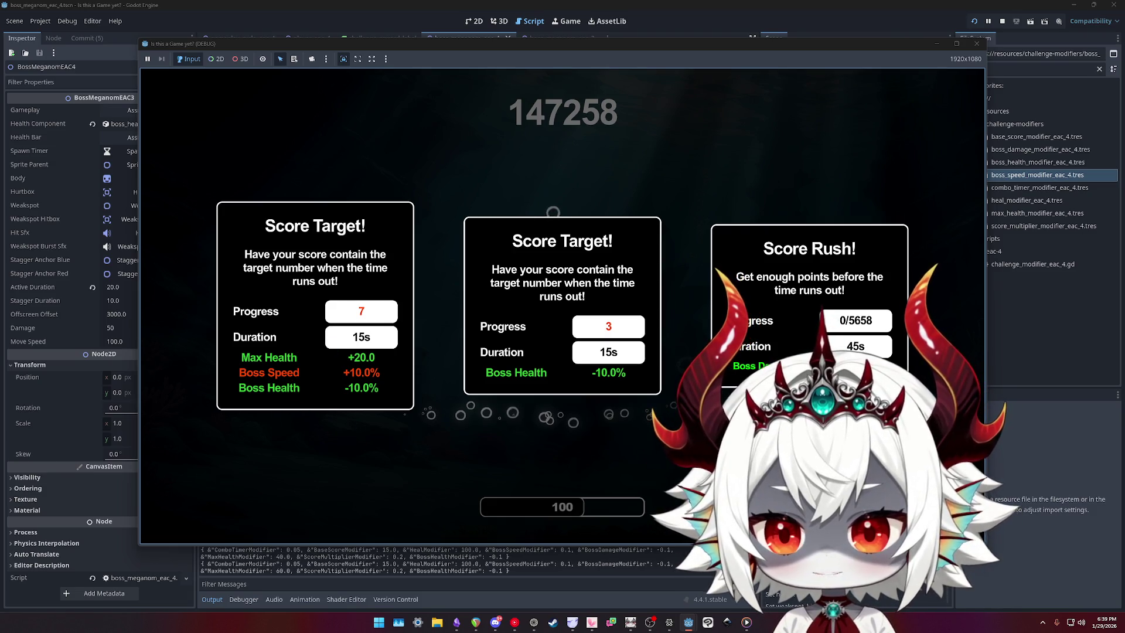
- Take the Score Target with Max Health, Boss Speed and Boss Health, answering the rhythm prompt with Q
{"action": "left_click", "coordinate": [357, 297]}
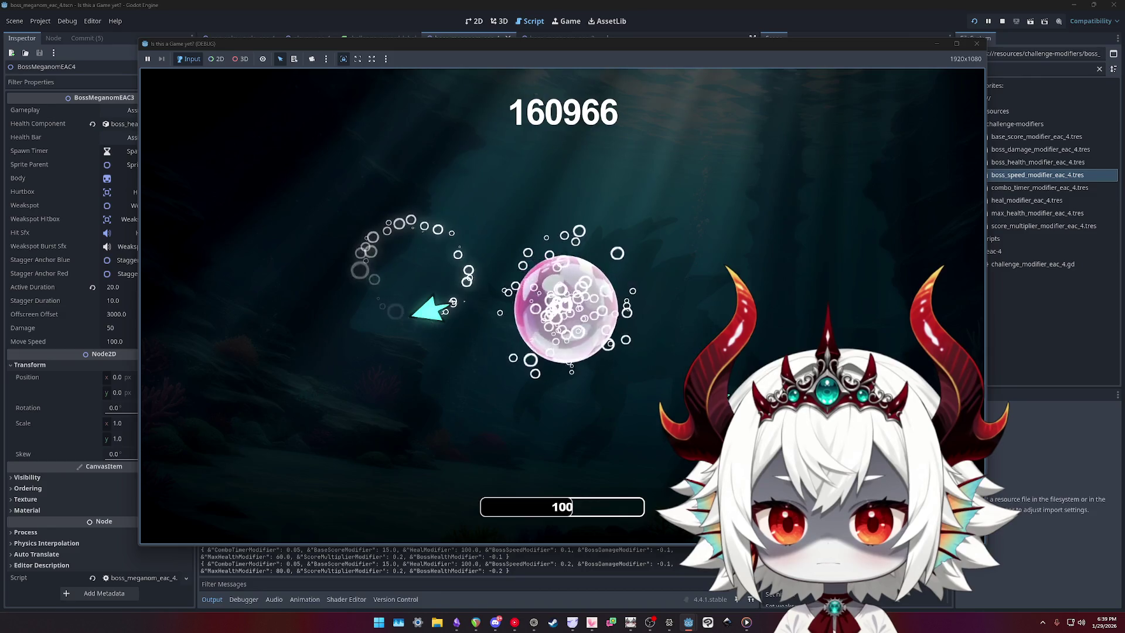
{"action": "key", "text": "q"}
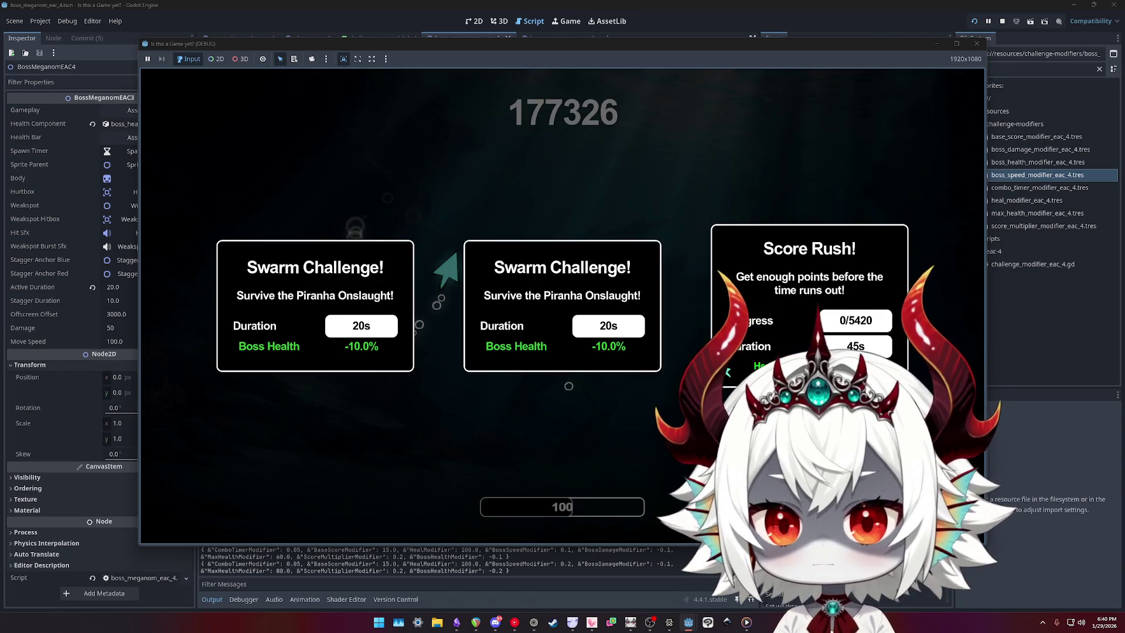
- Pick the Score Rush card, then dismiss the Meganom Defeated notice at 244462 points
{"action": "left_click", "coordinate": [724, 370]}
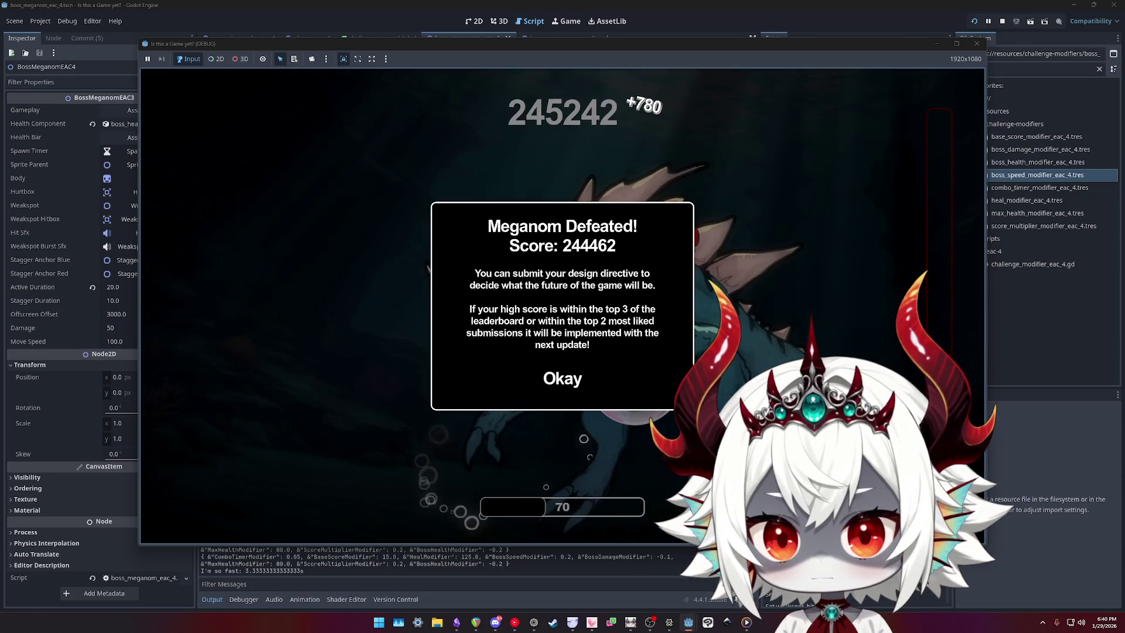
{"action": "left_click", "coordinate": [561, 378]}
- Leave the submission screen and stop the running debug game
{"action": "left_click", "coordinate": [566, 481]}
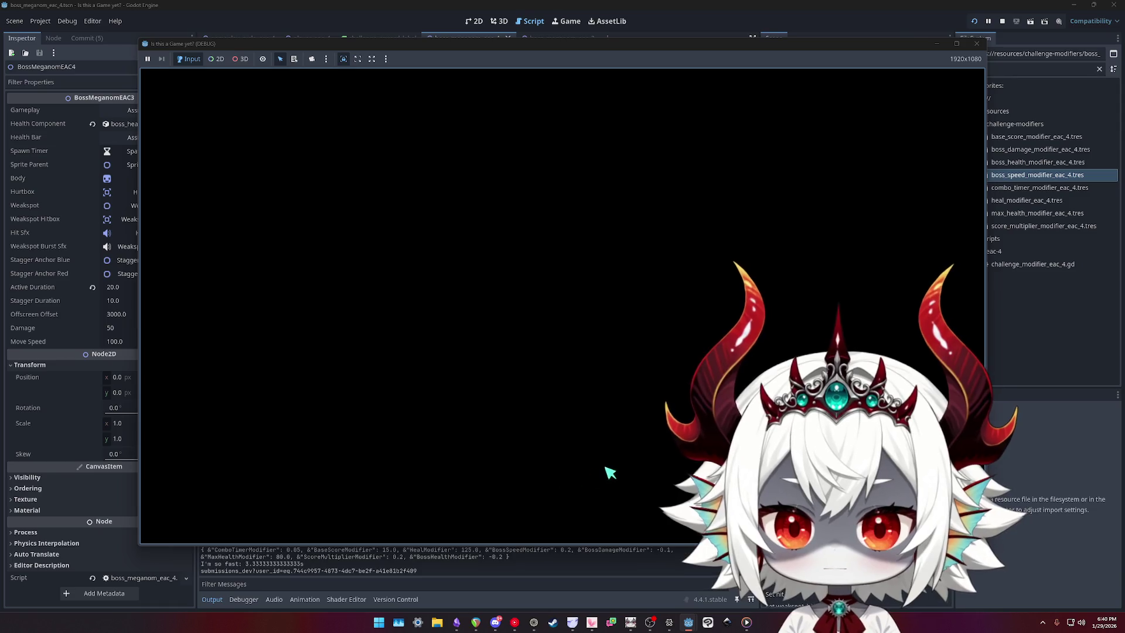
{"action": "left_click", "coordinate": [977, 44]}
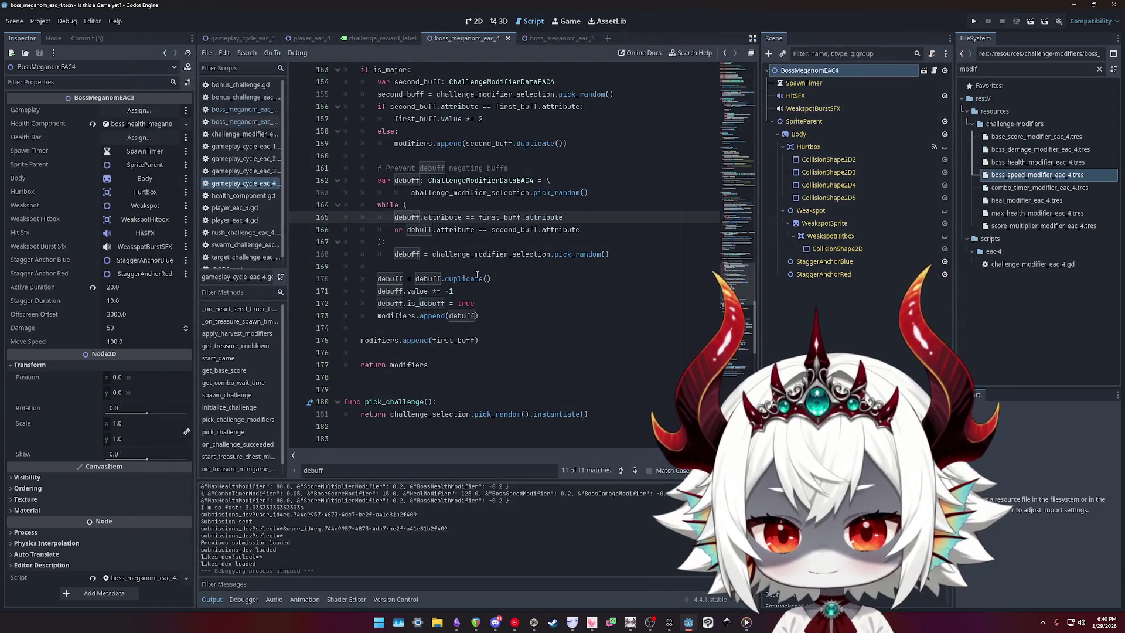
{"action": "scroll", "coordinate": [477, 275], "scroll_direction": "up", "scroll_amount": 4}
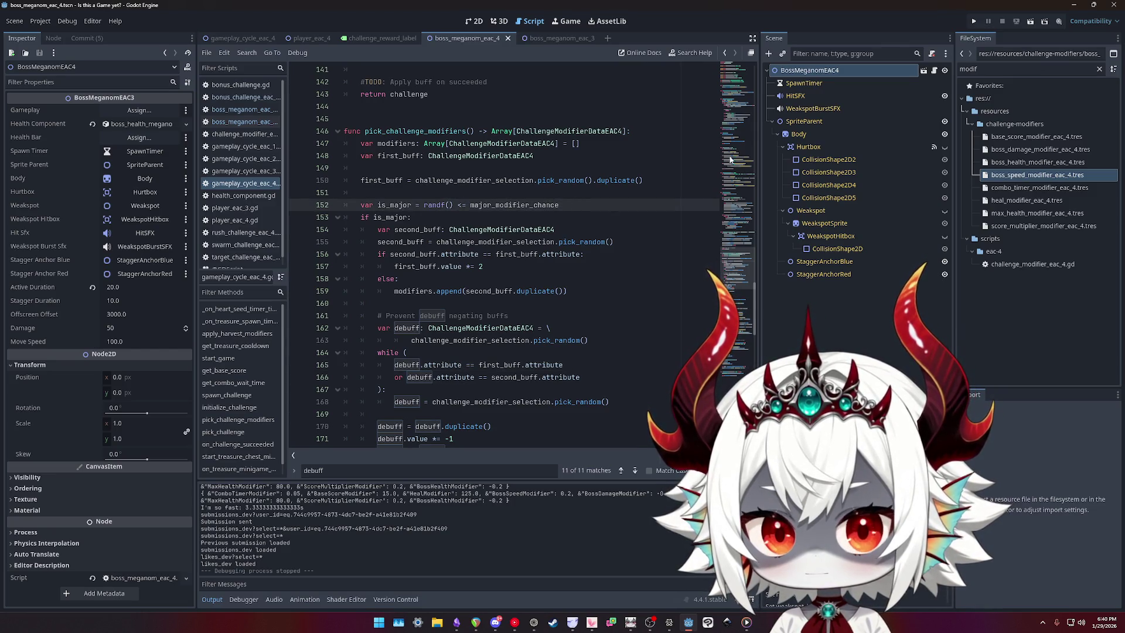
- Set gameplay_cycle_eac_4's Major Modifier Chance to 0.5 and run the game again
{"action": "left_click", "coordinate": [238, 38]}
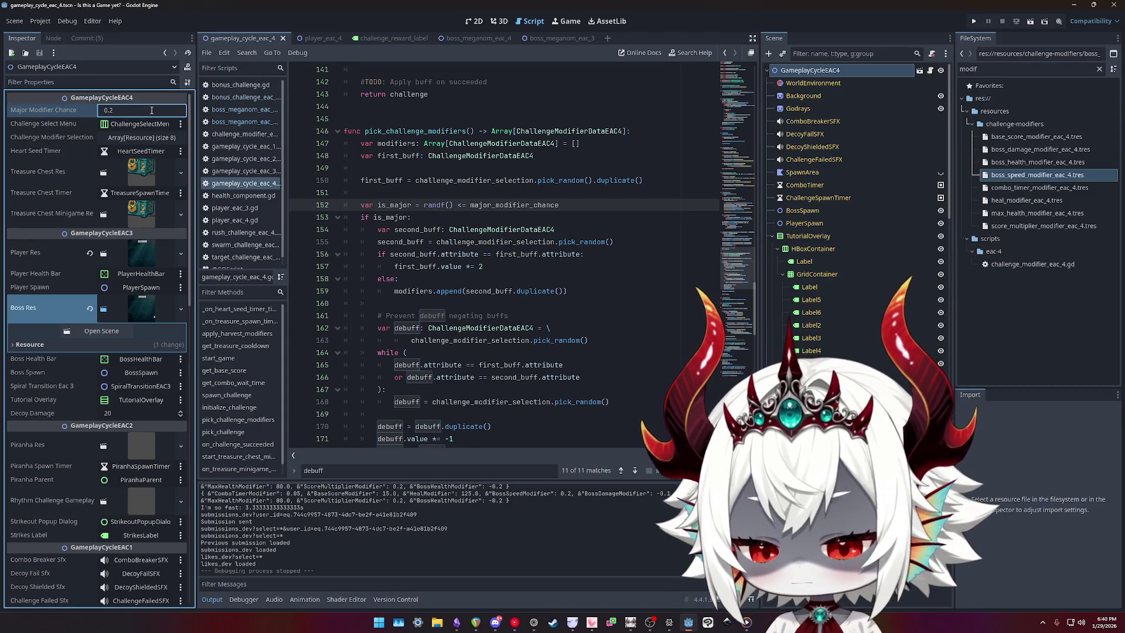
{"action": "type", "text": "5"}
{"action": "key", "text": "Return"}
{"action": "left_click", "coordinate": [973, 22]}
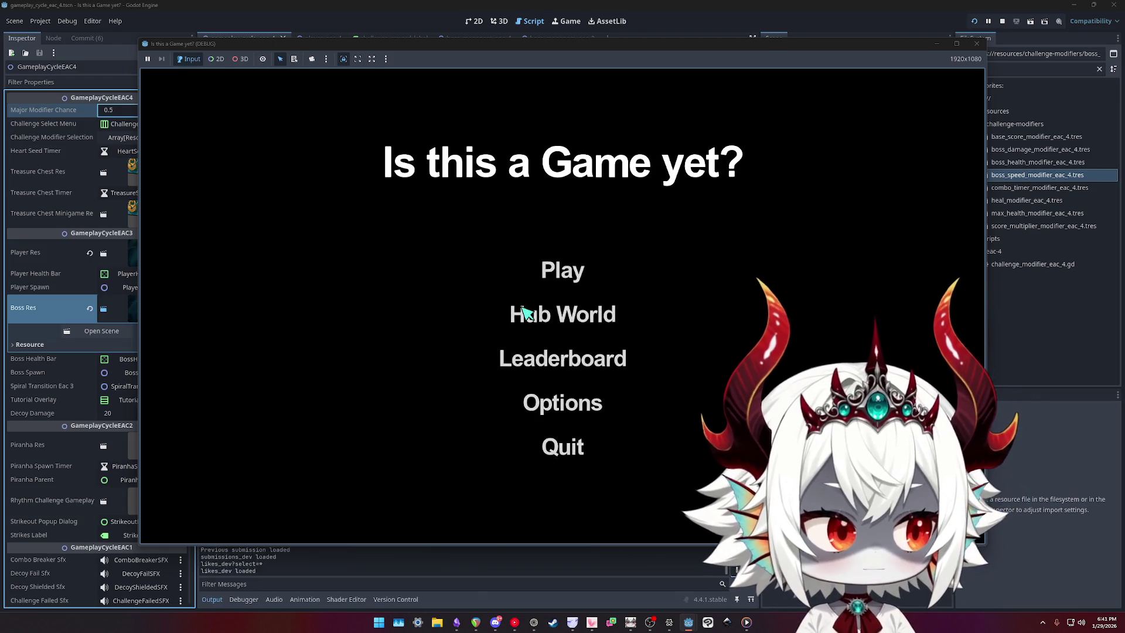
- Start a new run from the main menu and dismiss the welcome message
{"action": "left_click", "coordinate": [557, 436]}
{"action": "left_click", "coordinate": [560, 276]}
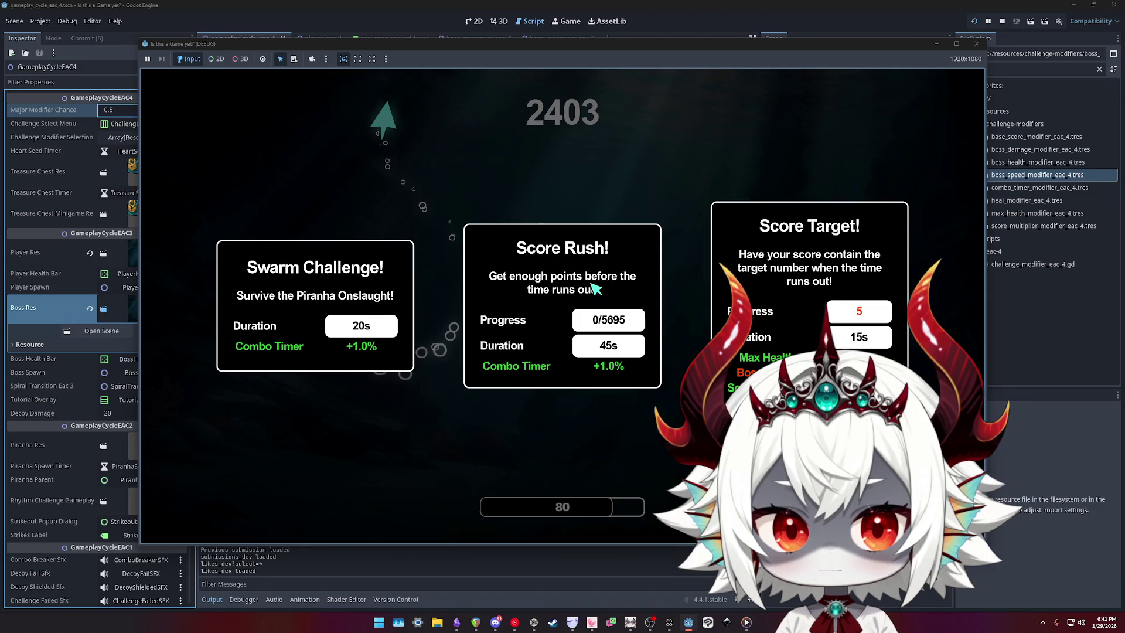
- Choose Score Target, then Score Rush, then Score Rush with Heal -25 and Boss Speed -20%
{"action": "left_click", "coordinate": [808, 275]}
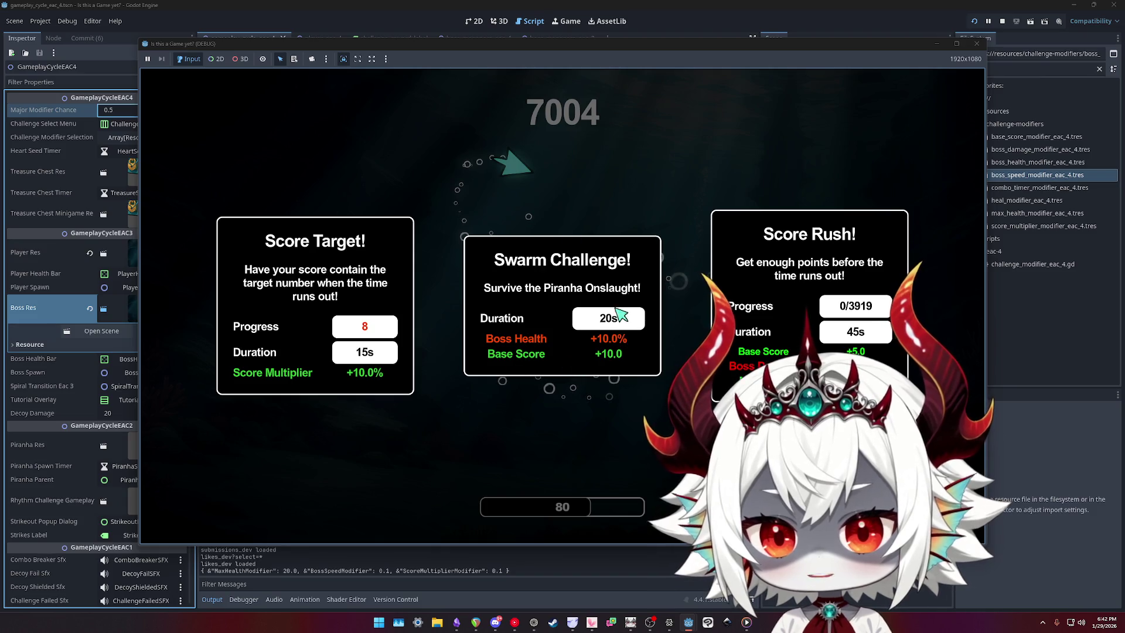
{"action": "left_click", "coordinate": [802, 287]}
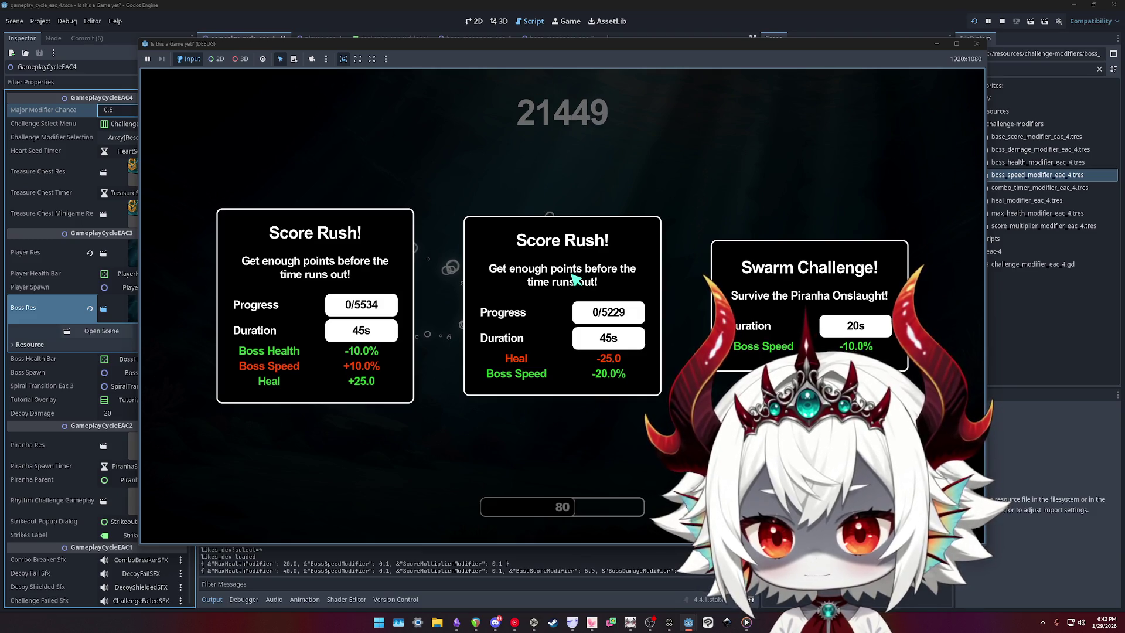
{"action": "left_click", "coordinate": [575, 280]}
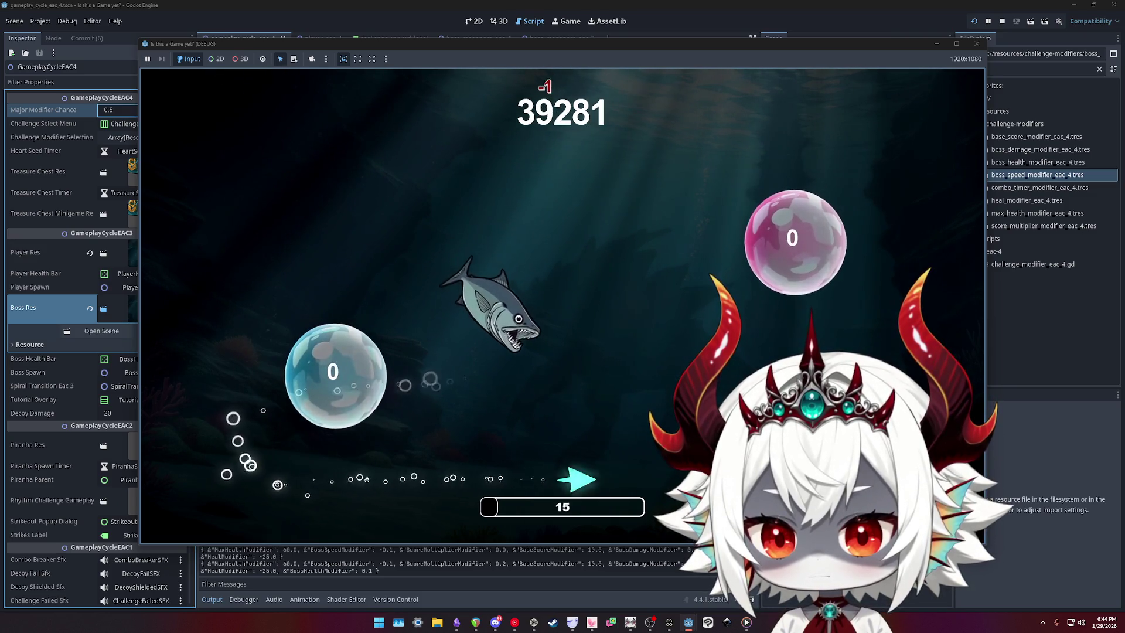
- Pause and end the run to stop the game, then bring up the TODO notes
{"action": "key", "text": "Escape"}
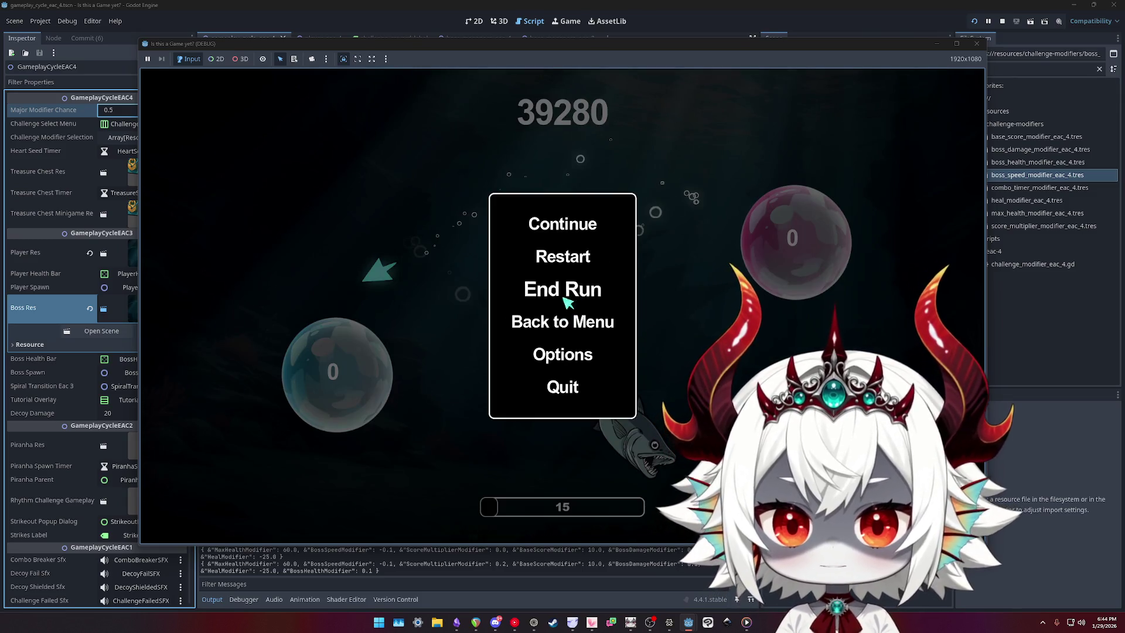
{"action": "left_click", "coordinate": [552, 384]}
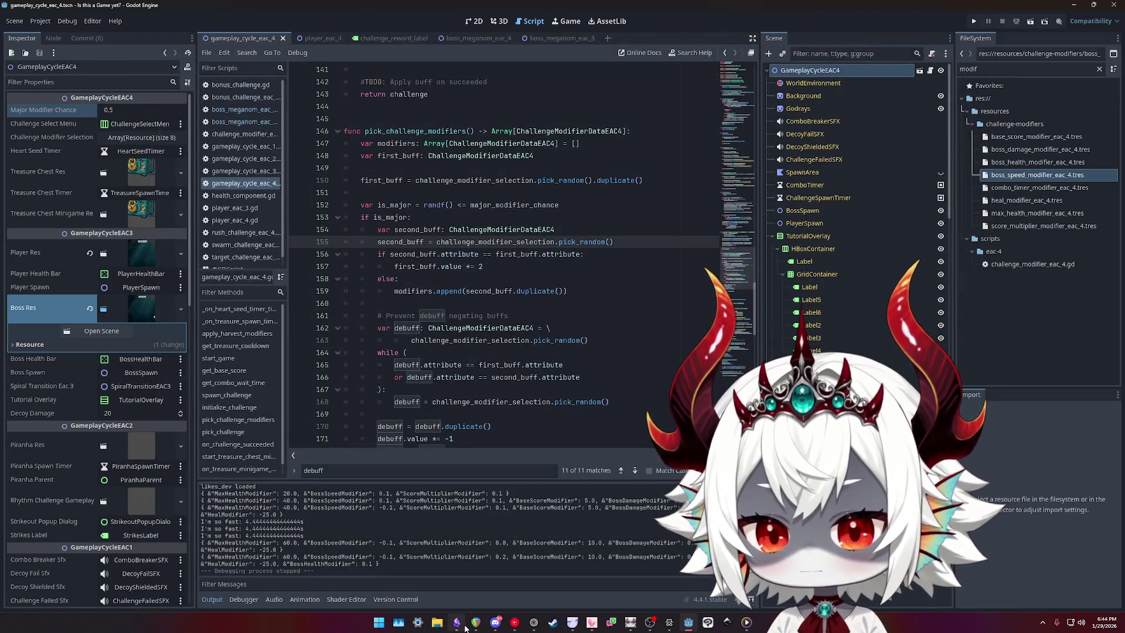
{"action": "left_click", "coordinate": [460, 623]}
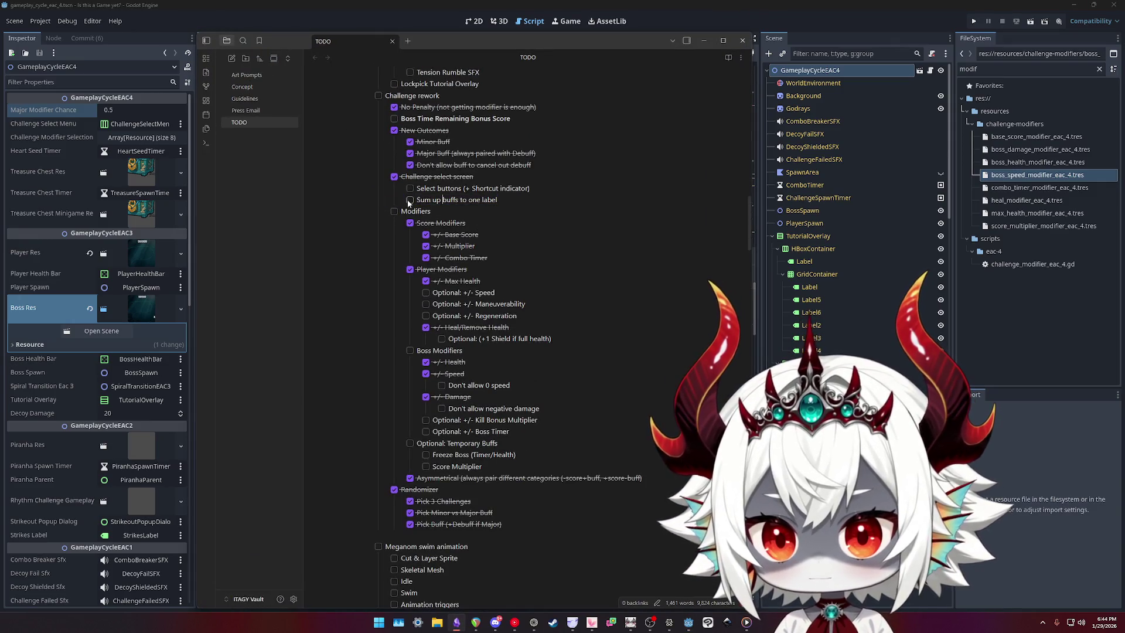
- Inspect the Speed and Damage checklist items, including 'Don't allow 0 speed', then return to Godot
{"action": "scroll", "coordinate": [475, 227], "scroll_direction": "down", "scroll_amount": 3}
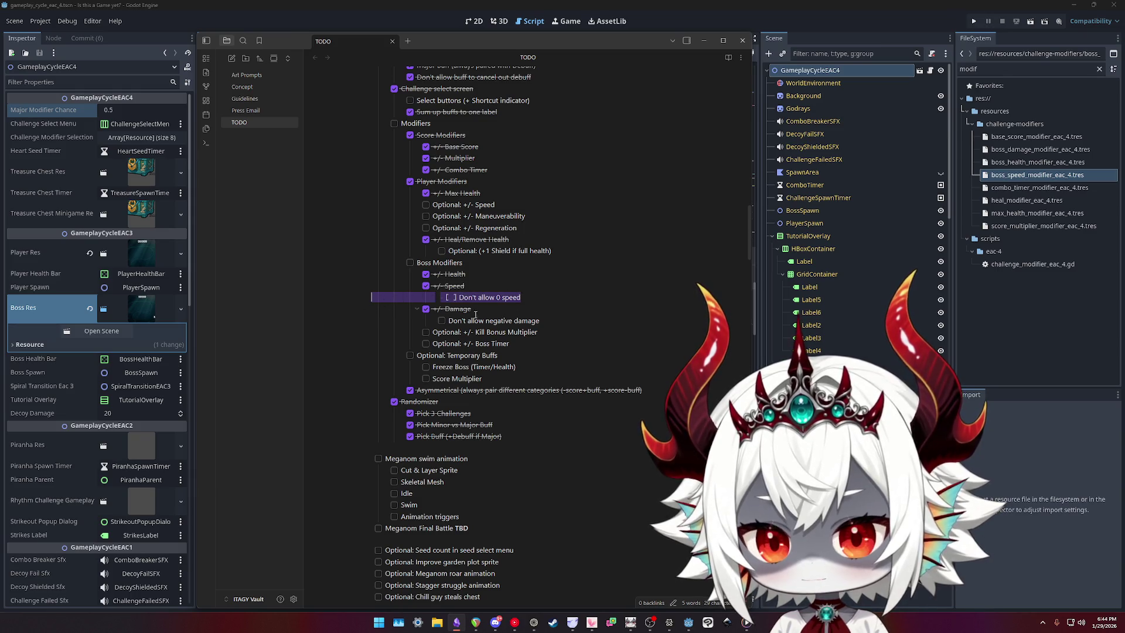
{"action": "left_click_drag", "start_coordinate": [545, 318], "coordinate": [361, 312]}
{"action": "left_click", "coordinate": [525, 297]}
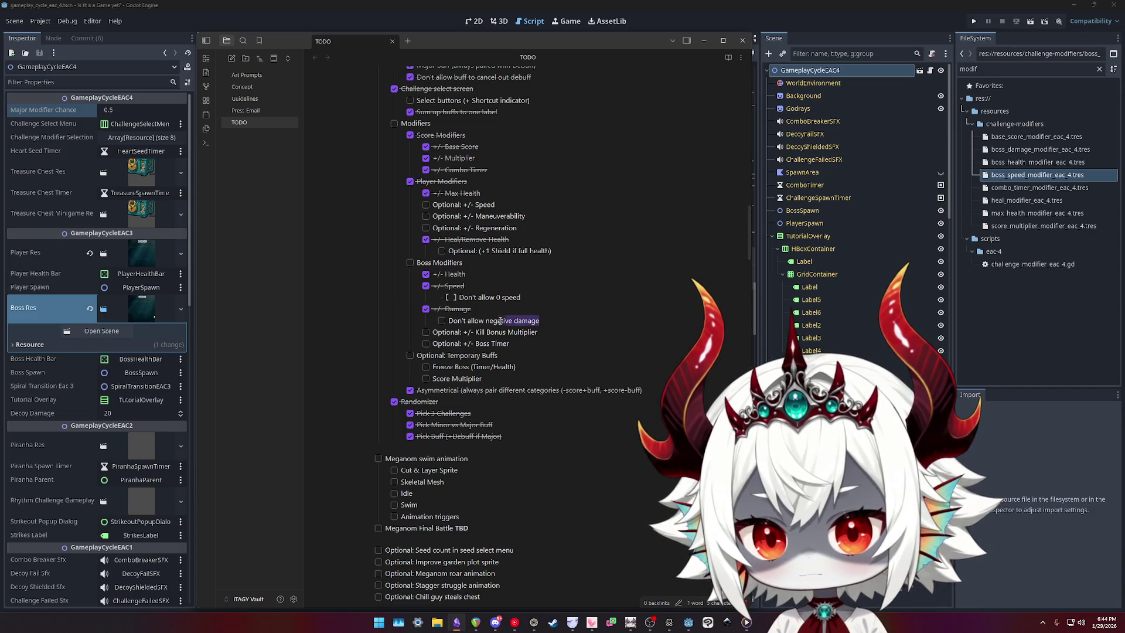
{"action": "left_click_drag", "start_coordinate": [396, 314], "coordinate": [449, 300]}
{"action": "left_click_drag", "start_coordinate": [540, 320], "coordinate": [445, 317]}
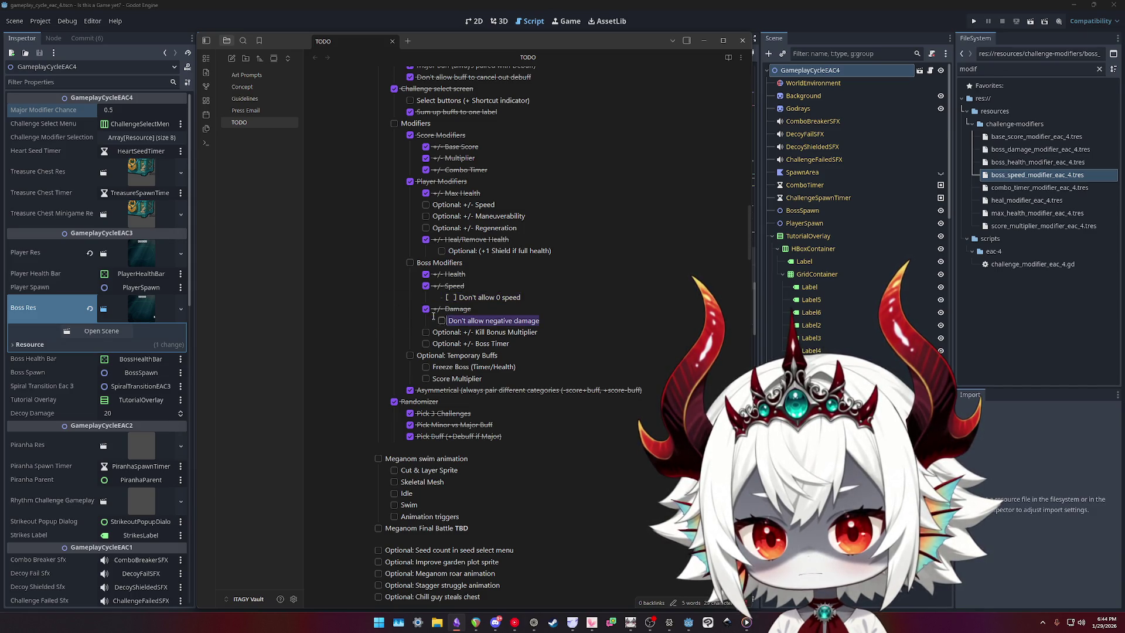
{"action": "left_click", "coordinate": [525, 297]}
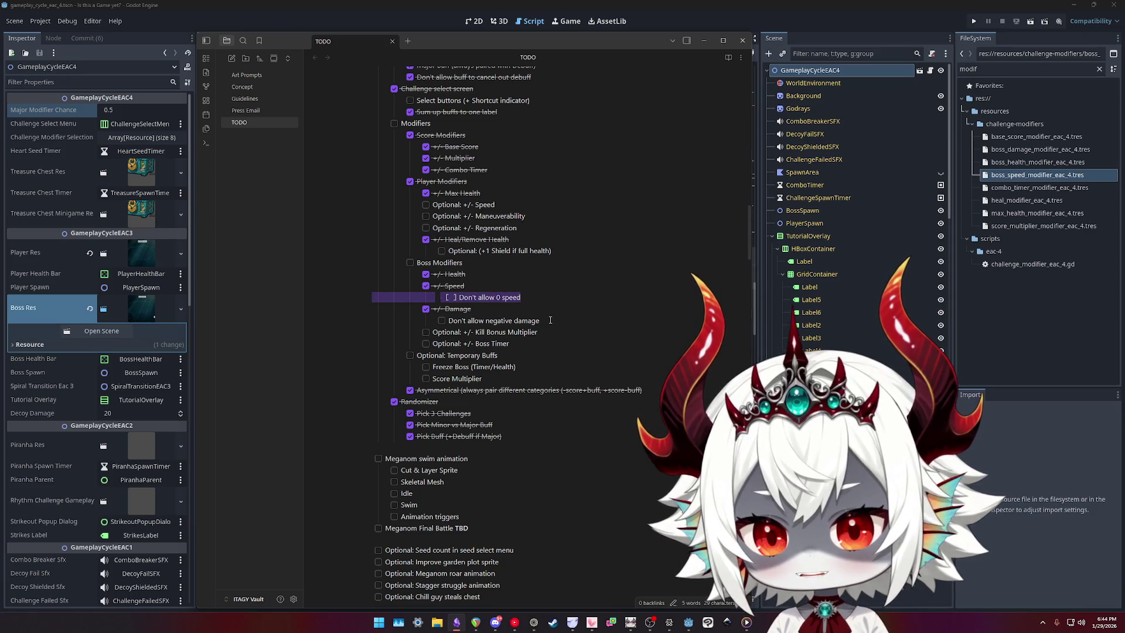
{"action": "mouse_move", "coordinate": [524, 299]}
{"action": "left_mouse_down"}
{"action": "mouse_move", "coordinate": [325, 287]}
{"action": "mouse_move", "coordinate": [516, 299]}
{"action": "mouse_move", "coordinate": [545, 322]}
{"action": "mouse_move", "coordinate": [454, 298]}
{"action": "mouse_move", "coordinate": [352, 293]}
{"action": "left_mouse_up"}
{"action": "mouse_move", "coordinate": [552, 318]}
{"action": "left_mouse_down"}
{"action": "mouse_move", "coordinate": [410, 287]}
{"action": "mouse_move", "coordinate": [545, 321]}
{"action": "left_mouse_up"}
{"action": "left_click", "coordinate": [548, 293]}
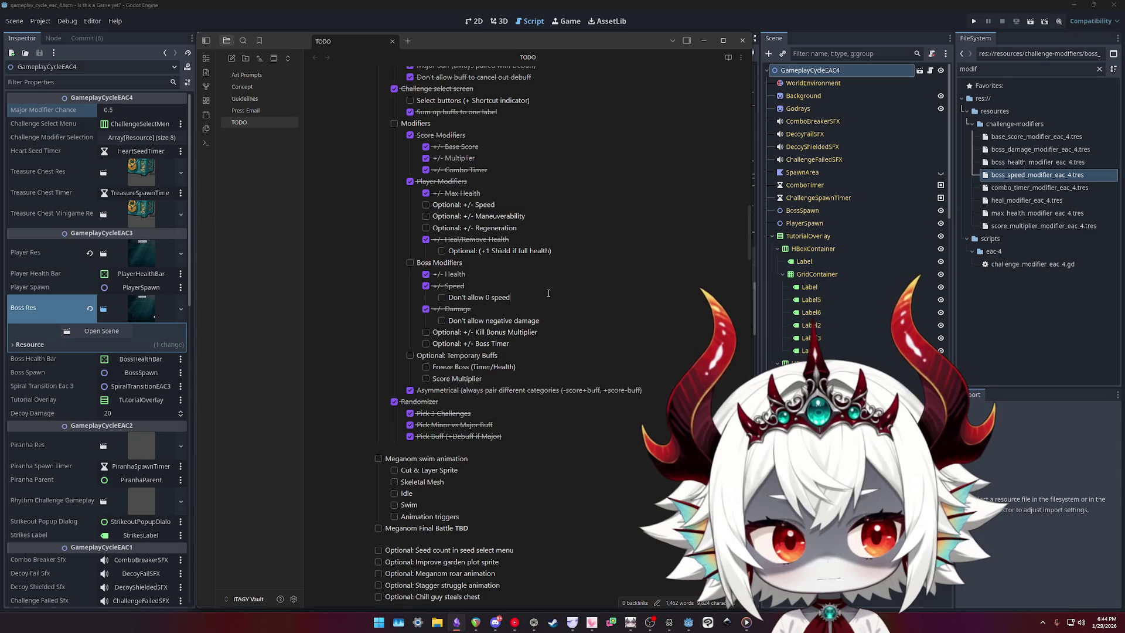
{"action": "left_click", "coordinate": [694, 10]}
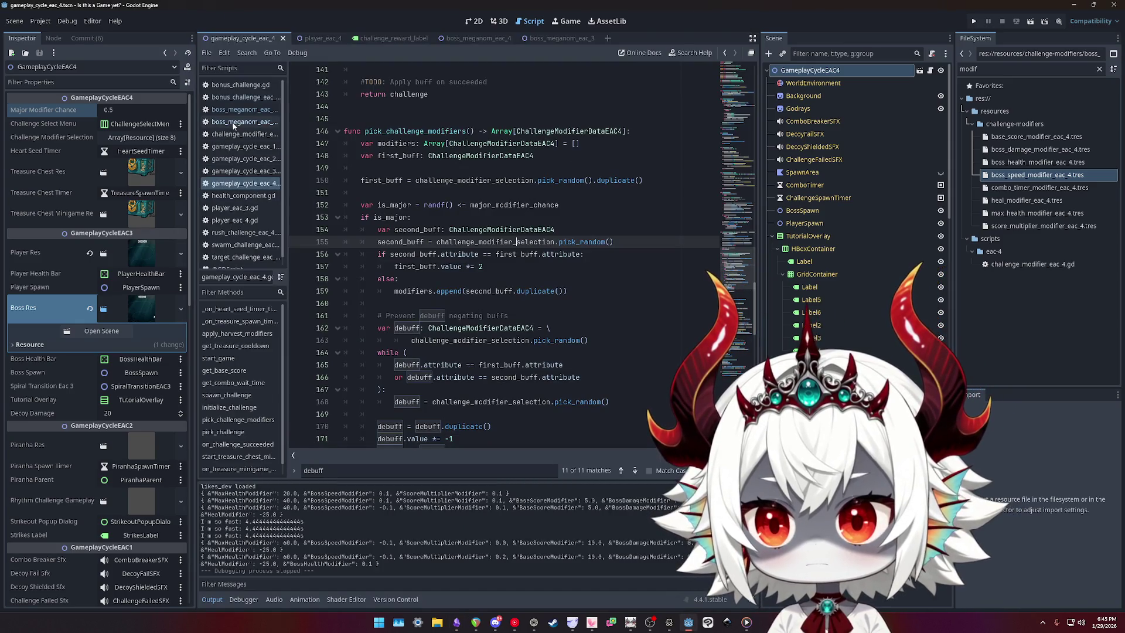
- Open the Meganom boss script and tidy the blank lines before get_move_speed's return
{"action": "left_click", "coordinate": [234, 123]}
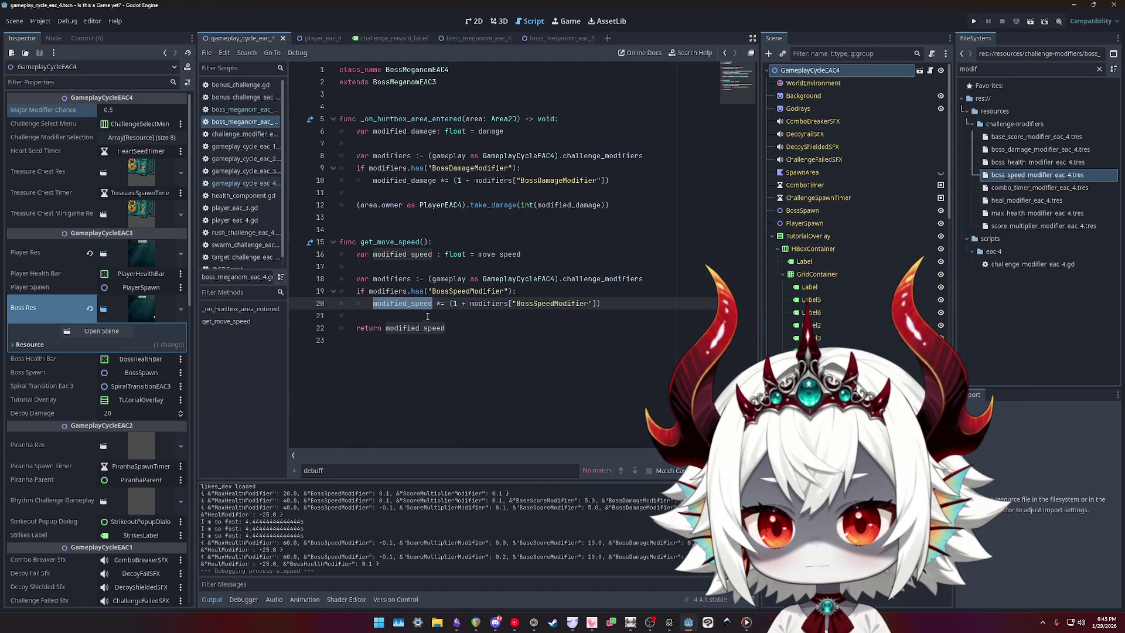
{"action": "left_click", "coordinate": [408, 304]}
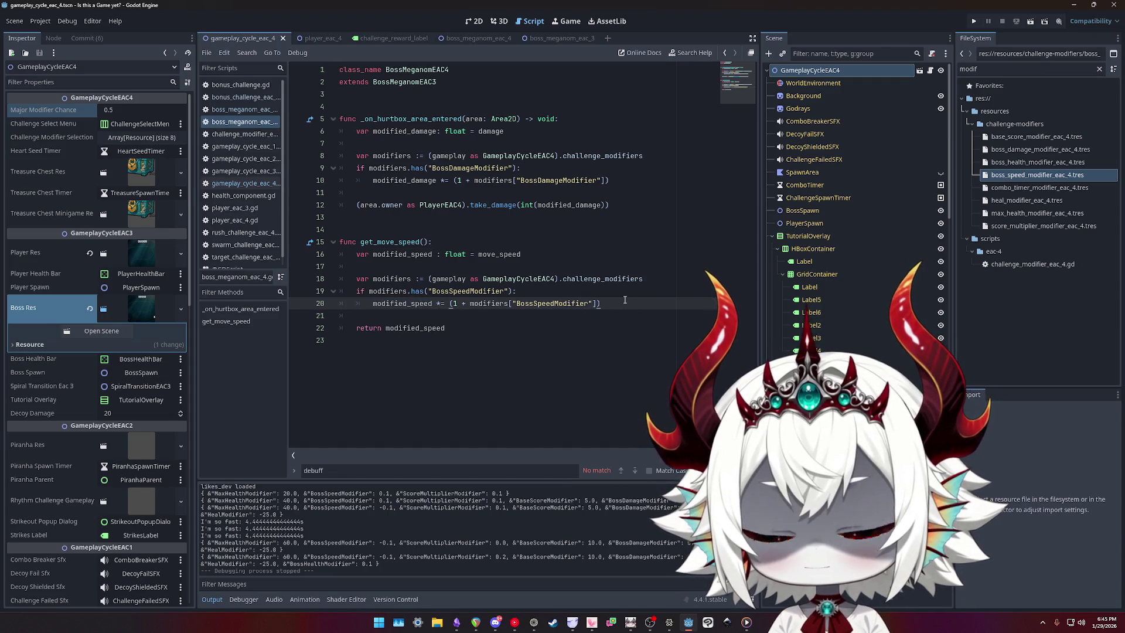
{"action": "key", "text": "Return"}
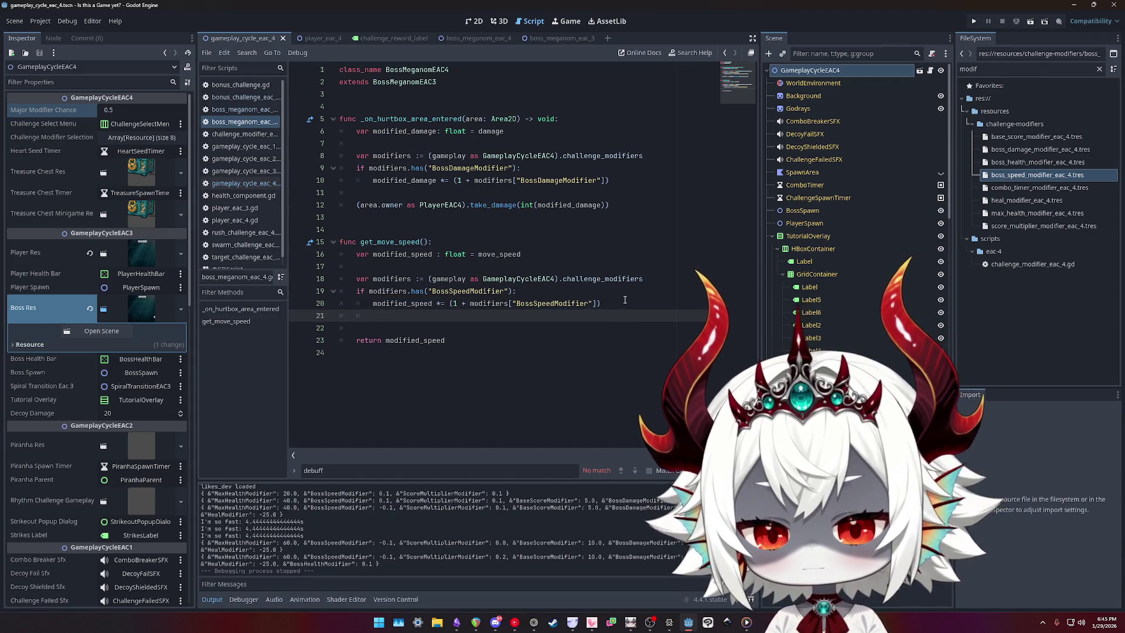
{"action": "key", "text": "Delete"}
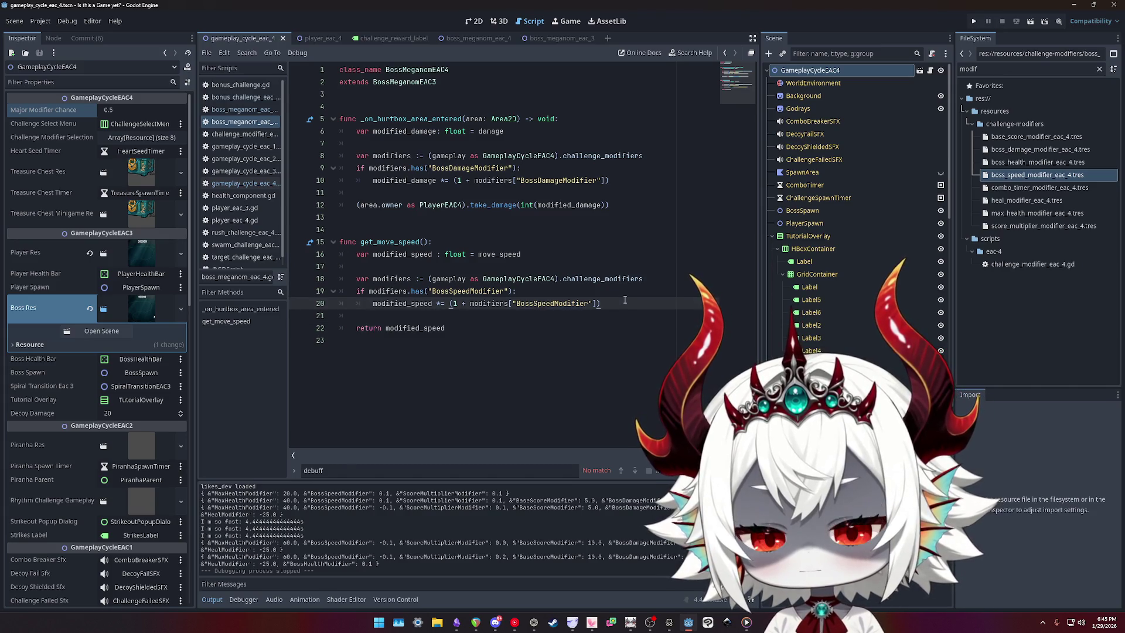
{"action": "key", "text": "Down"}
{"action": "key", "text": "End"}
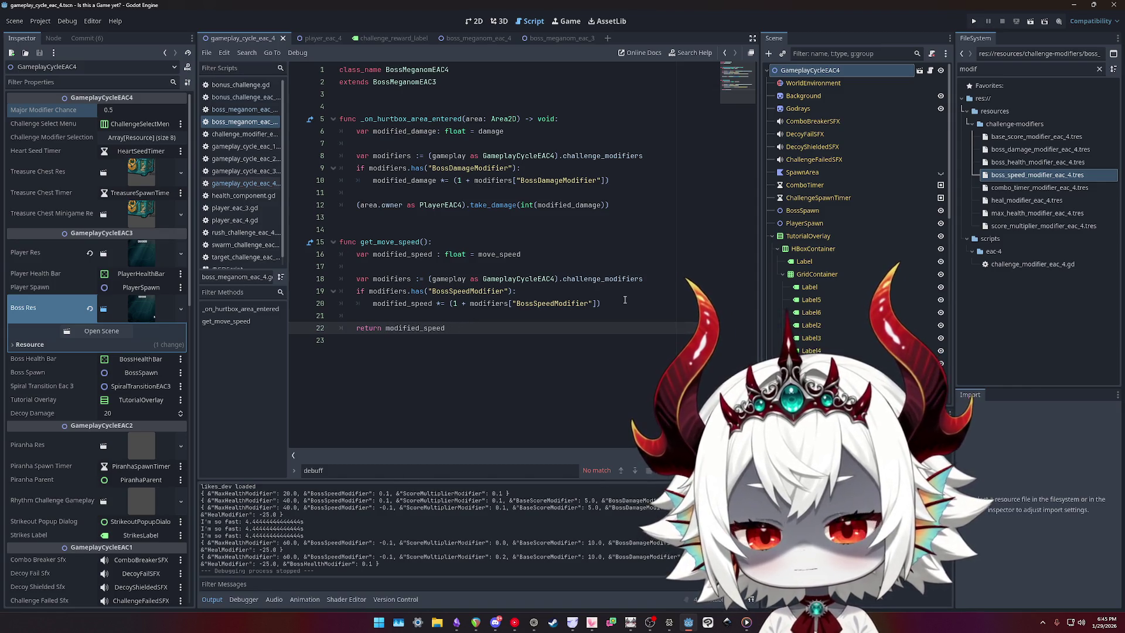
- Make it return clampf(modified_speed, 10, 999) with '#TODO: Replace with diminishing returns'
{"action": "type", "text": "clamp"}
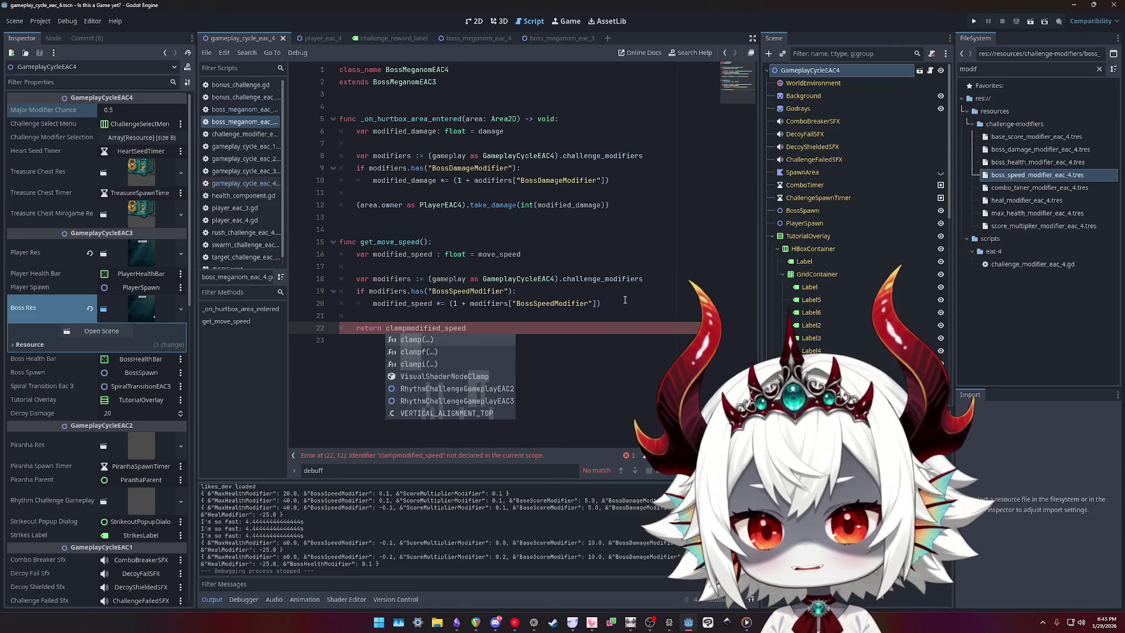
{"action": "type", "text": "f("}
{"action": "key", "text": "End"}
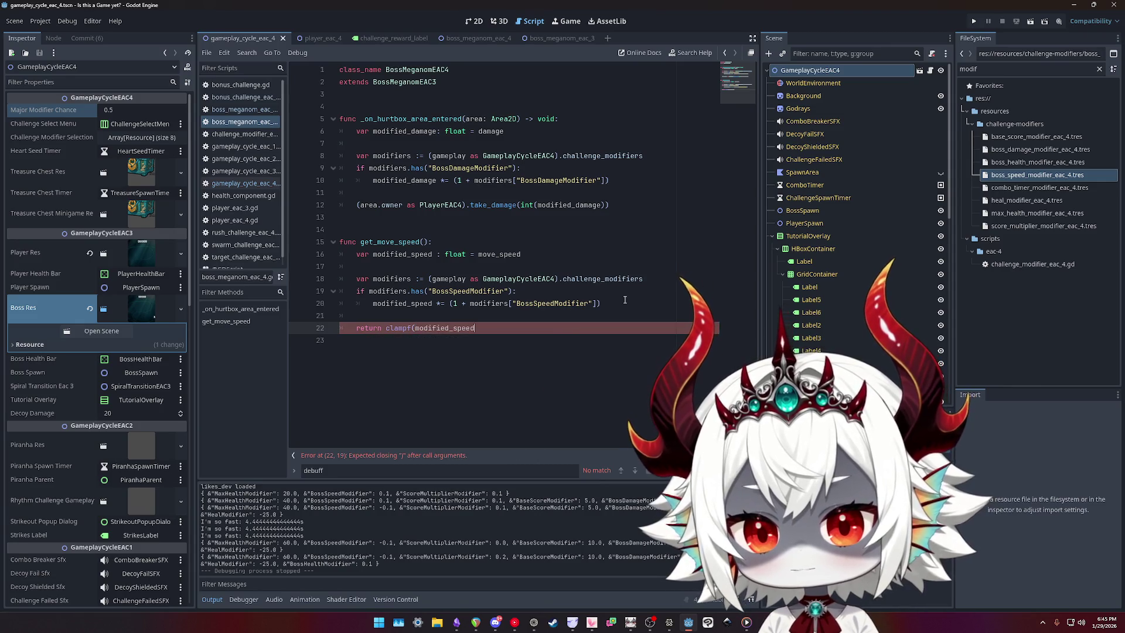
{"action": "type", "text": "0,"}
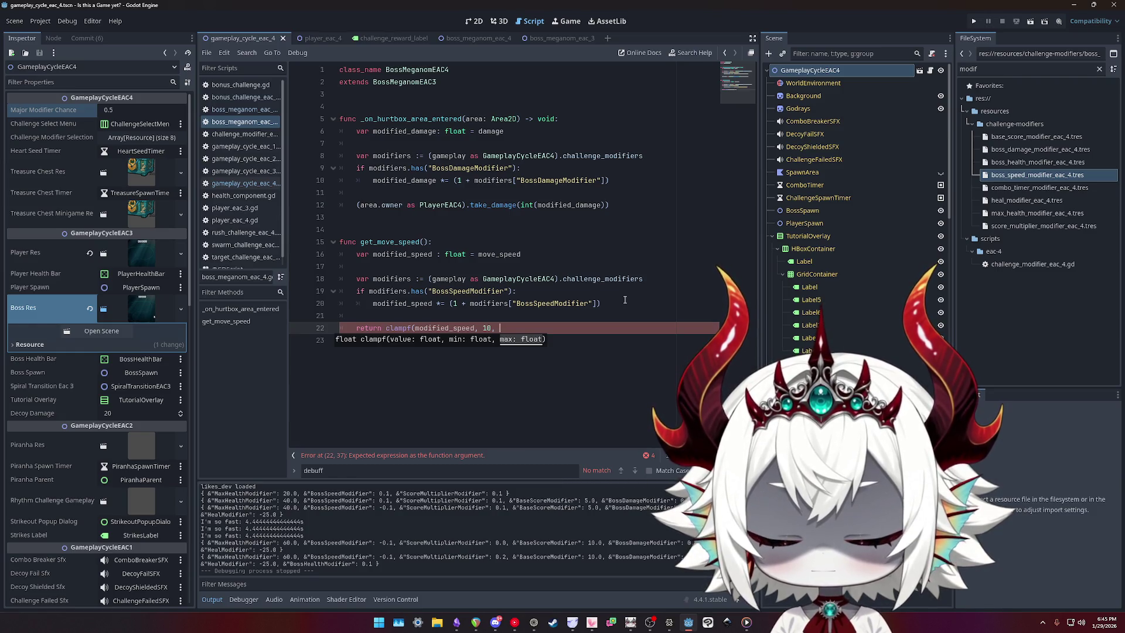
{"action": "type", "text": "999"}
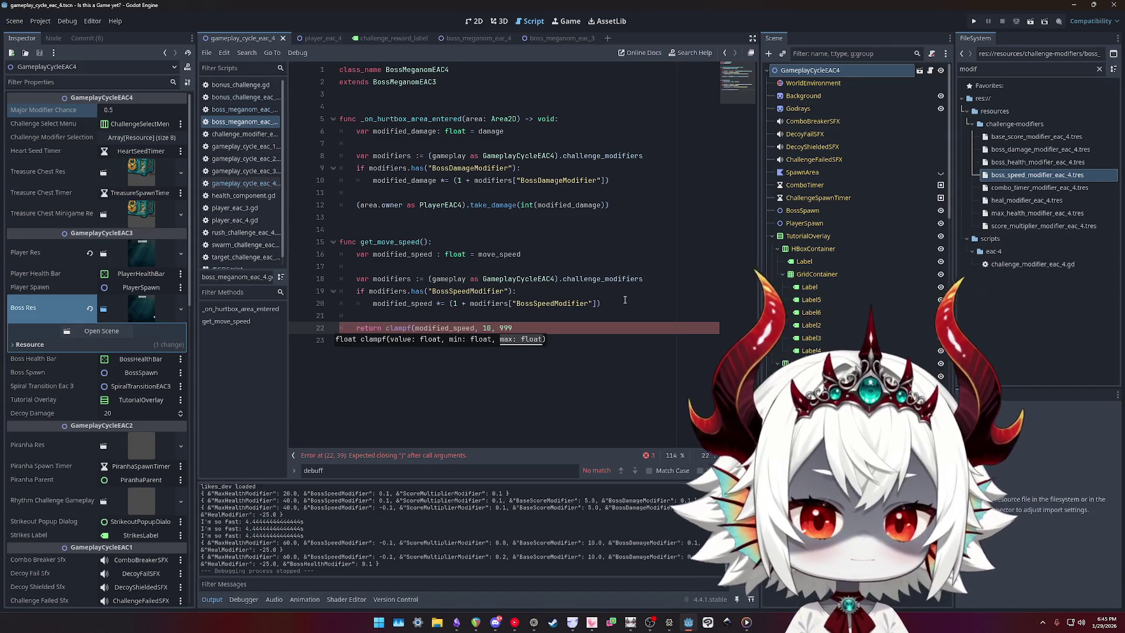
{"action": "type", "text": ") #TODO: Proper i"}
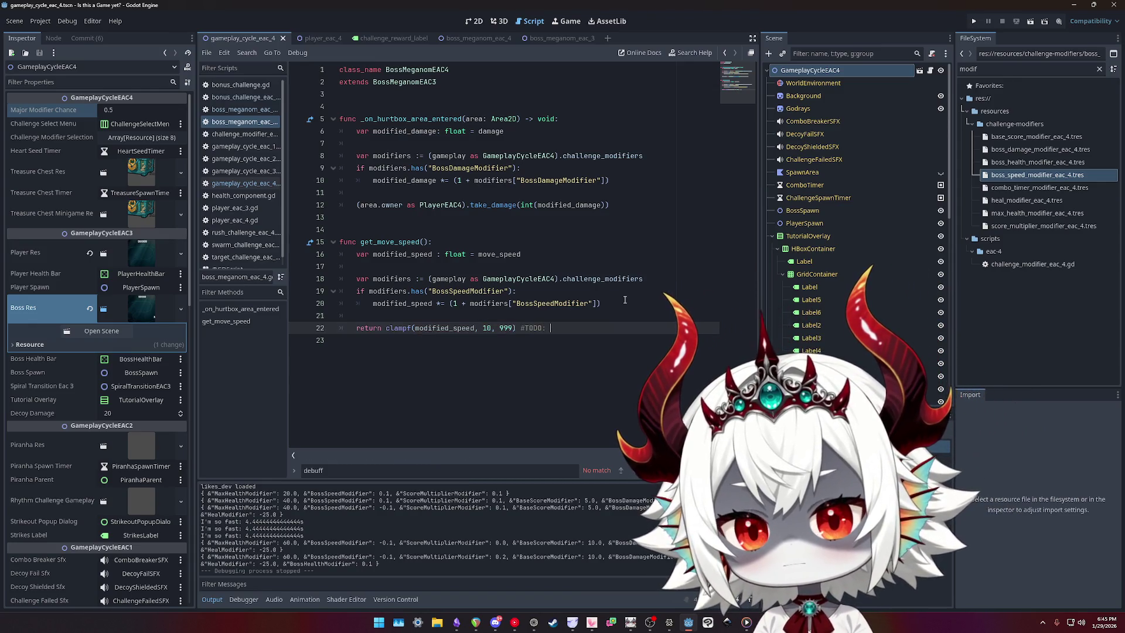
{"action": "key", "text": "BackSpace"}
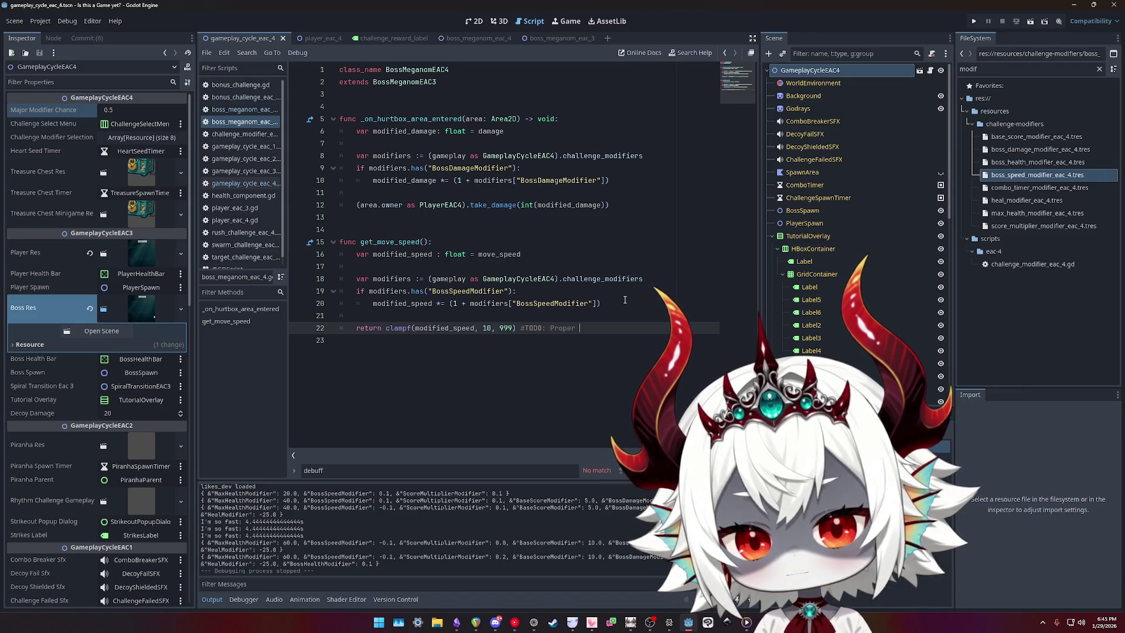
{"action": "key", "text": "ctrl+shift+Left"}
{"action": "type", "text": "DO: Implement dimish"}
{"action": "key", "text": "BackSpace"}
{"action": "key", "text": "BackSpace"}
{"action": "type", "text": "nishing returns"}
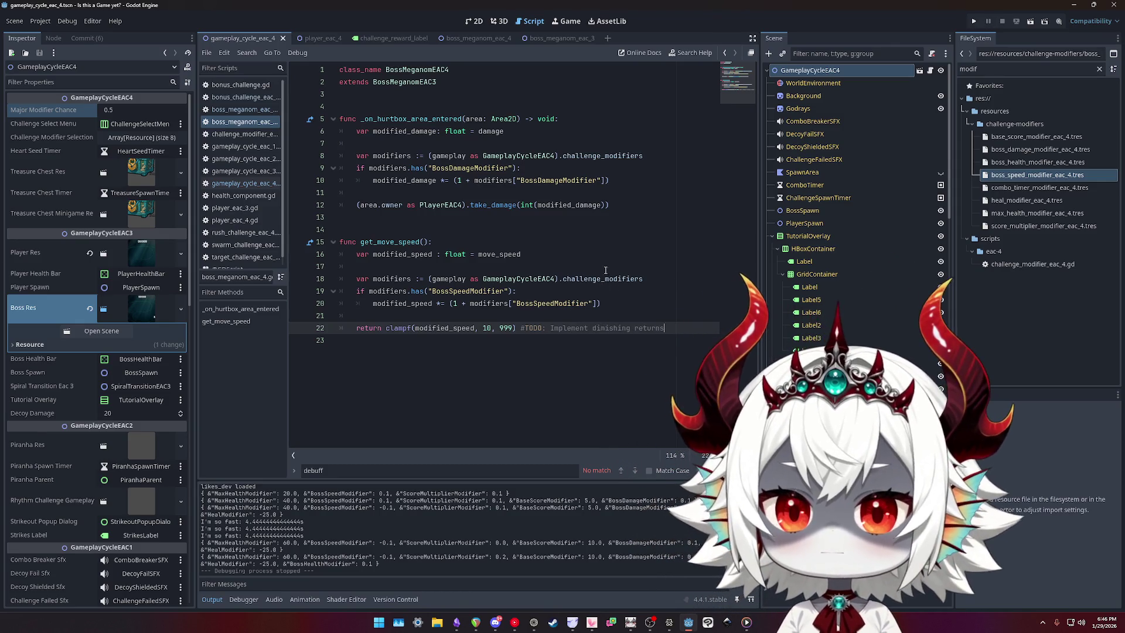
{"action": "double_click", "coordinate": [567, 330]}
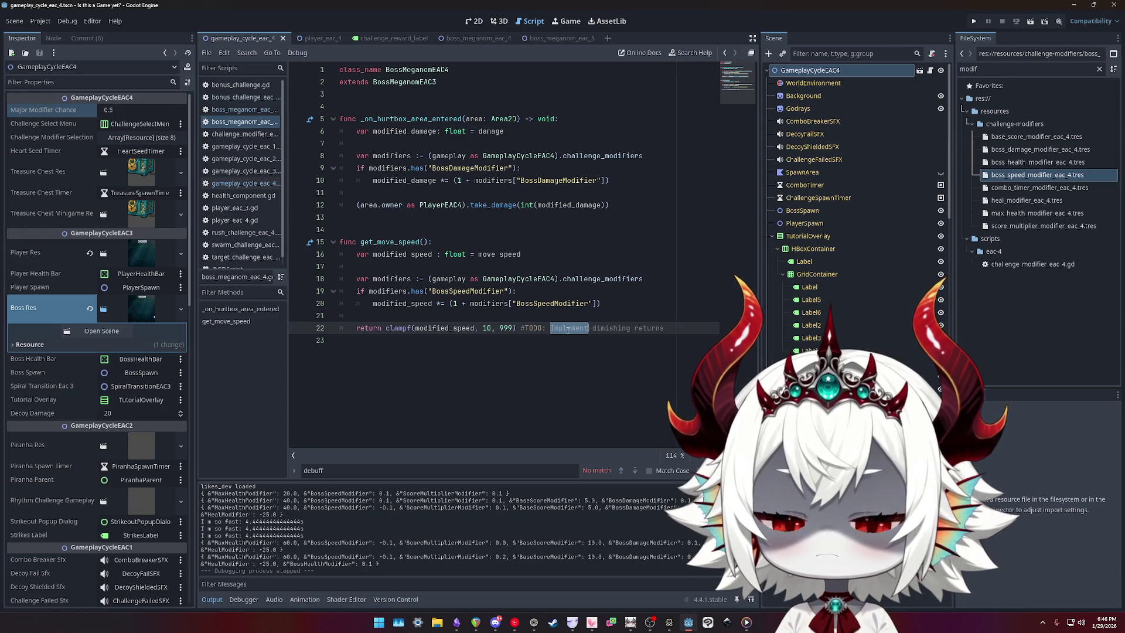
{"action": "type", "text": "Replace with"}
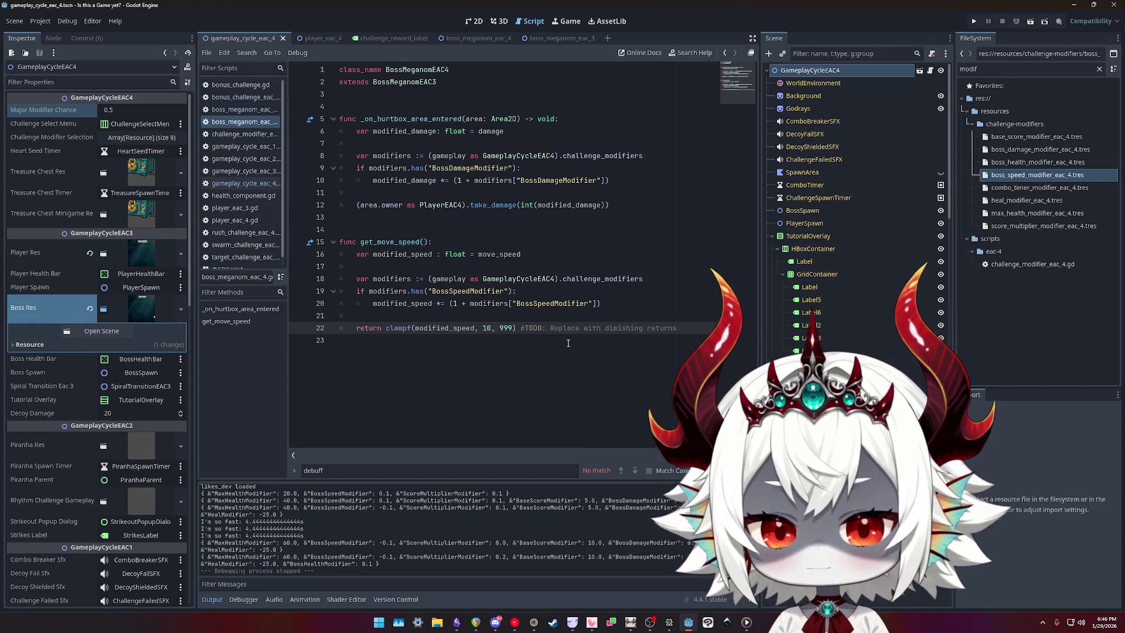
{"action": "left_click", "coordinate": [630, 206]}
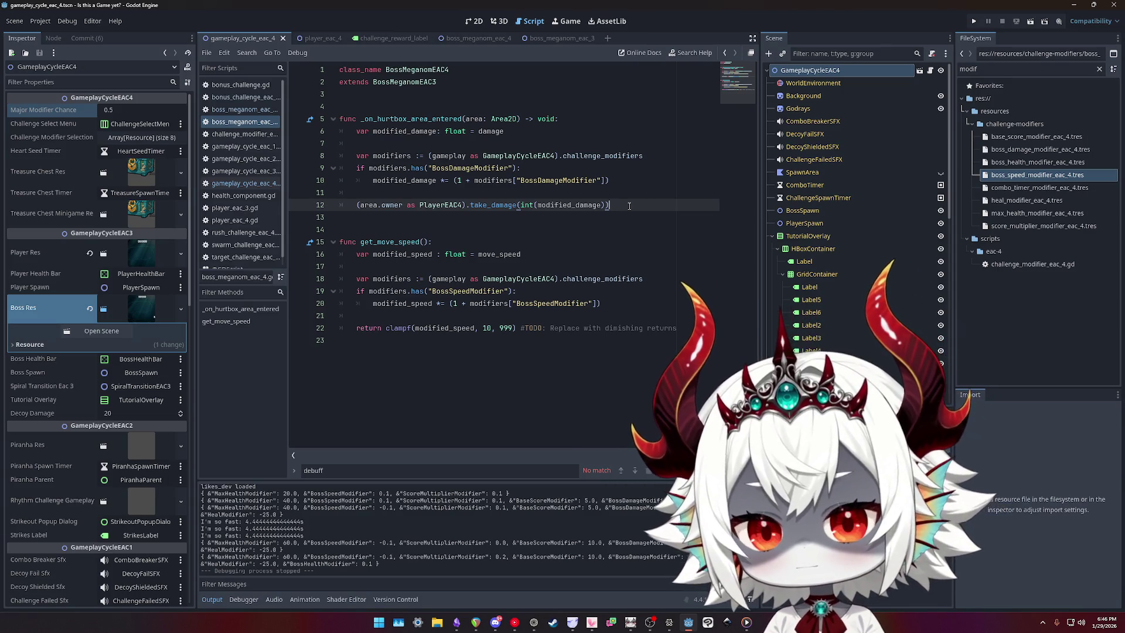
- Remove the extra blank lines around the take_damage call
{"action": "key", "text": "Up"}
{"action": "key", "text": "Return"}
{"action": "key", "text": "Return"}
{"action": "key", "text": "Up"}
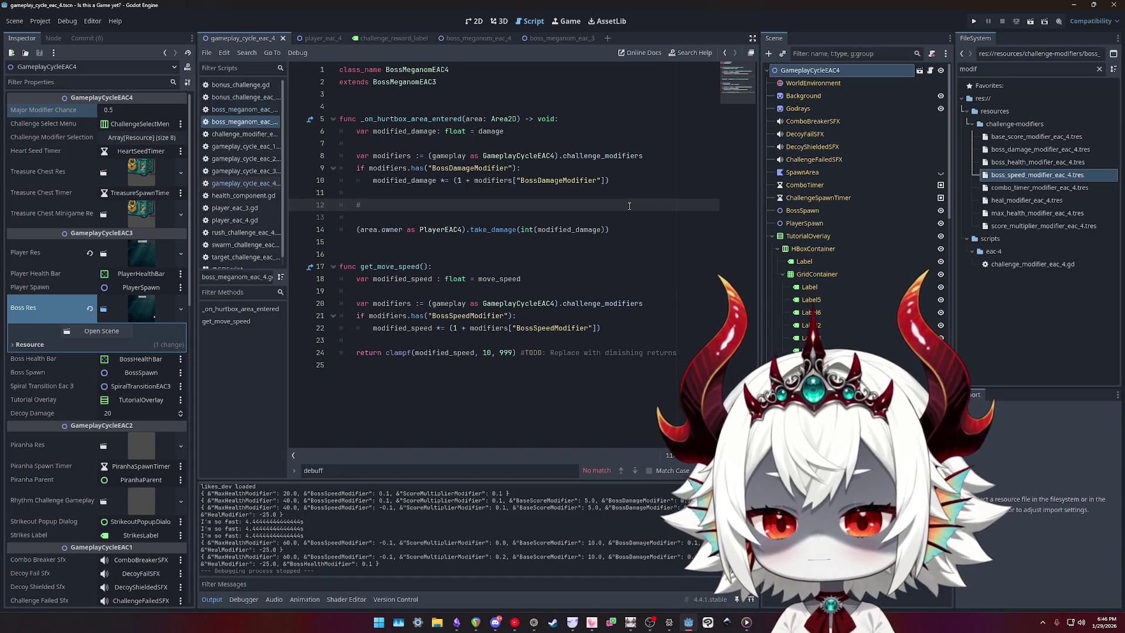
{"action": "key", "text": "BackSpace"}
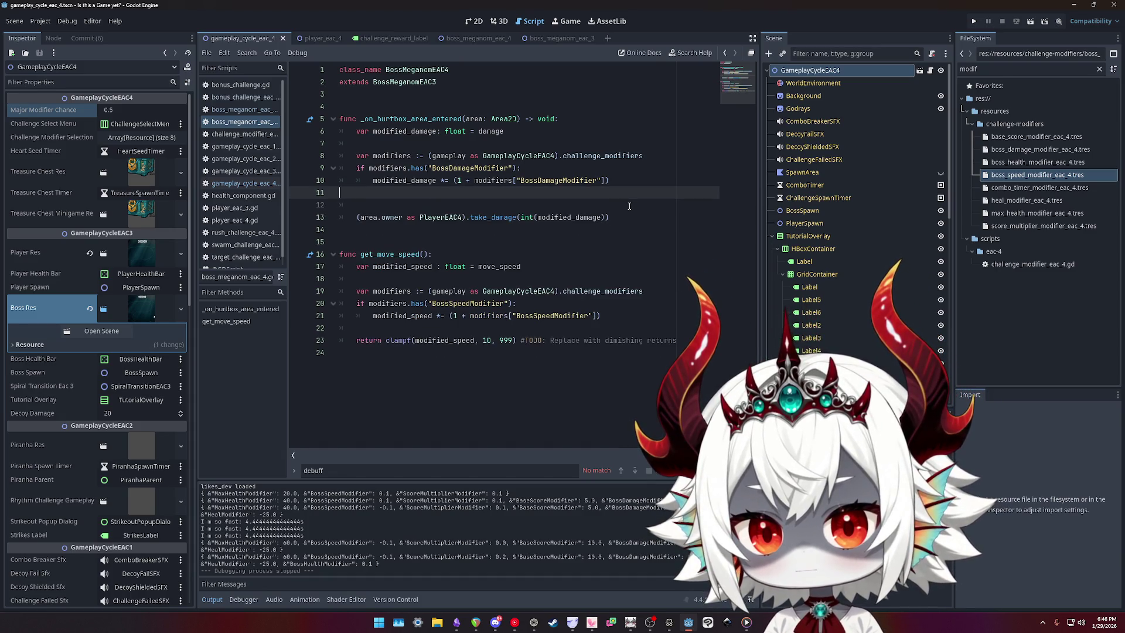
{"action": "key", "text": "Delete"}
- Clamp damage with clampi(modified_damage, 1, 999) plus a 'Replace with diminishing returns' TODO
{"action": "left_click", "coordinate": [629, 205]}
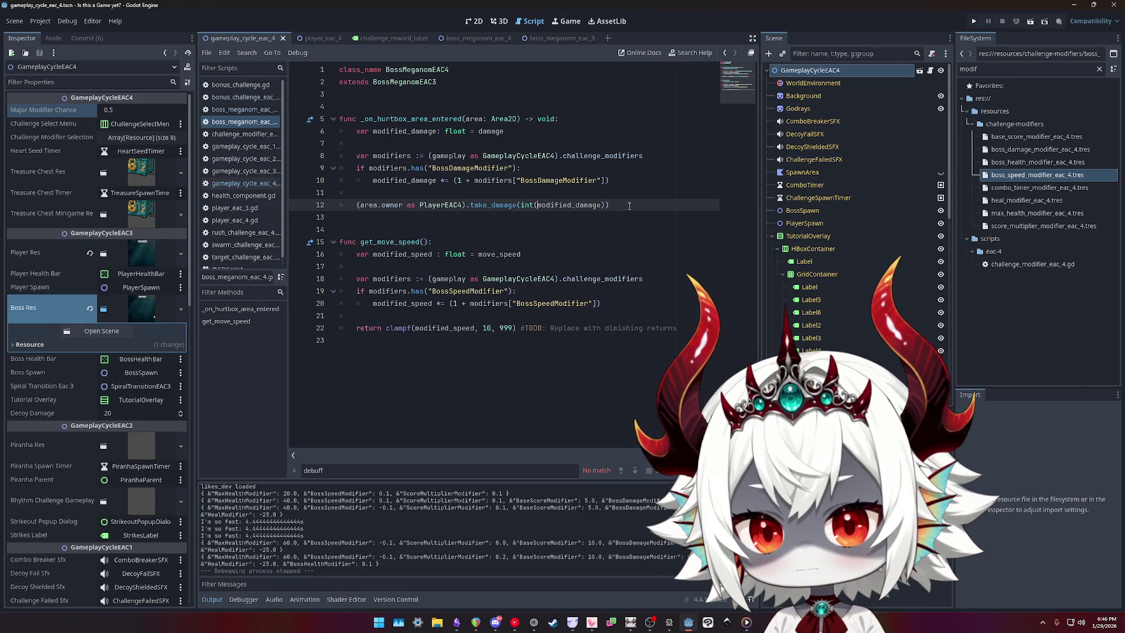
{"action": "key", "text": "ctrl+Left"}
{"action": "key", "text": "ctrl+Left"}
{"action": "type", "text": "clampi"}
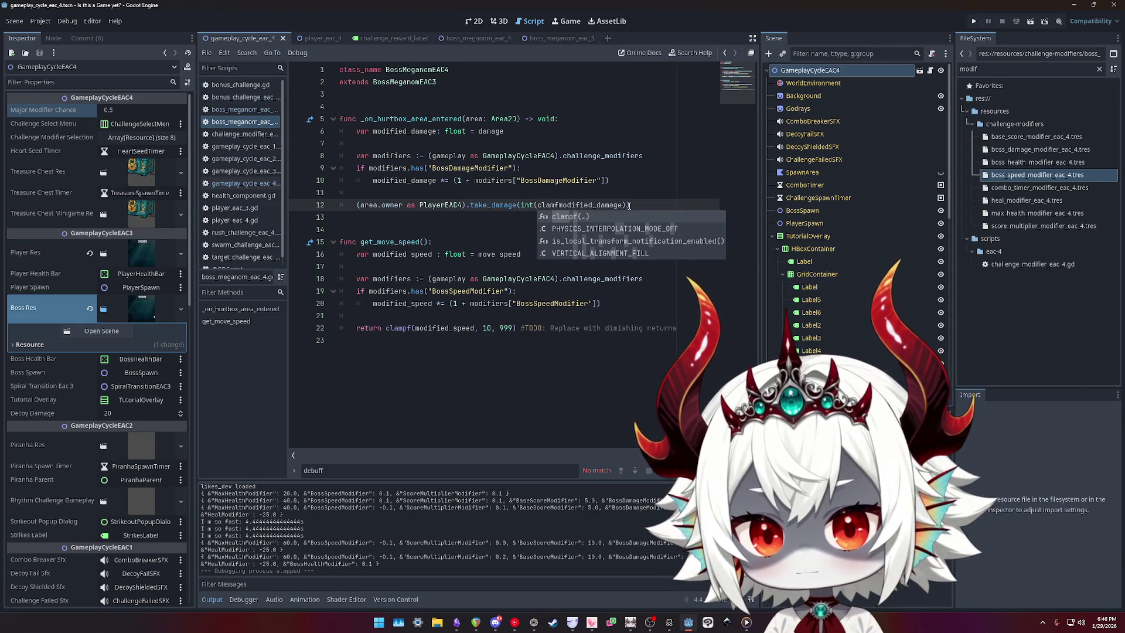
{"action": "type", "text": "("}
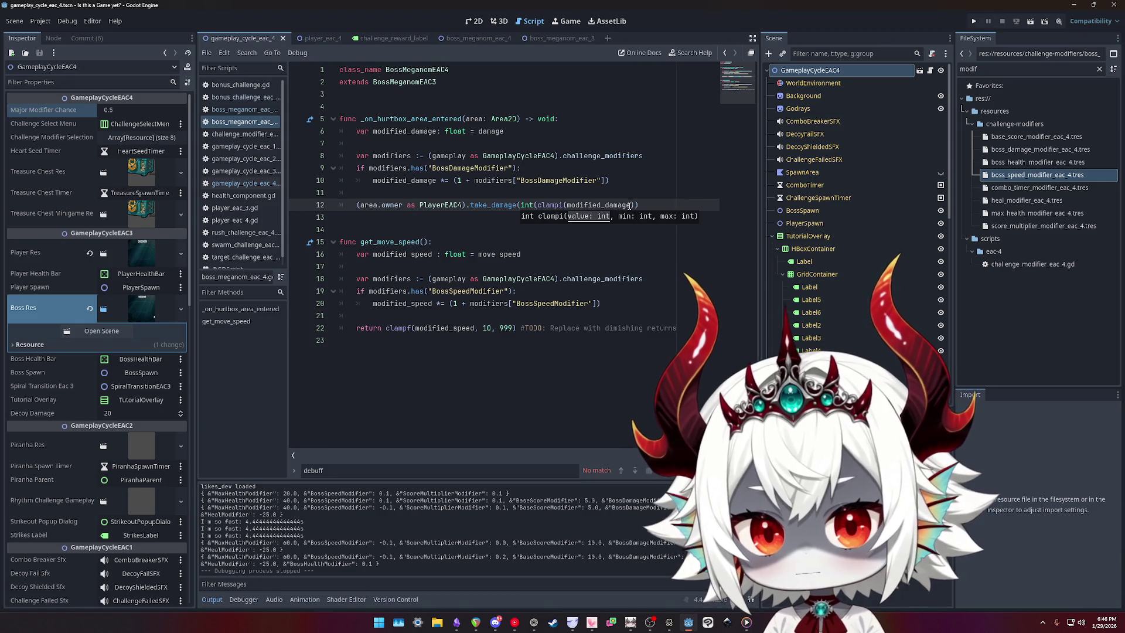
{"action": "left_click", "coordinate": [630, 205]}
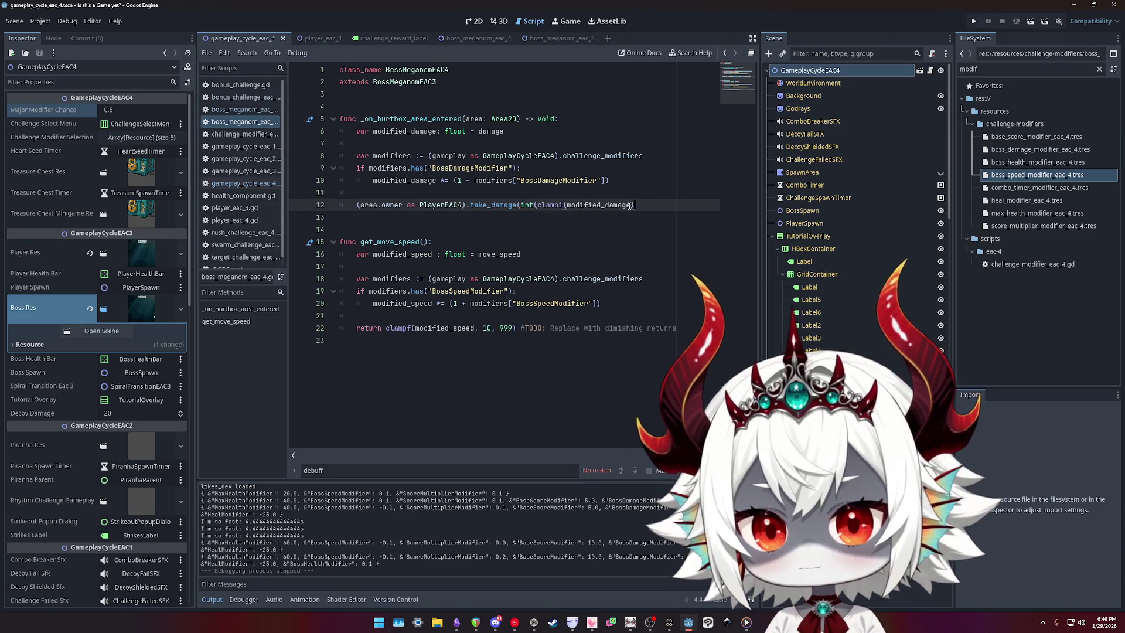
{"action": "key", "text": "BackSpace"}
{"action": "key", "text": "BackSpace"}
{"action": "key", "text": "BackSpace"}
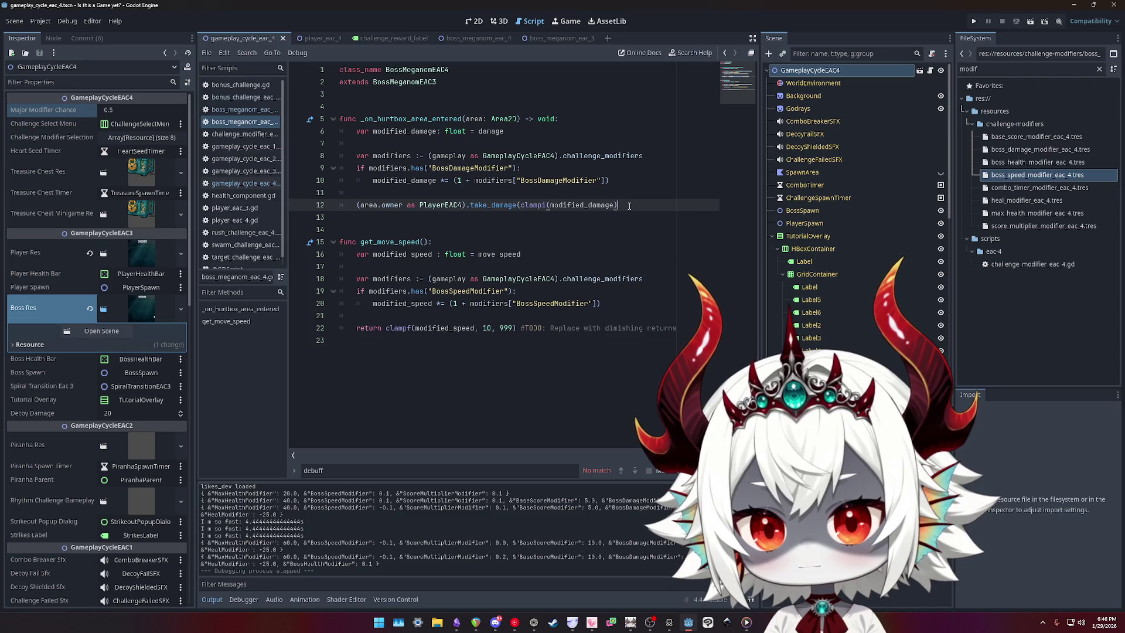
{"action": "left_click", "coordinate": [629, 205]}
{"action": "type", "text": ")"}
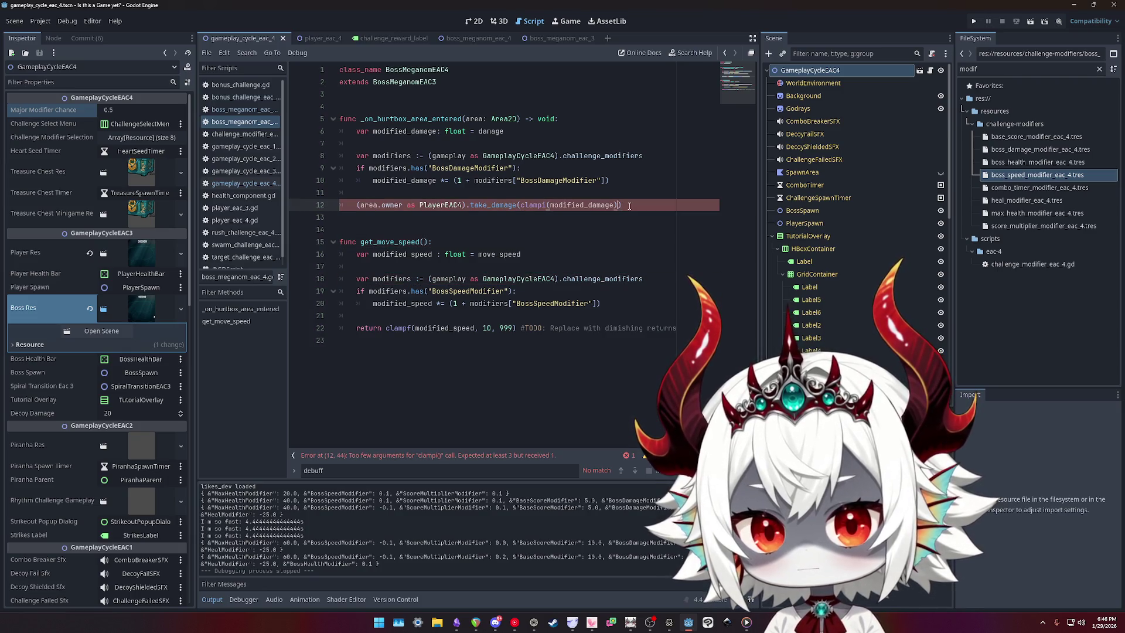
{"action": "type", "text": ", "}
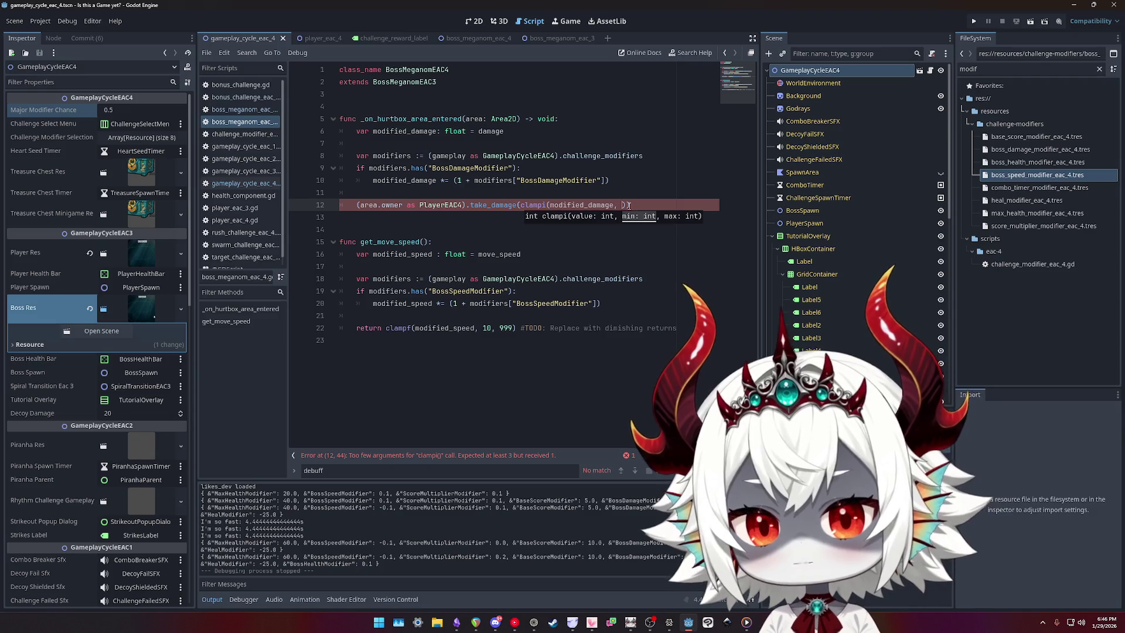
{"action": "type", "text": "1"}
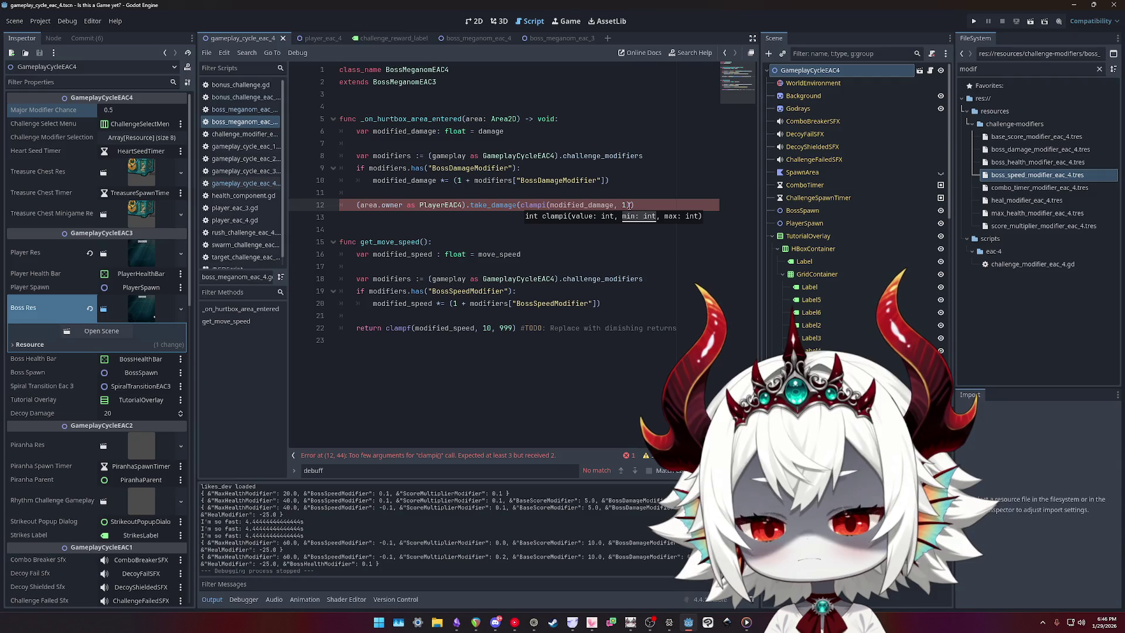
{"action": "type", "text": ","}
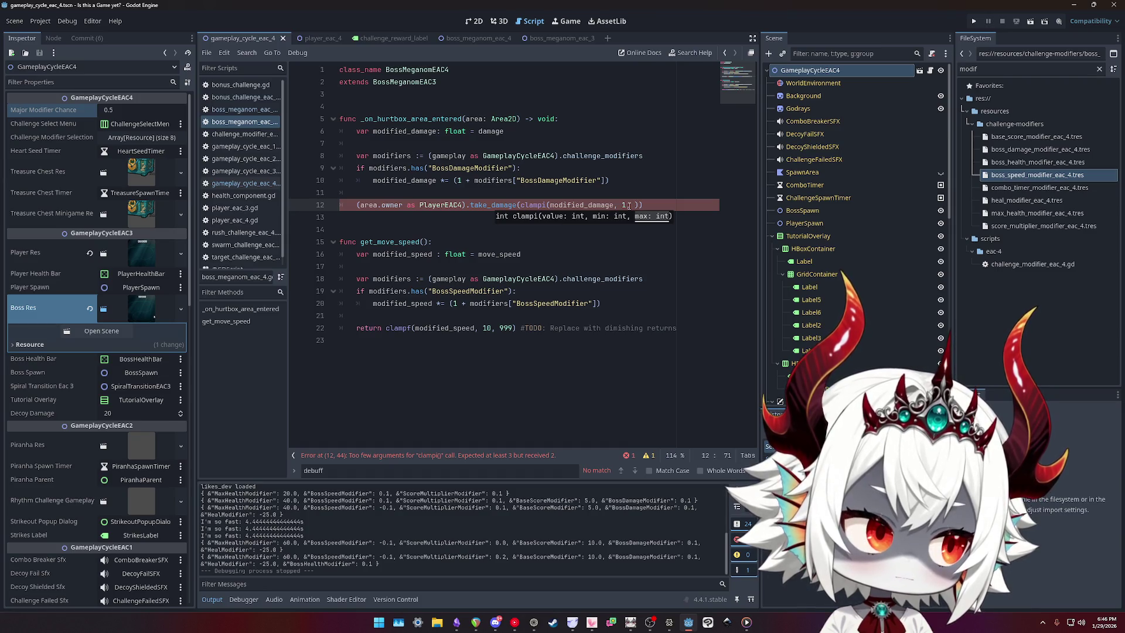
{"action": "type", "text": "99"}
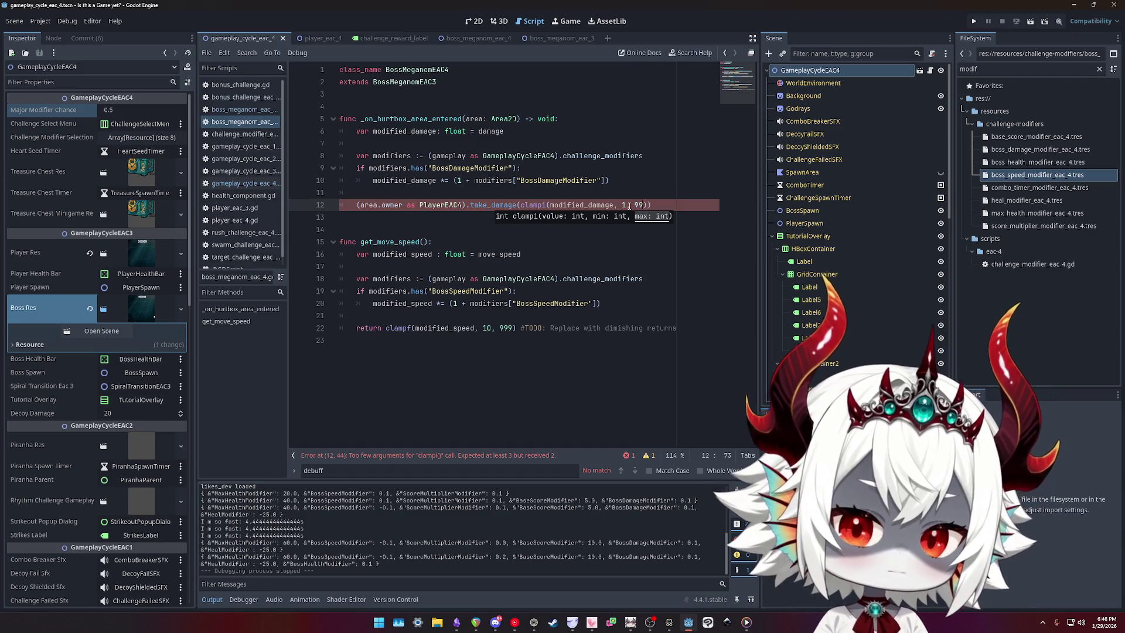
{"action": "type", "text": "9)) #"}
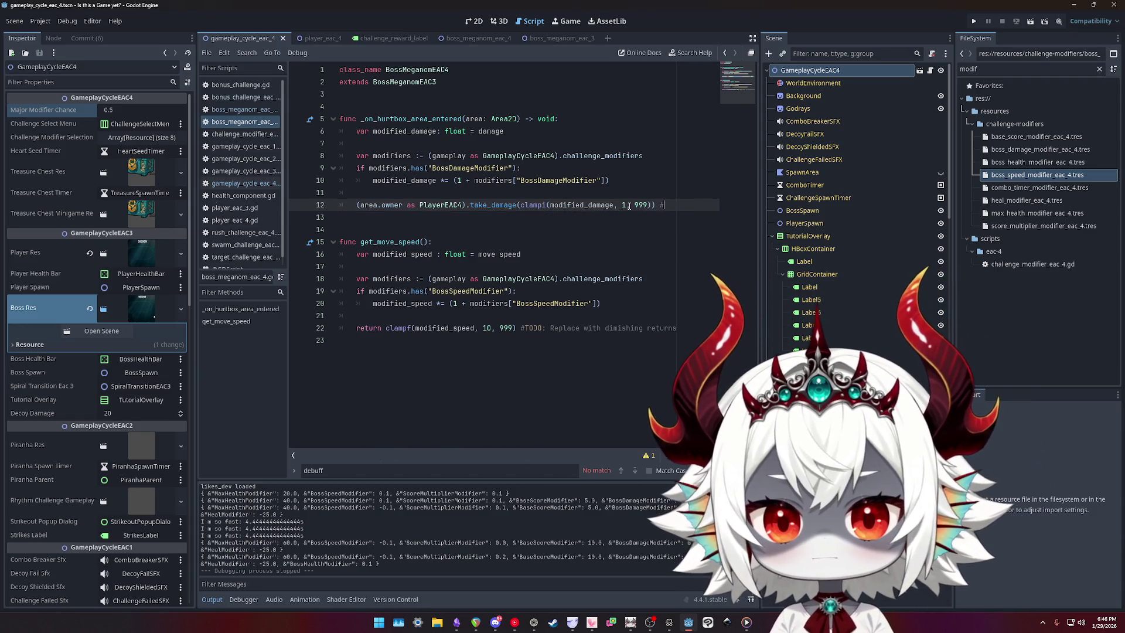
{"action": "type", "text": "TODO: Replace w"}
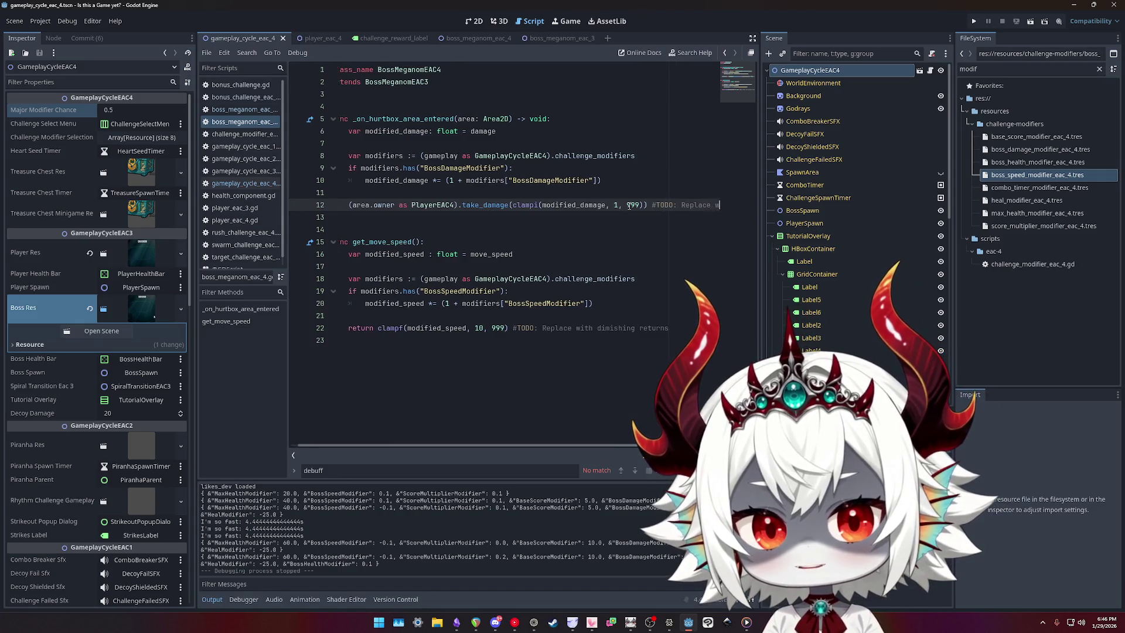
{"action": "type", "text": "ith diminishing r"}
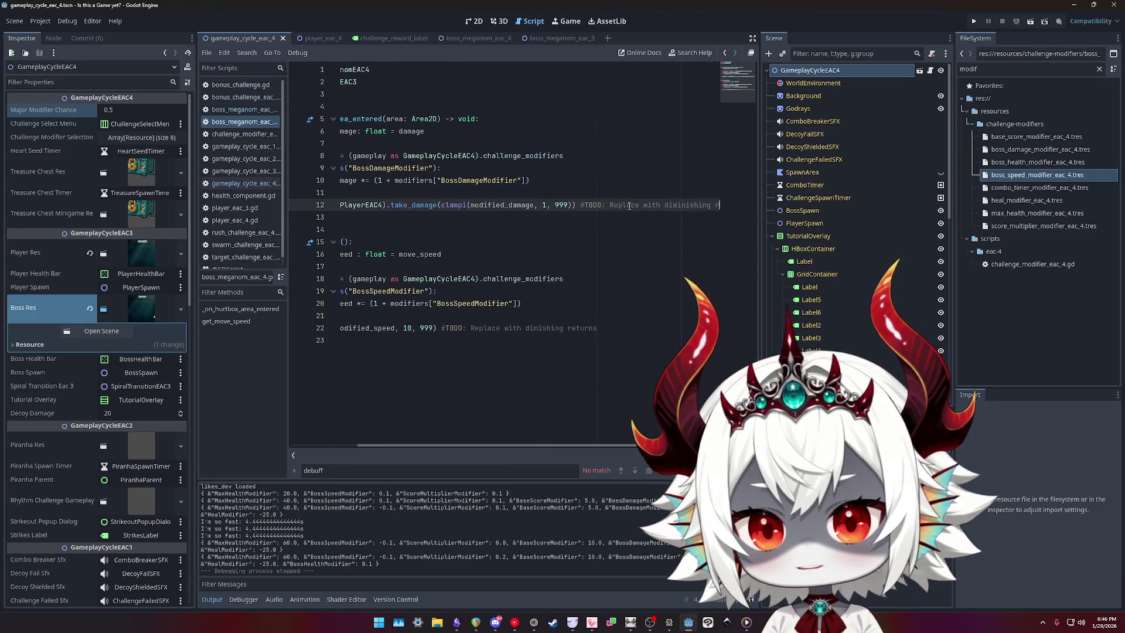
{"action": "type", "text": "eturns"}
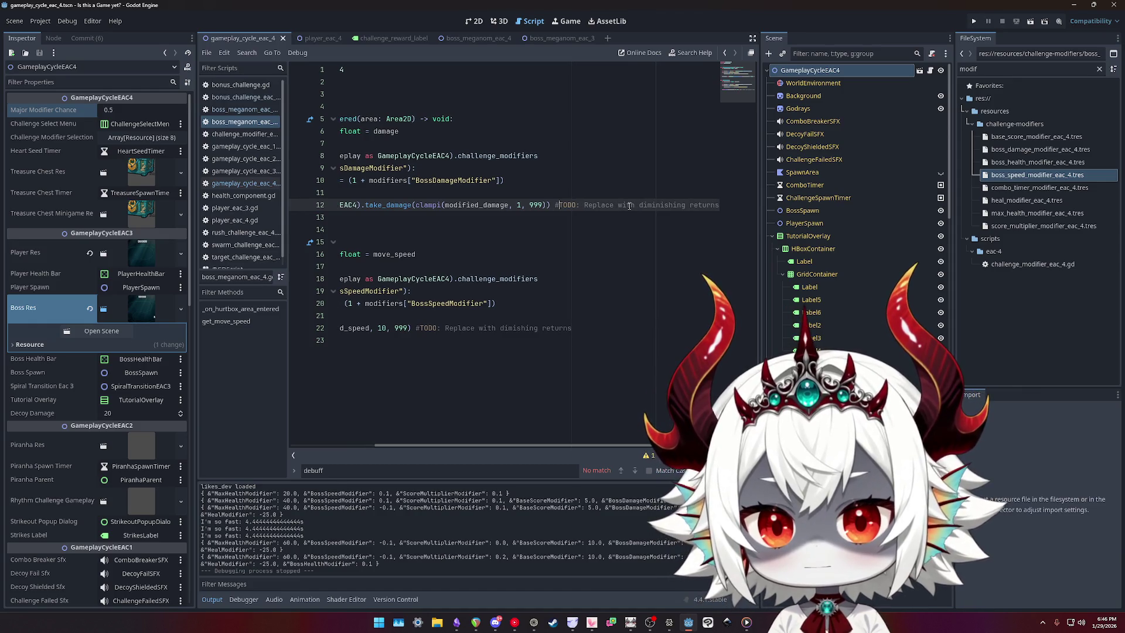
- Move both trailing TODO comments onto their own lines above take_damage and the return
{"action": "key", "text": "shift+End"}
{"action": "key", "text": "ctrl+x"}
{"action": "key", "text": "Up"}
{"action": "key", "text": "Return"}
{"action": "key", "text": "ctrl+v"}
{"action": "key", "text": "Down"}
{"action": "key", "text": "Down"}
{"action": "key", "text": "Down"}
{"action": "key", "text": "Down"}
{"action": "key", "text": "shift+End"}
{"action": "key", "text": "ctrl+x"}
{"action": "key", "text": "Up"}
{"action": "key", "text": "Return"}
{"action": "key", "text": "ctrl+v"}
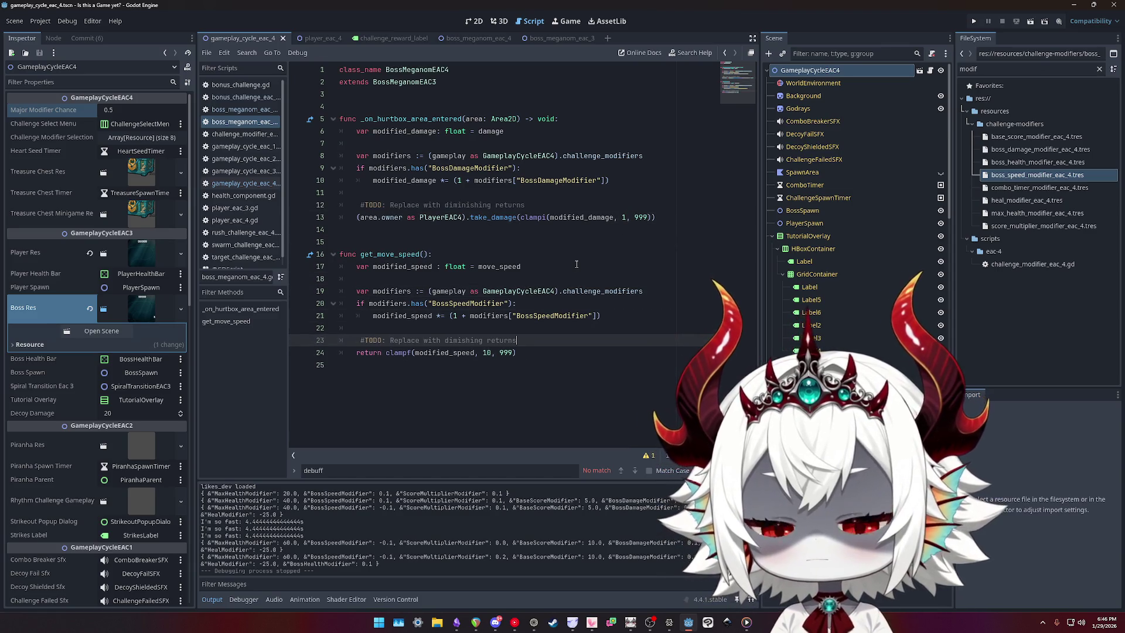
- Fix the indentation of the TODO comments on lines 12 and 23 to match the code
{"action": "key", "text": "shift+Tab"}
{"action": "key", "text": "shift+Tab"}
{"action": "left_click", "coordinate": [341, 340]}
{"action": "key", "text": "Tab"}
{"action": "left_click", "coordinate": [359, 204]}
{"action": "key", "text": "BackSpace"}
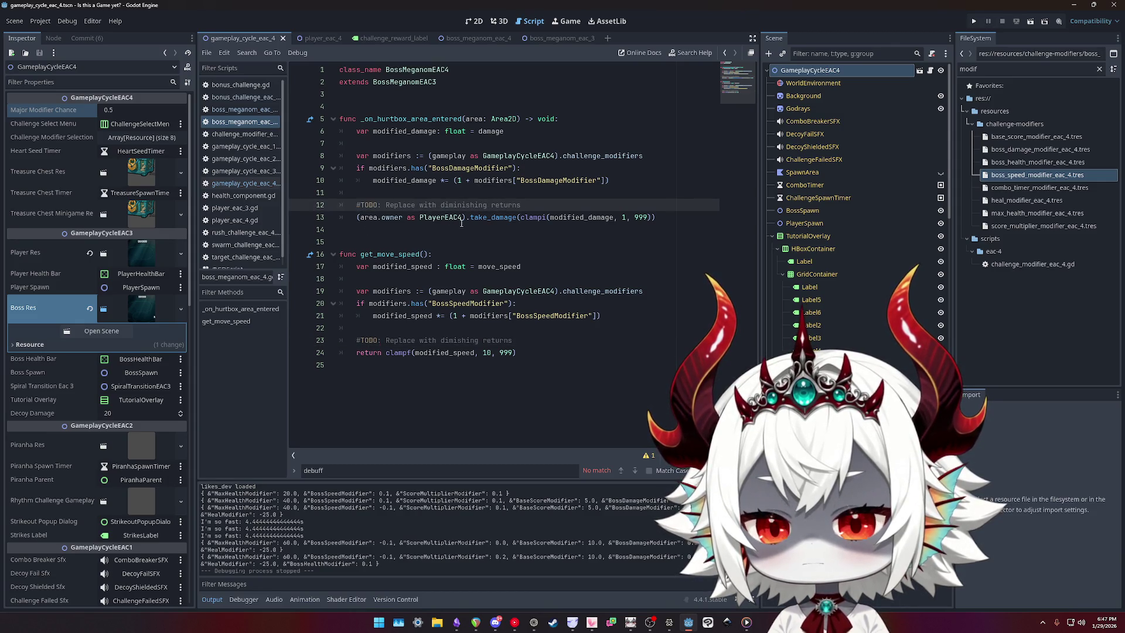
{"action": "left_click", "coordinate": [619, 242]}
- Check off 'Don't allow 0 speed' and 'Don't allow negative damage' in the TODO note
{"action": "left_click", "coordinate": [456, 622]}
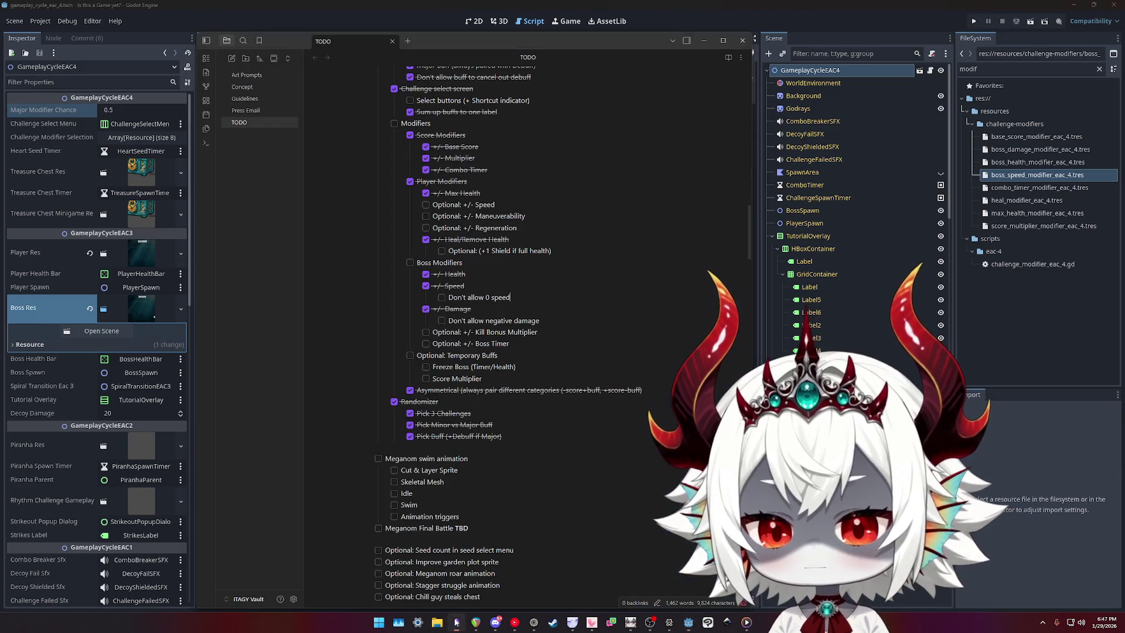
{"action": "left_click", "coordinate": [441, 298]}
{"action": "left_click", "coordinate": [442, 320]}
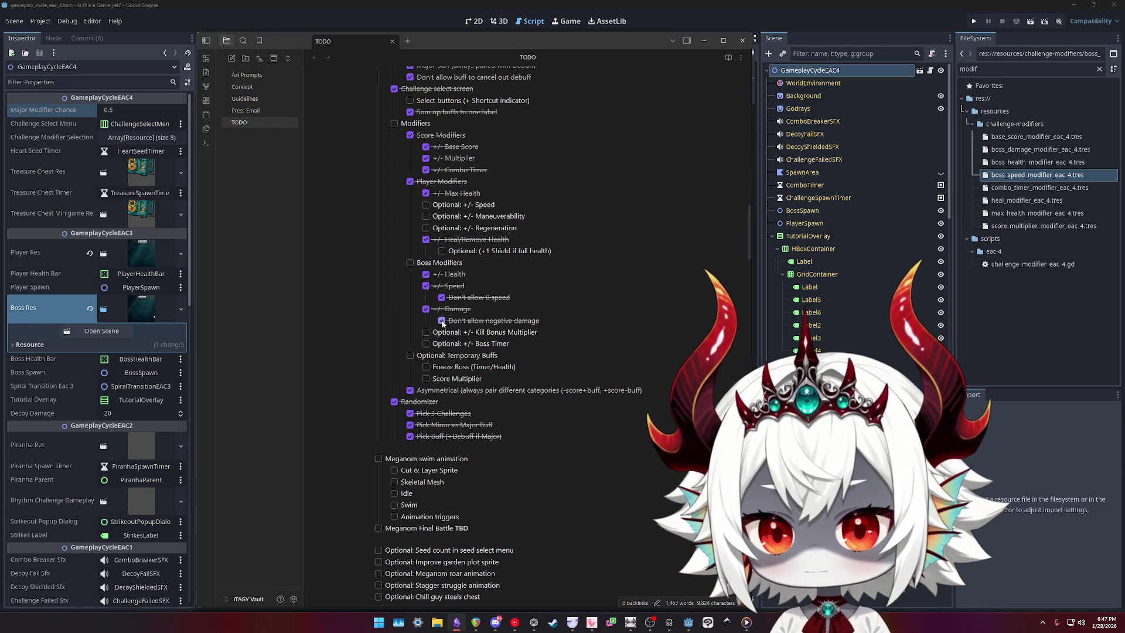
- Scroll up the note, select the 'Select buttons' line, then return to Godot
{"action": "left_click", "coordinate": [543, 338]}
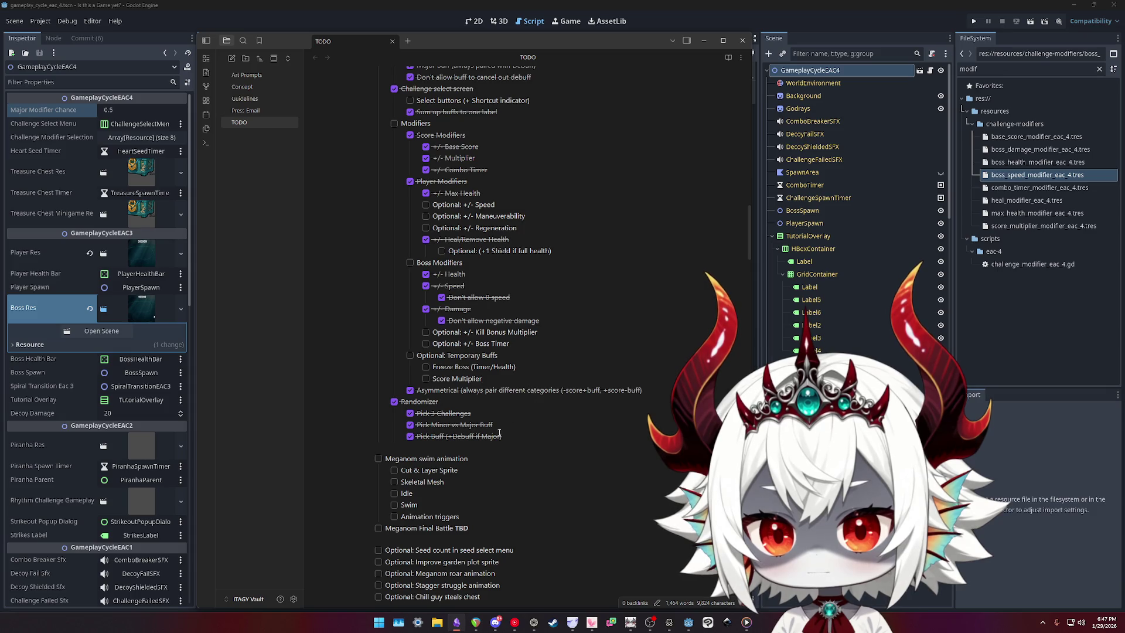
{"action": "scroll", "coordinate": [513, 395], "scroll_direction": "up", "scroll_amount": 3}
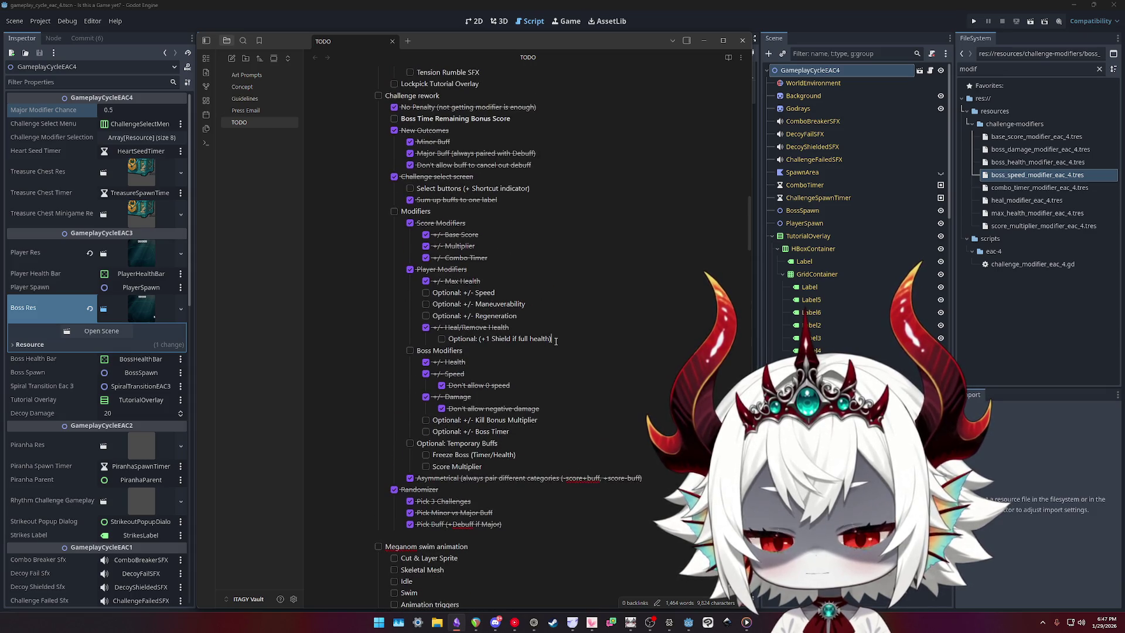
{"action": "scroll", "coordinate": [543, 187], "scroll_direction": "up", "scroll_amount": 3}
{"action": "left_click_drag", "start_coordinate": [531, 276], "coordinate": [340, 277]}
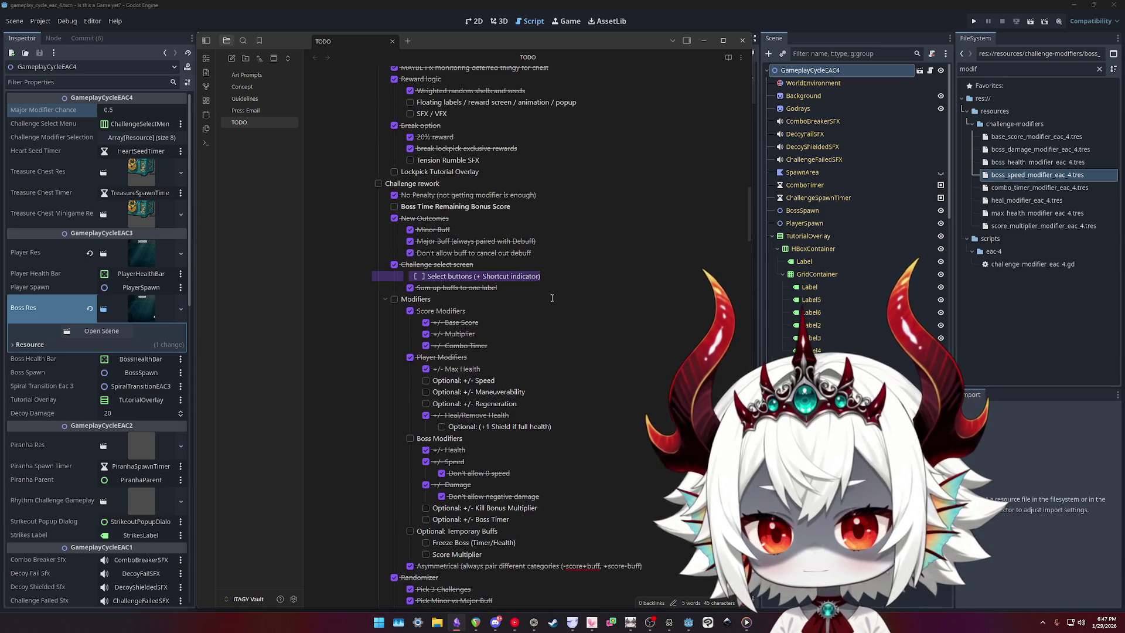
{"action": "left_click", "coordinate": [553, 270]}
{"action": "triple_click", "coordinate": [556, 278]}
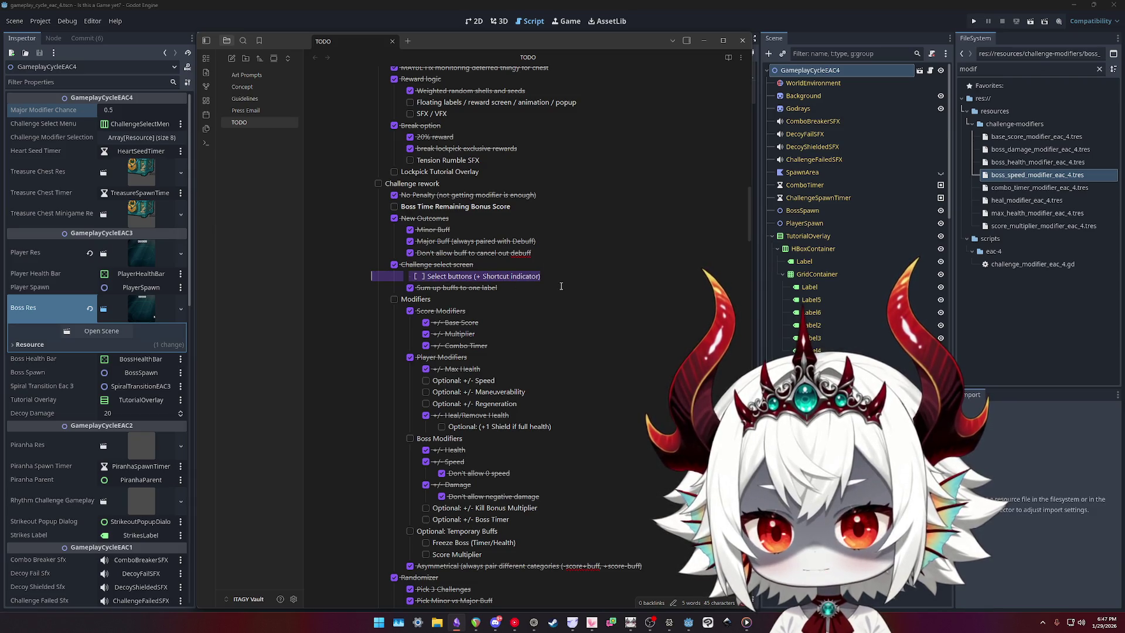
{"action": "left_click", "coordinate": [681, 8]}
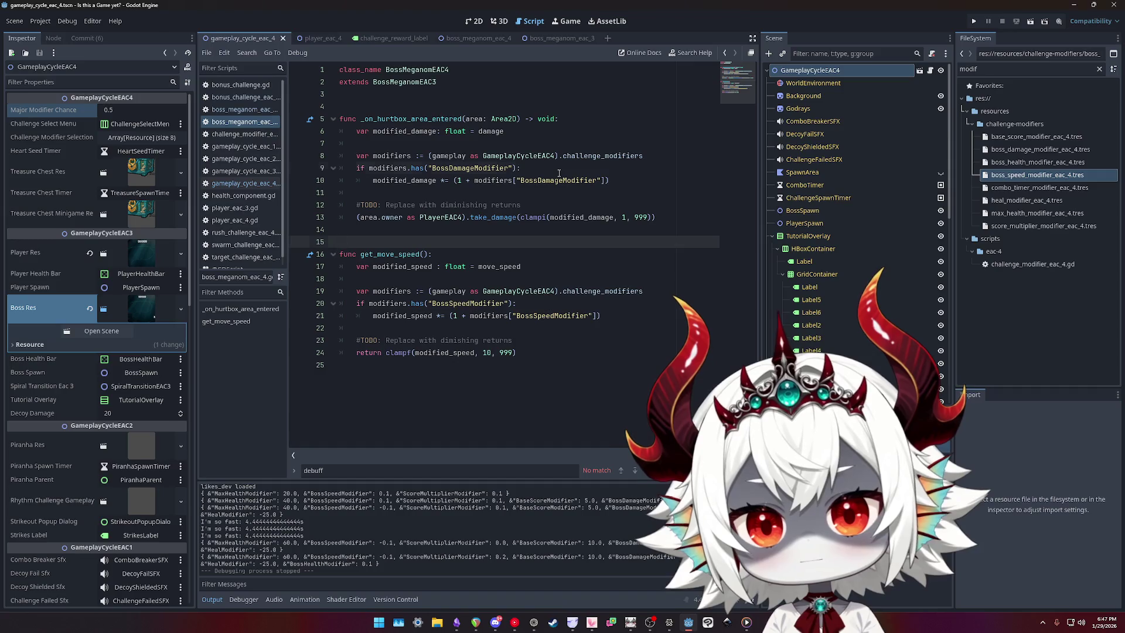
- Show the boss_meganom_eac_4.tscn diff and browse the challenge, boss and gameplay cycle scripts
{"action": "left_click", "coordinate": [91, 37]}
{"action": "left_click", "coordinate": [91, 70]}
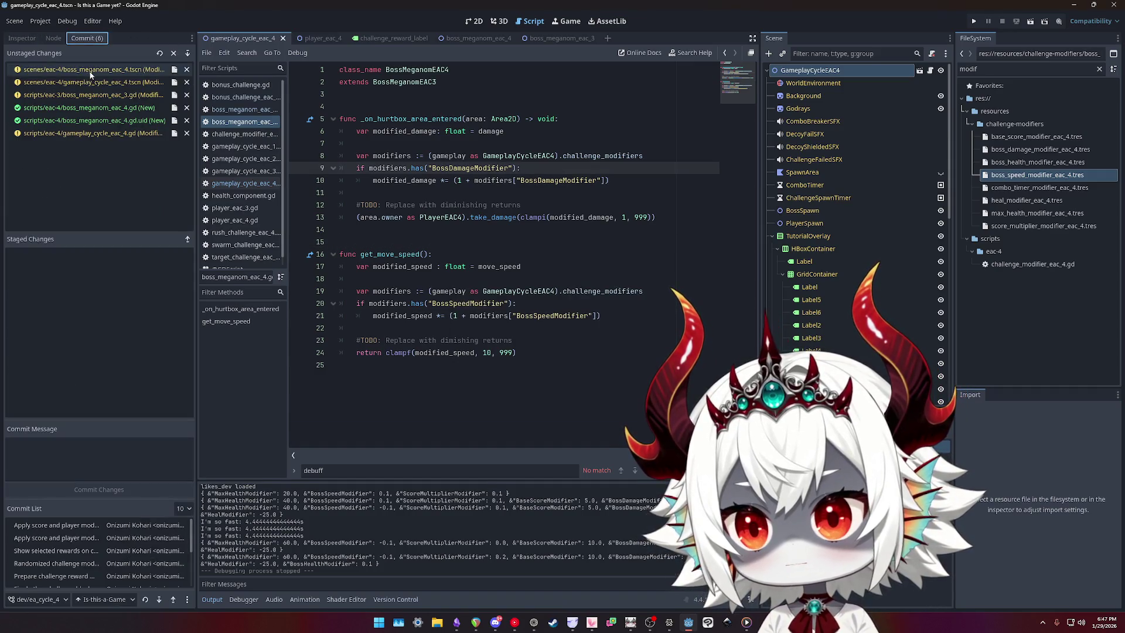
{"action": "left_click", "coordinate": [239, 98]}
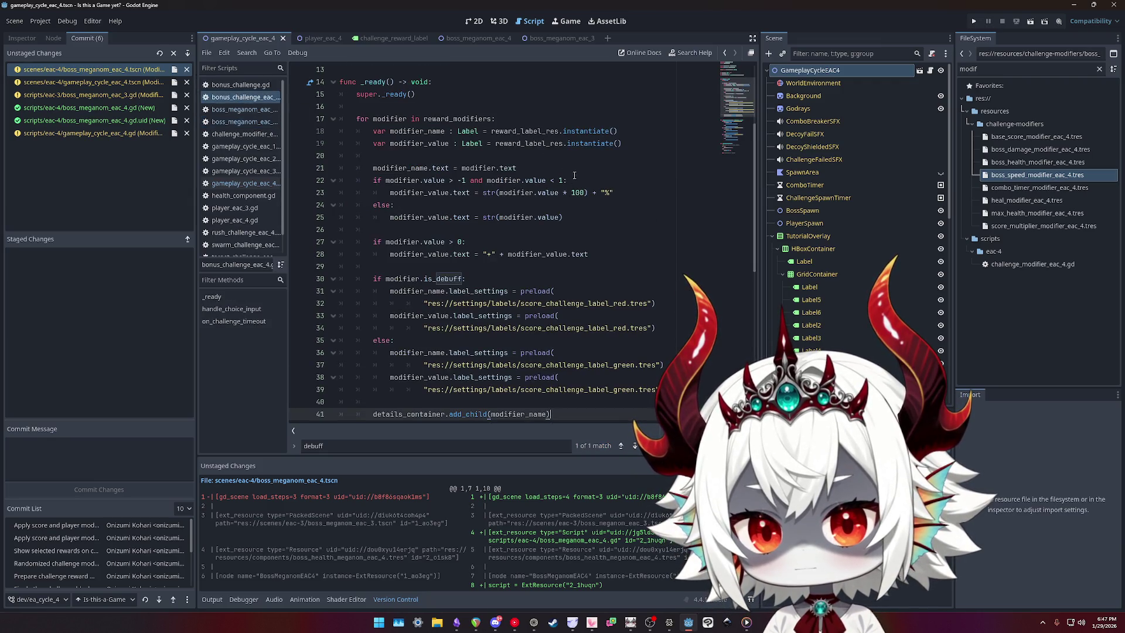
{"action": "scroll", "coordinate": [580, 178], "scroll_direction": "up", "scroll_amount": 4}
{"action": "left_click", "coordinate": [233, 109]}
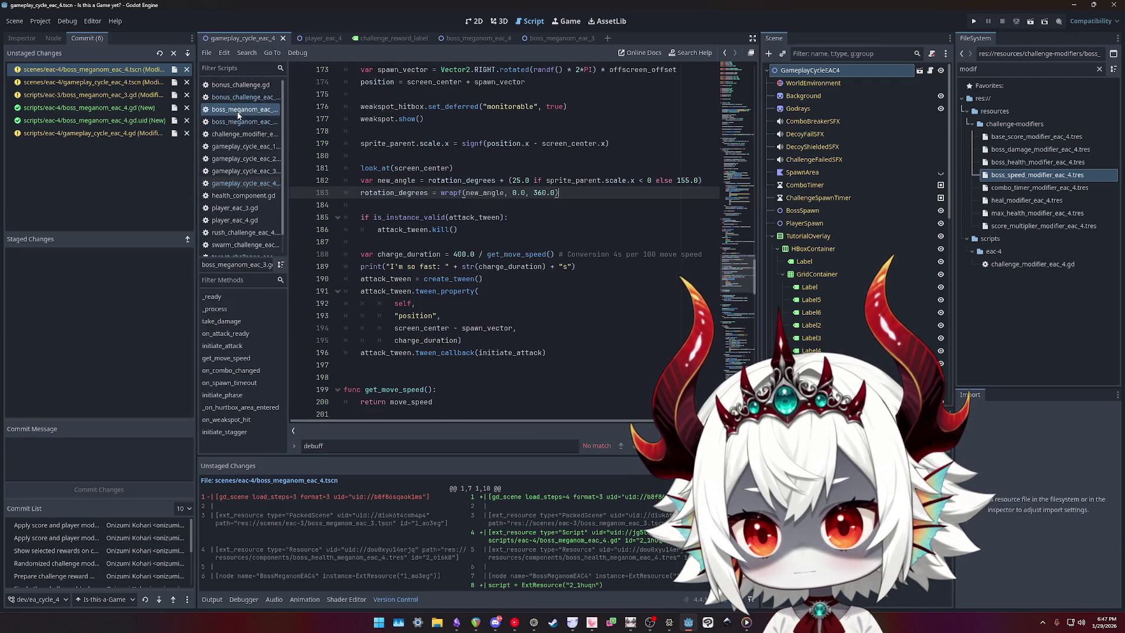
{"action": "left_click", "coordinate": [245, 146]}
{"action": "left_click", "coordinate": [245, 183]}
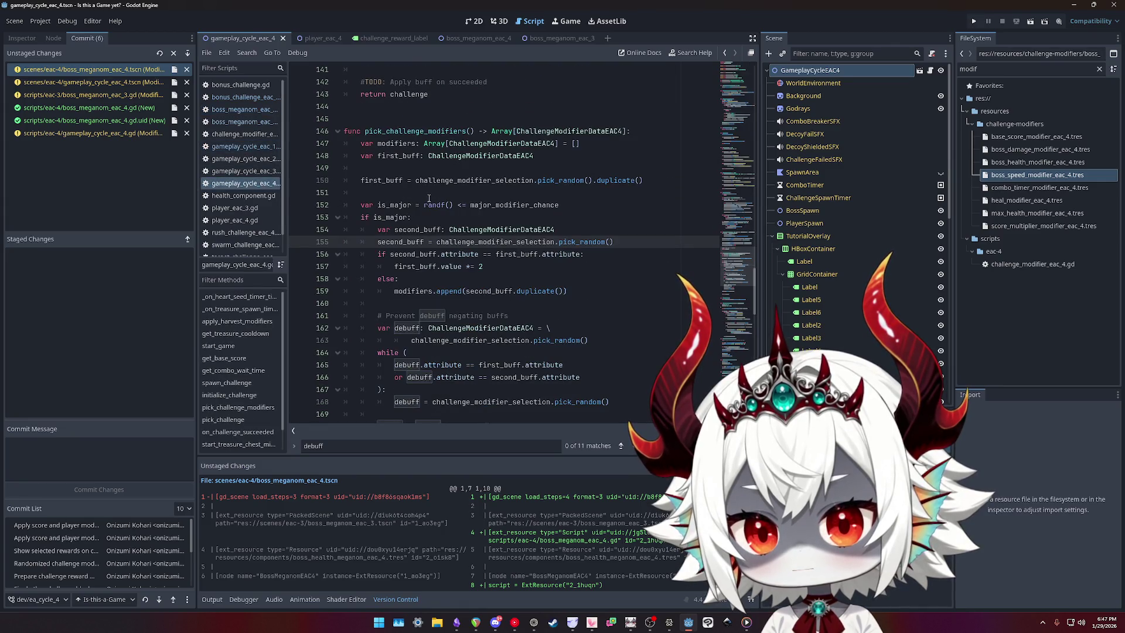
- View the boss_meganom_eac_3.gd diff, open that script, and search it for 'todo'
{"action": "left_click", "coordinate": [98, 95]}
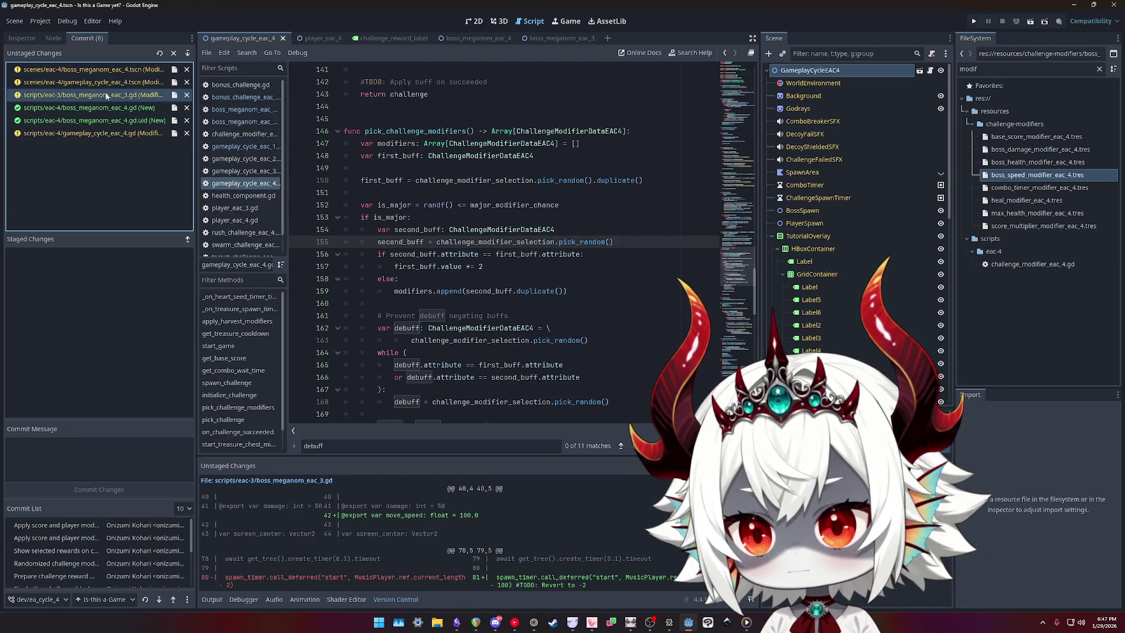
{"action": "left_click", "coordinate": [238, 110]}
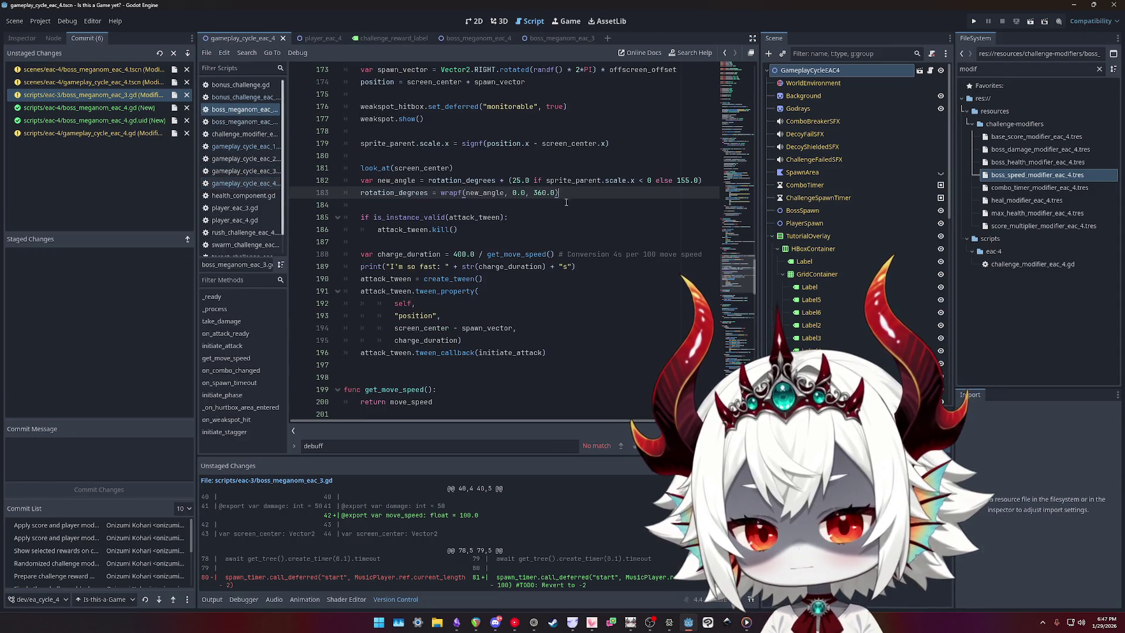
{"action": "key", "text": "ctrl+z"}
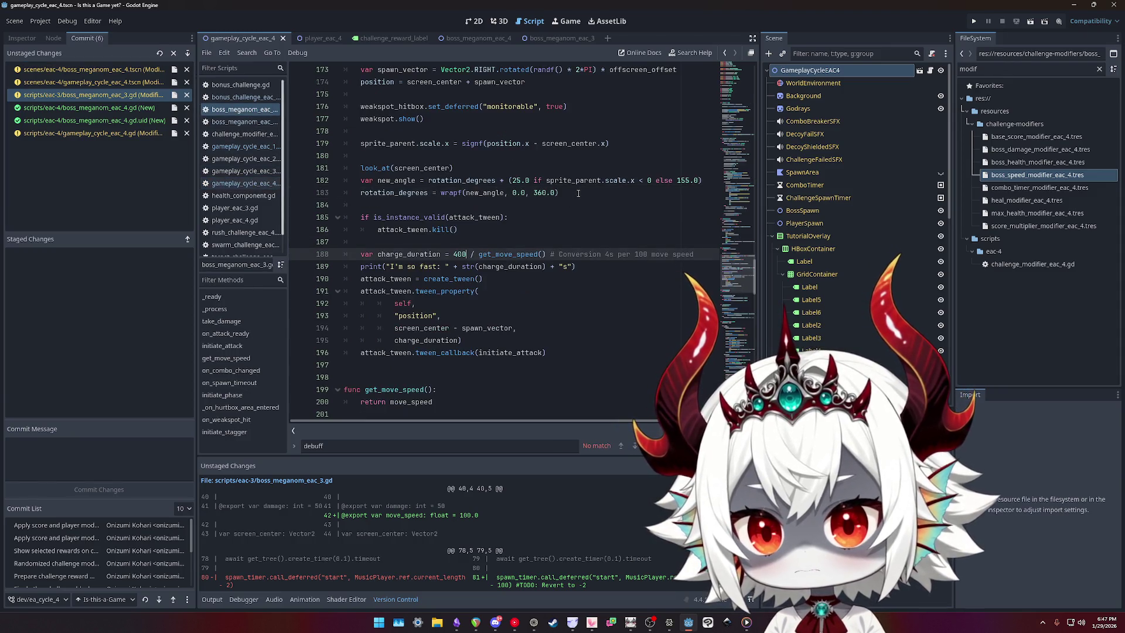
{"action": "key", "text": "ctrl+shift+z"}
{"action": "scroll", "coordinate": [571, 216], "scroll_direction": "down", "scroll_amount": 10}
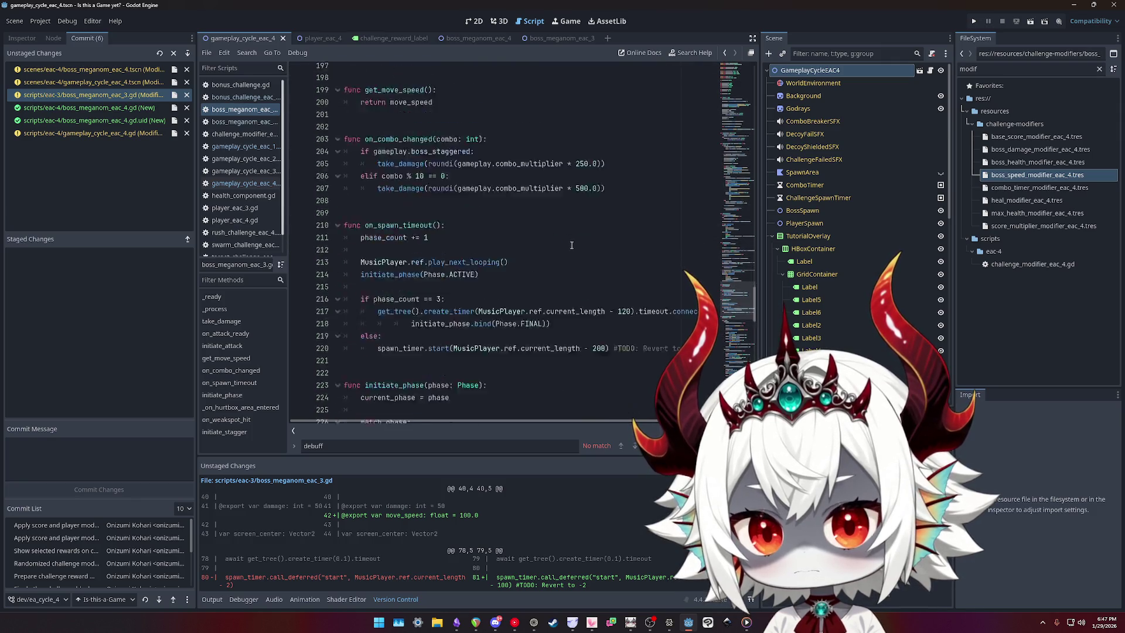
{"action": "key", "text": "ctrl+f"}
{"action": "type", "text": "todo"}
{"action": "key", "text": "Return"}
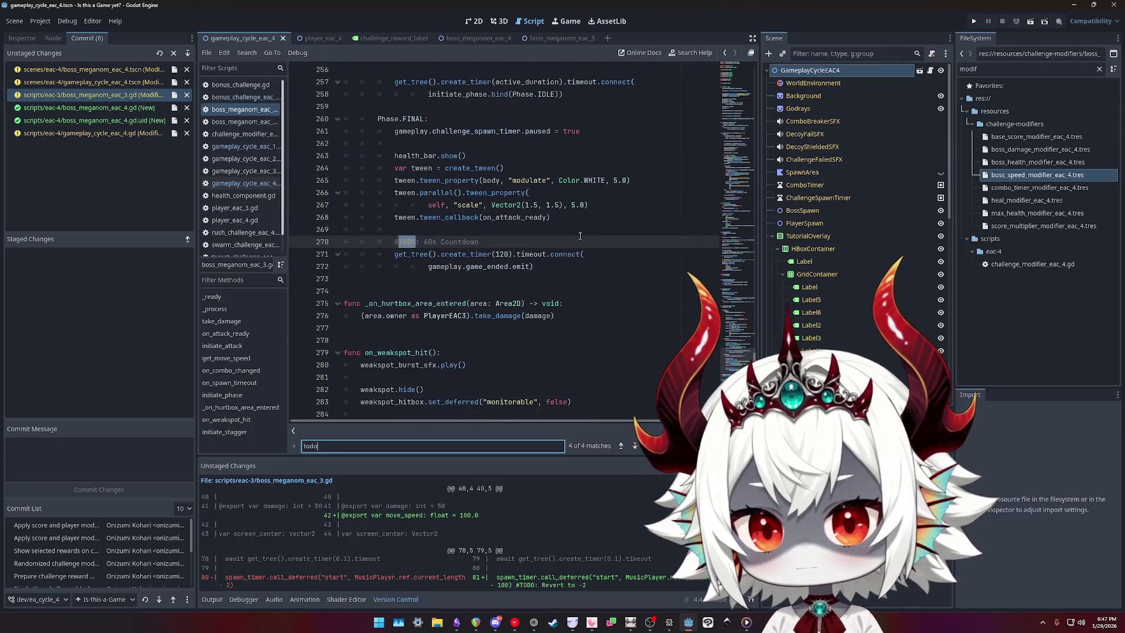
- Remove the 200 offset and its 'Revert to 0' TODO comment on line 220
{"action": "key", "text": "shift+Return"}
{"action": "left_click", "coordinate": [608, 241]}
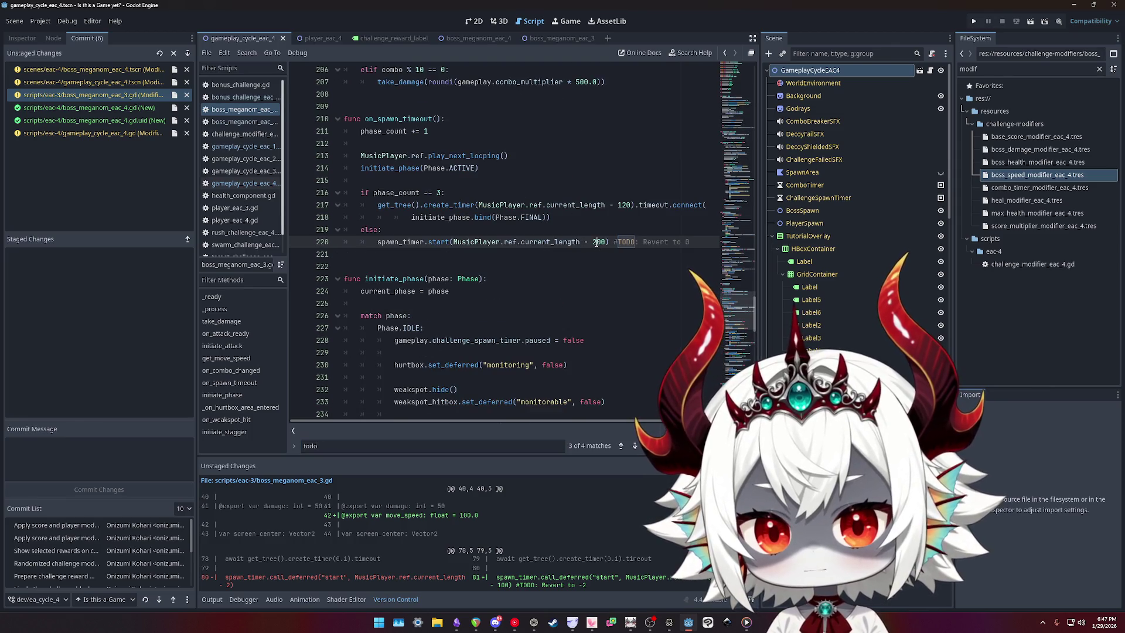
{"action": "key", "text": "BackSpace"}
{"action": "key", "text": "BackSpace"}
{"action": "key", "text": "BackSpace"}
{"action": "key", "text": "shift+End"}
{"action": "key", "text": "Delete"}
- Change line 81's offset from 100 to 2 and delete its 'Revert' TODO comment
{"action": "key", "text": "ctrl+f"}
{"action": "key", "text": "Return"}
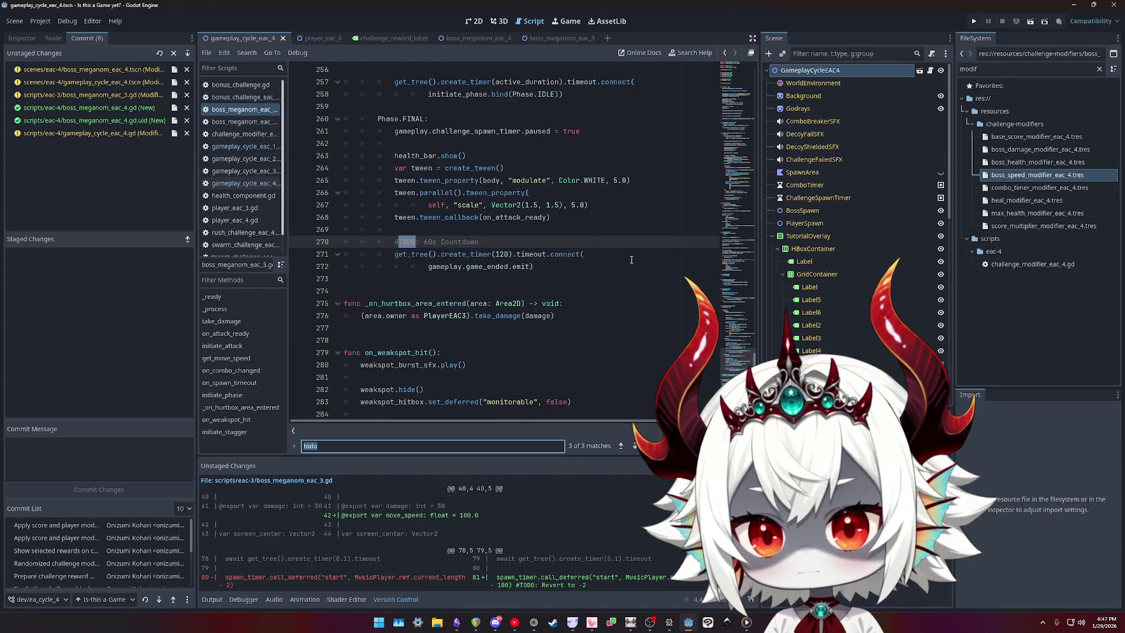
{"action": "key", "text": "Return"}
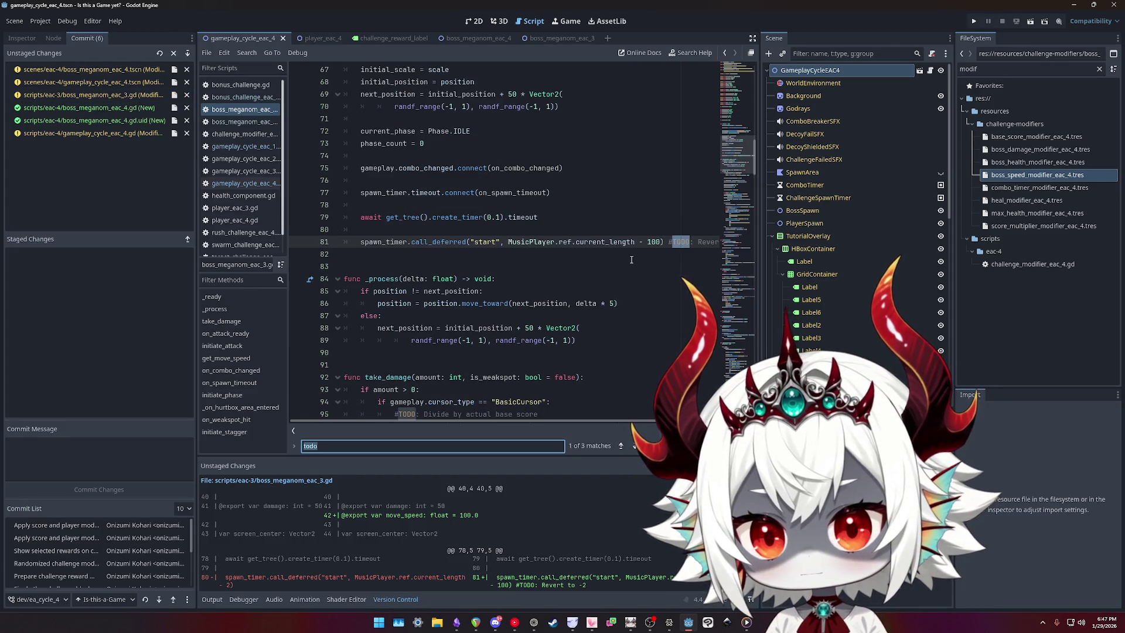
{"action": "double_click", "coordinate": [654, 242]}
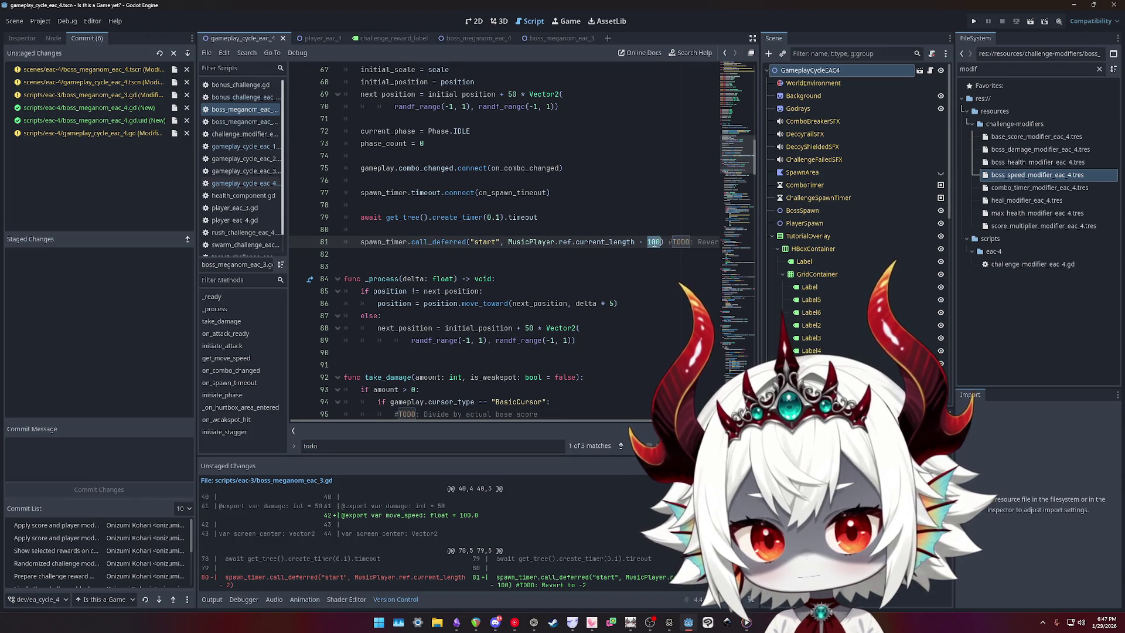
{"action": "type", "text": "2"}
{"action": "key", "text": "shift+End"}
{"action": "key", "text": "Delete"}
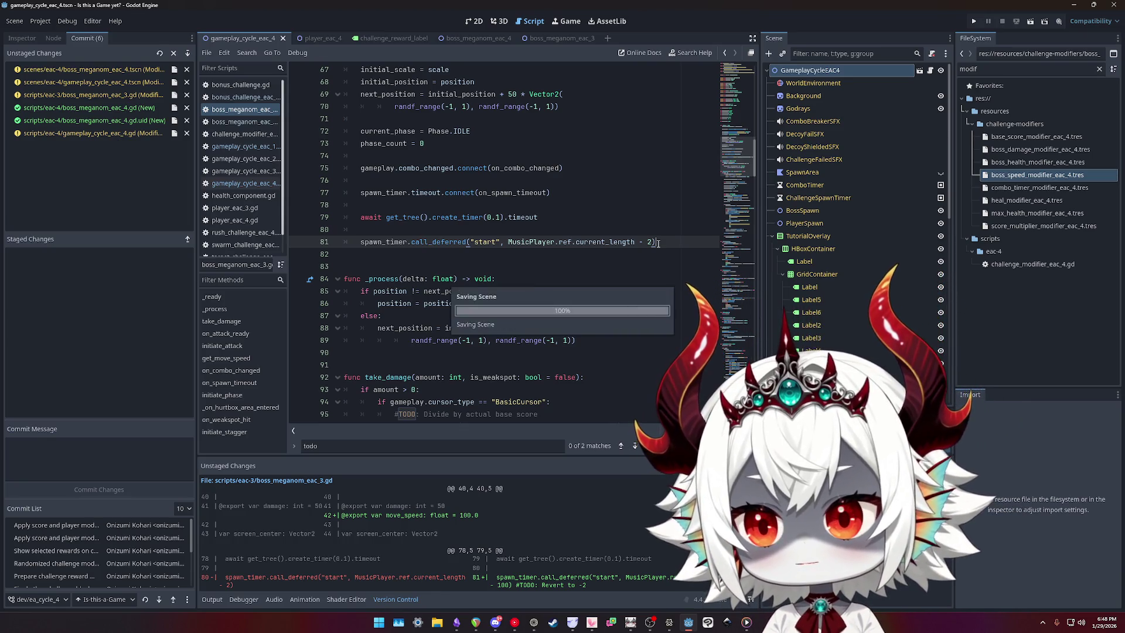
- Locate the take_damage TODO on line 95, undoing a stray parenthesis on line 96
{"action": "key", "text": "ctrl+f"}
{"action": "key", "text": "Return"}
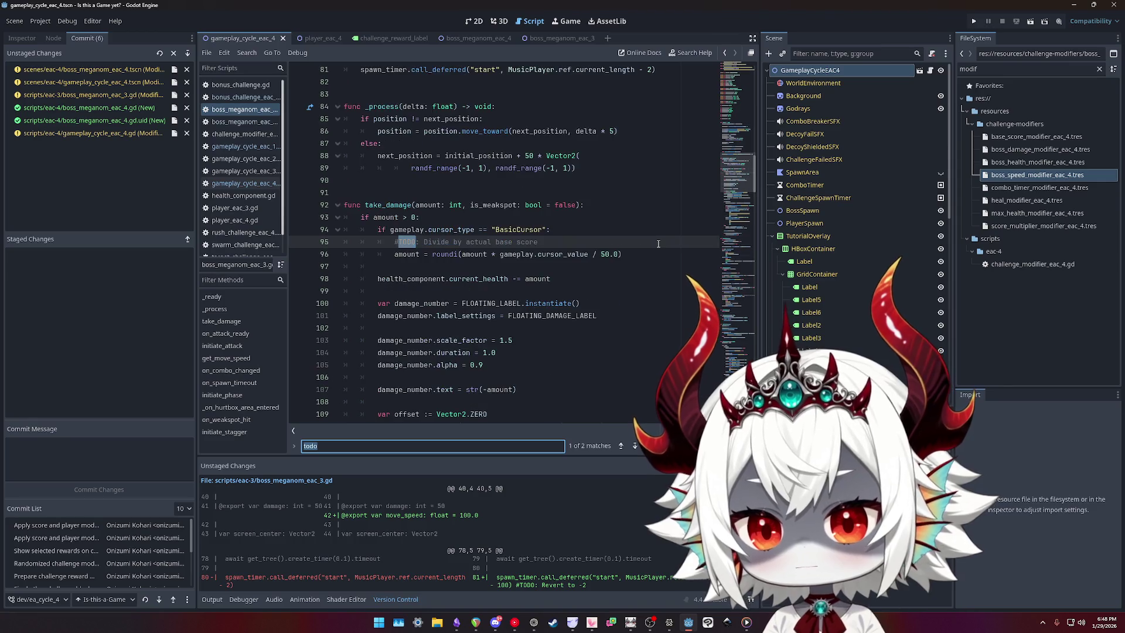
{"action": "key", "text": "Return"}
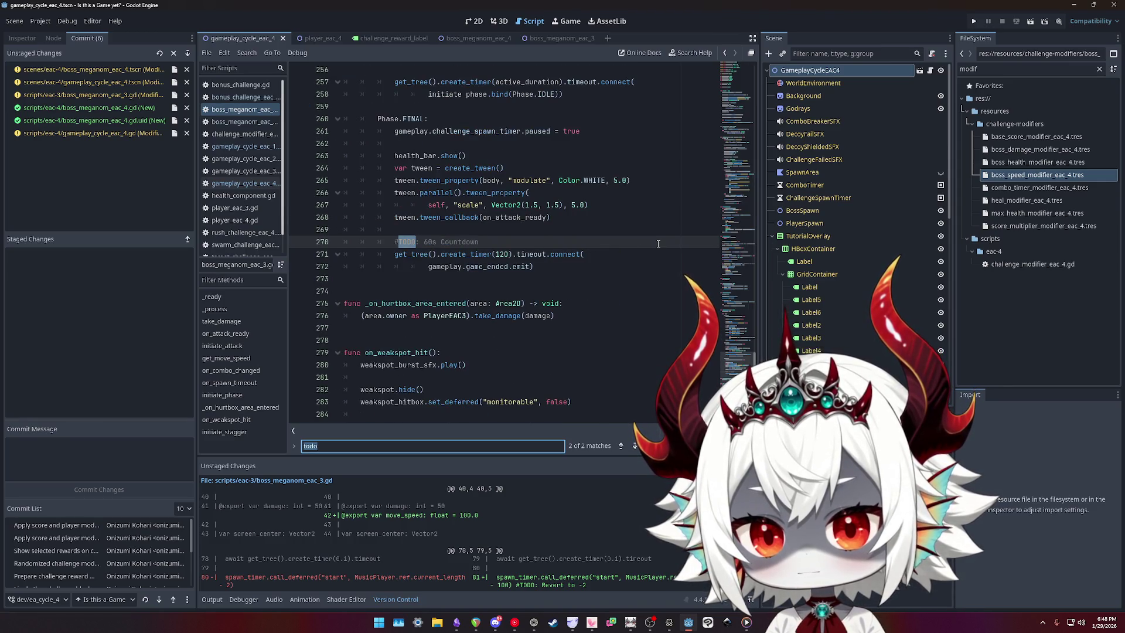
{"action": "key", "text": "Return"}
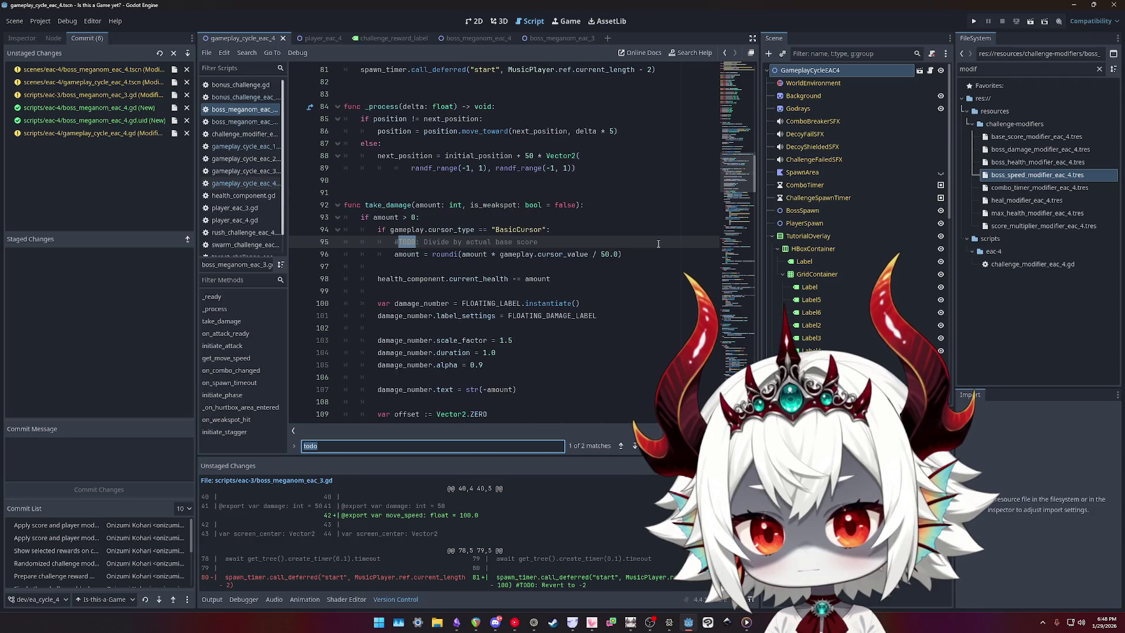
{"action": "left_click", "coordinate": [631, 232]}
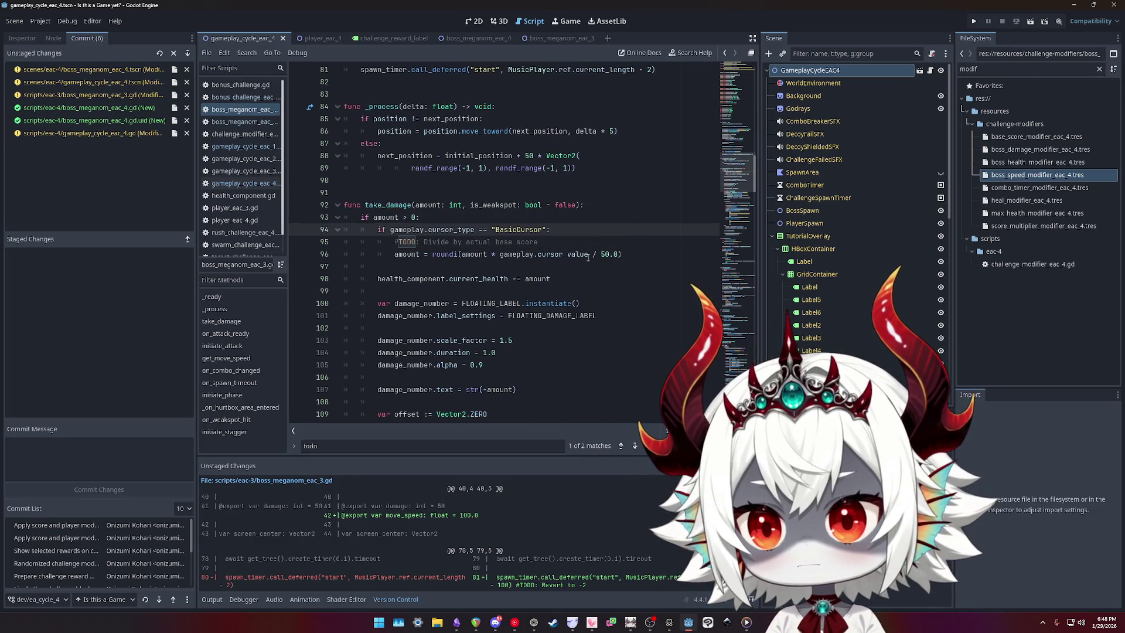
{"action": "left_click", "coordinate": [597, 253]}
{"action": "type", "text": "("}
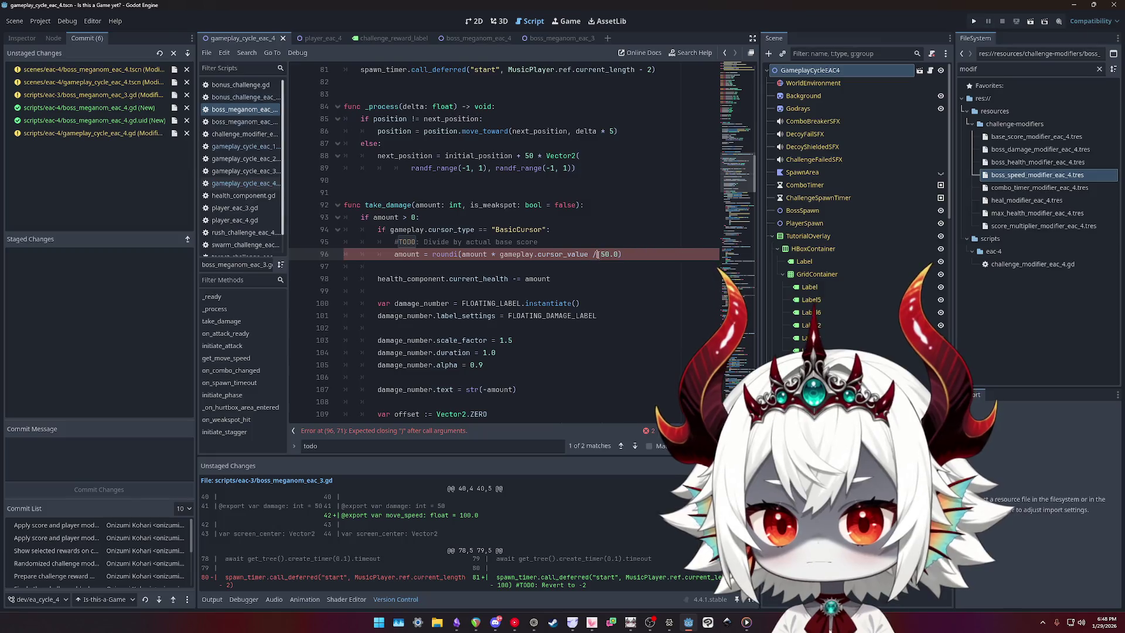
{"action": "key", "text": "ctrl+z"}
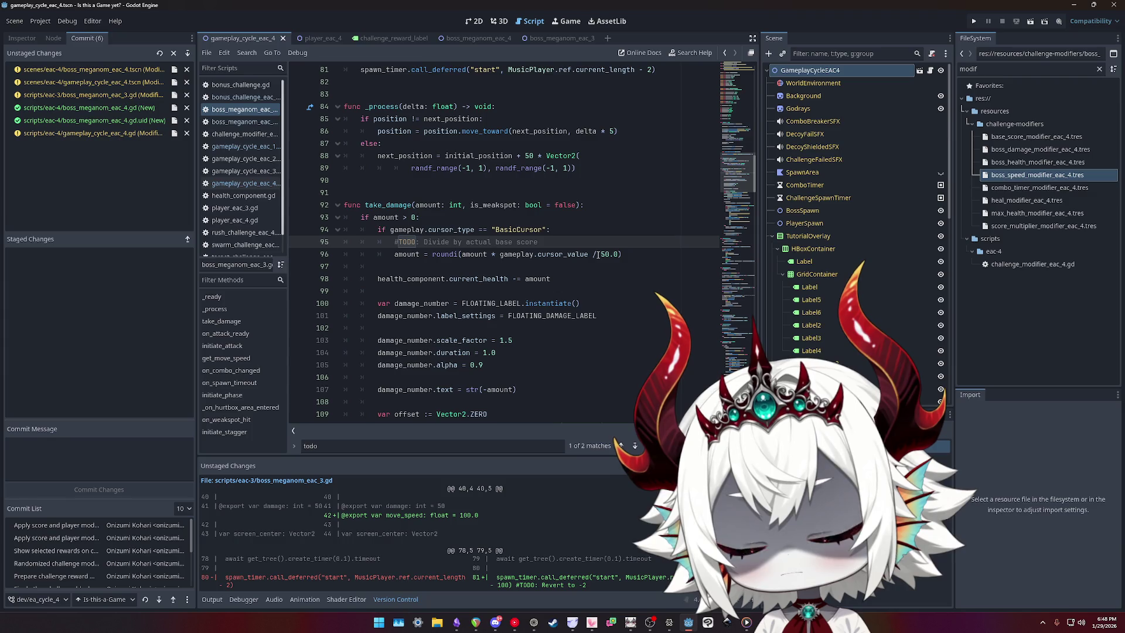
- Insert 'raw' so the comment reads 'Divide by actual raw base score'
{"action": "key", "text": "End"}
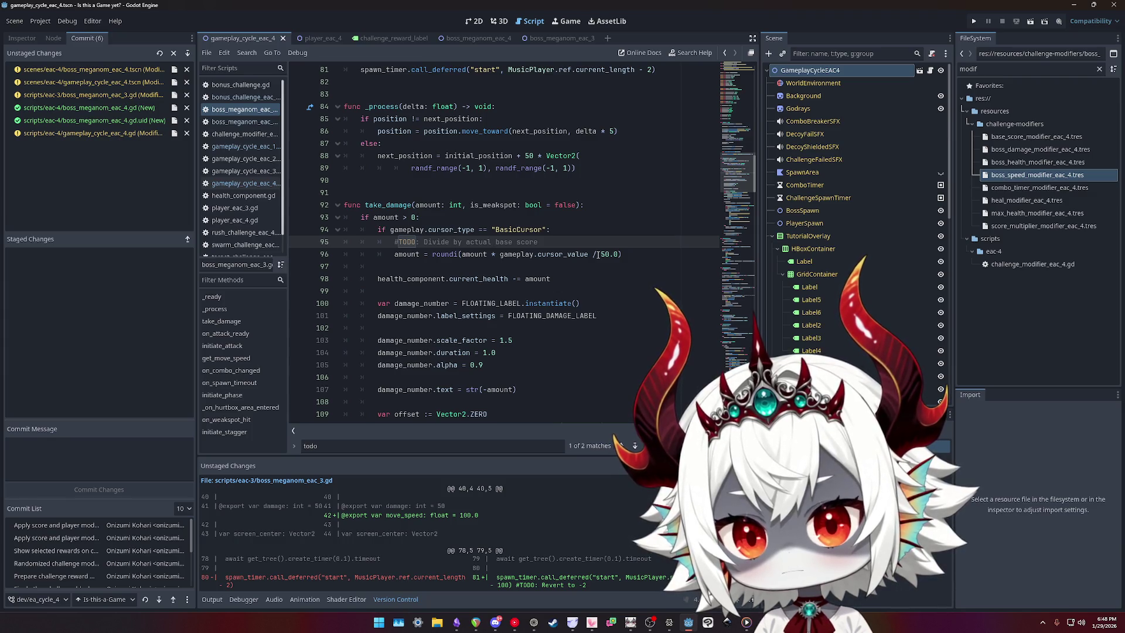
{"action": "key", "text": "ctrl+Left"}
{"action": "key", "text": "ctrl+Left"}
{"action": "type", "text": "raw"}
{"action": "key", "text": "End"}
{"action": "key", "text": "Down"}
{"action": "key", "text": "End"}
{"action": "left_click", "coordinate": [597, 243]}
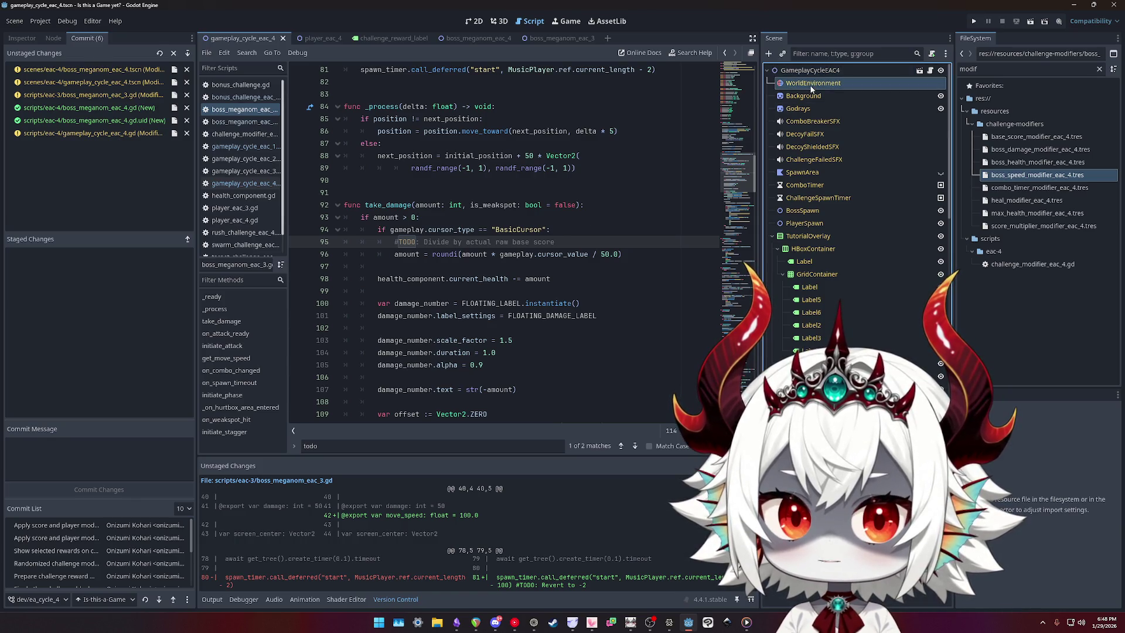
- Lower the gameplay cycle's Major Modifier Chance from 0.5 to 0.3 in the Inspector and save
{"action": "left_click", "coordinate": [22, 38]}
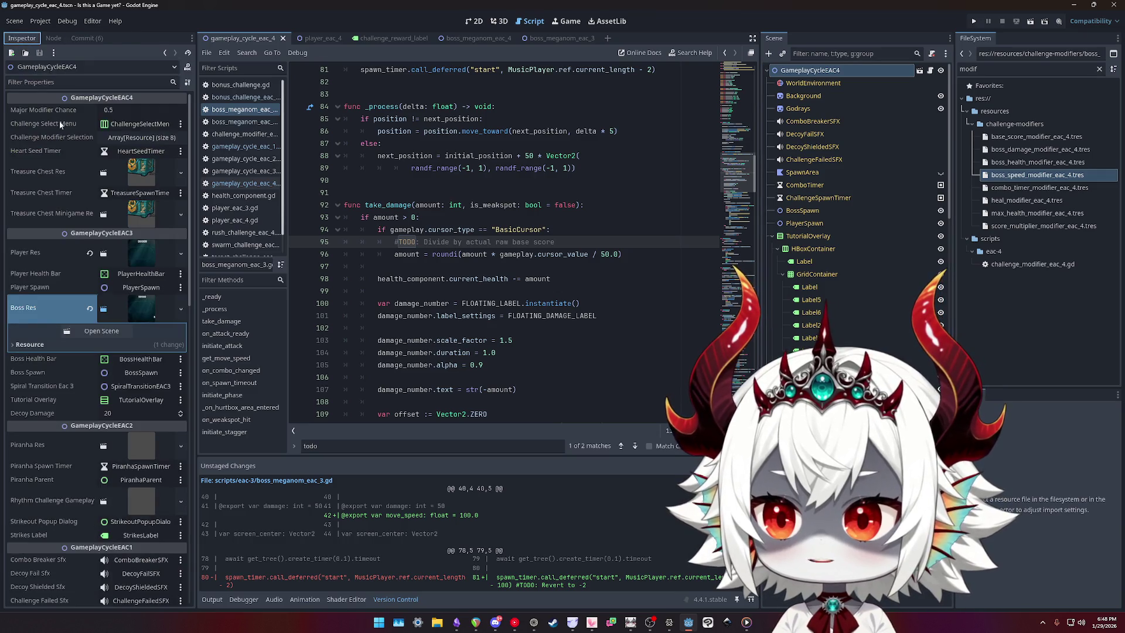
{"action": "left_click", "coordinate": [123, 110]}
{"action": "type", "text": "0.2"}
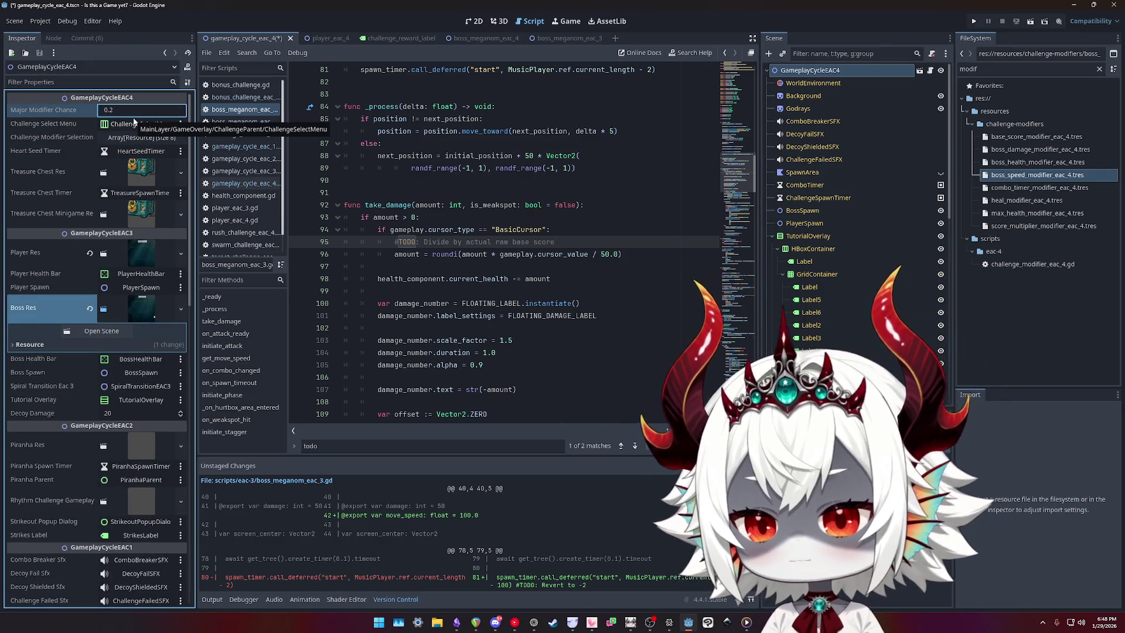
{"action": "mouse_move", "coordinate": [134, 109]}
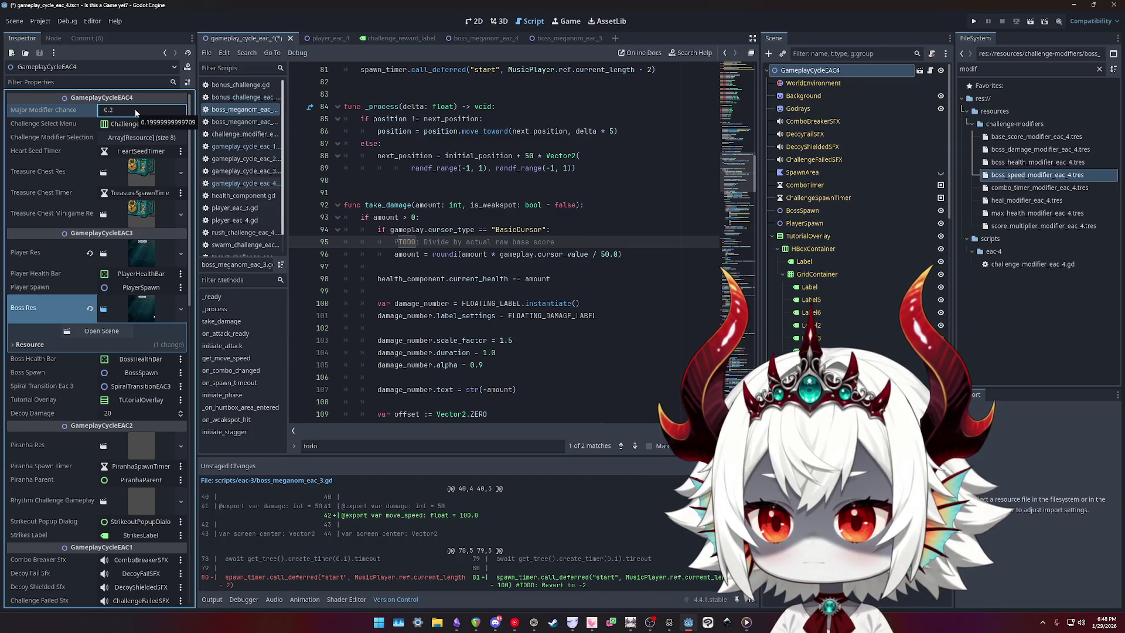
{"action": "key", "text": "BackSpace"}
{"action": "key", "text": "BackSpace"}
{"action": "key", "text": "BackSpace"}
{"action": "type", "text": "0.3"}
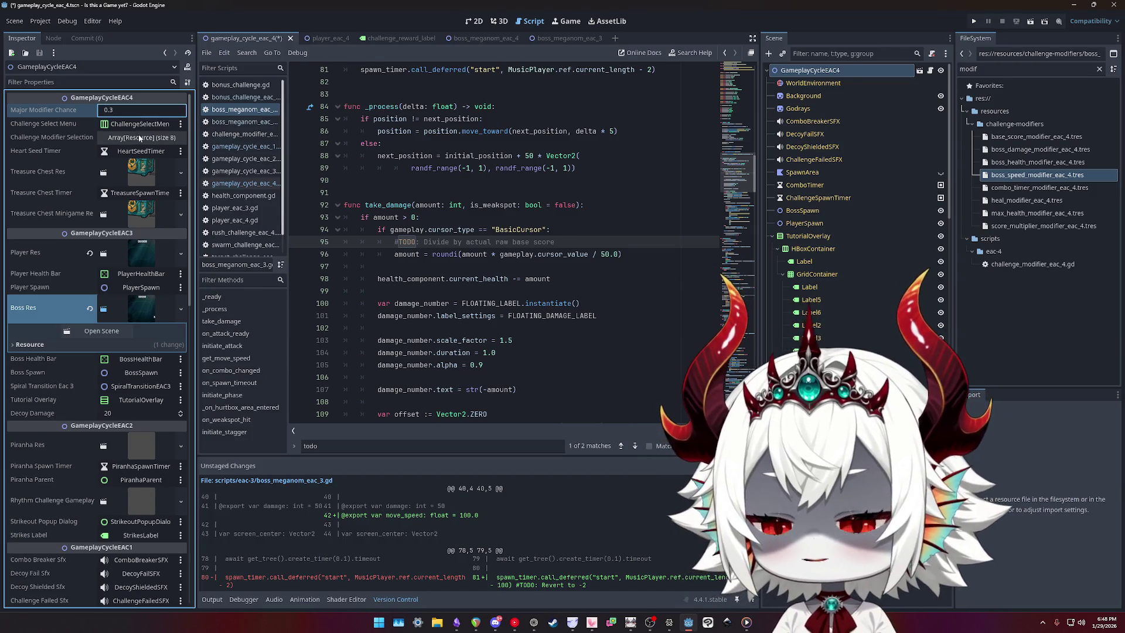
{"action": "key", "text": "ctrl+s"}
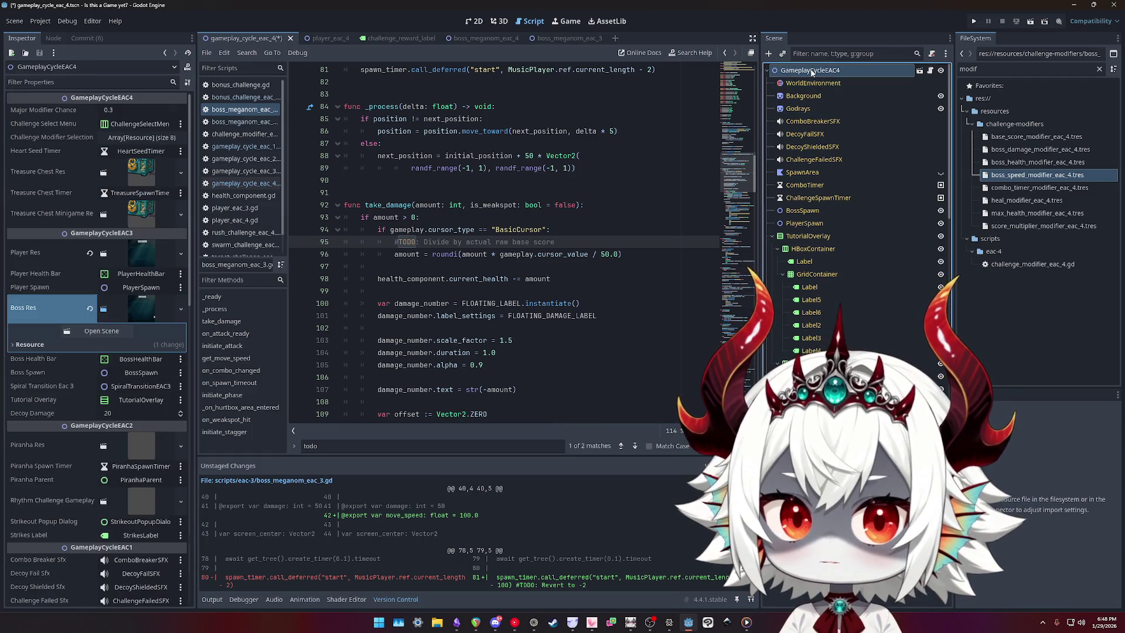
{"action": "left_click", "coordinate": [130, 109]}
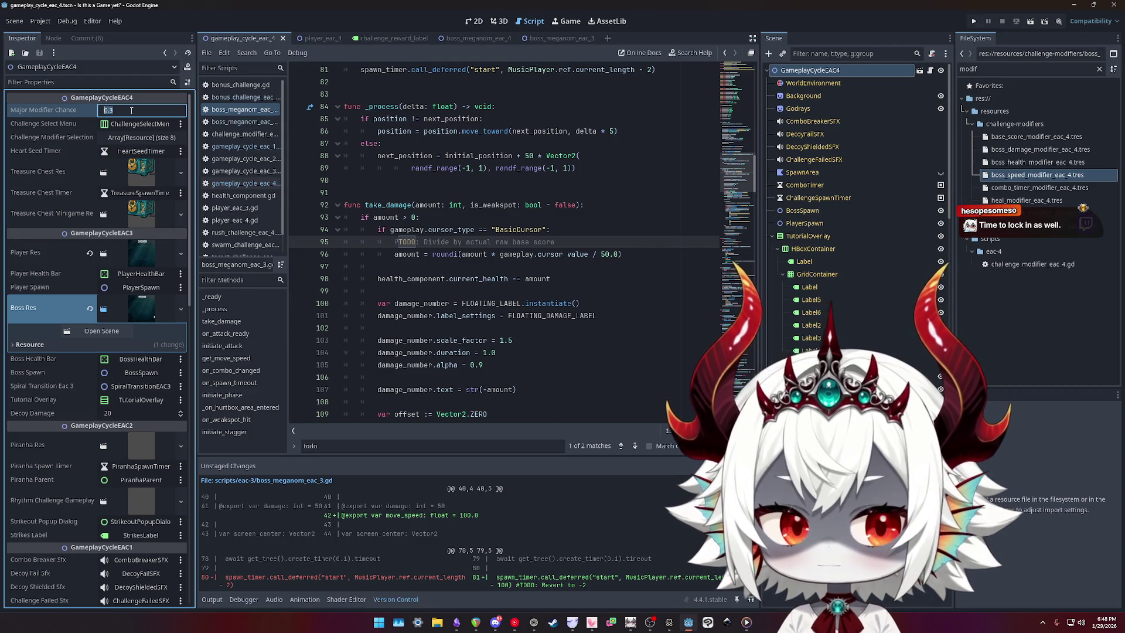
{"action": "left_click", "coordinate": [482, 205]}
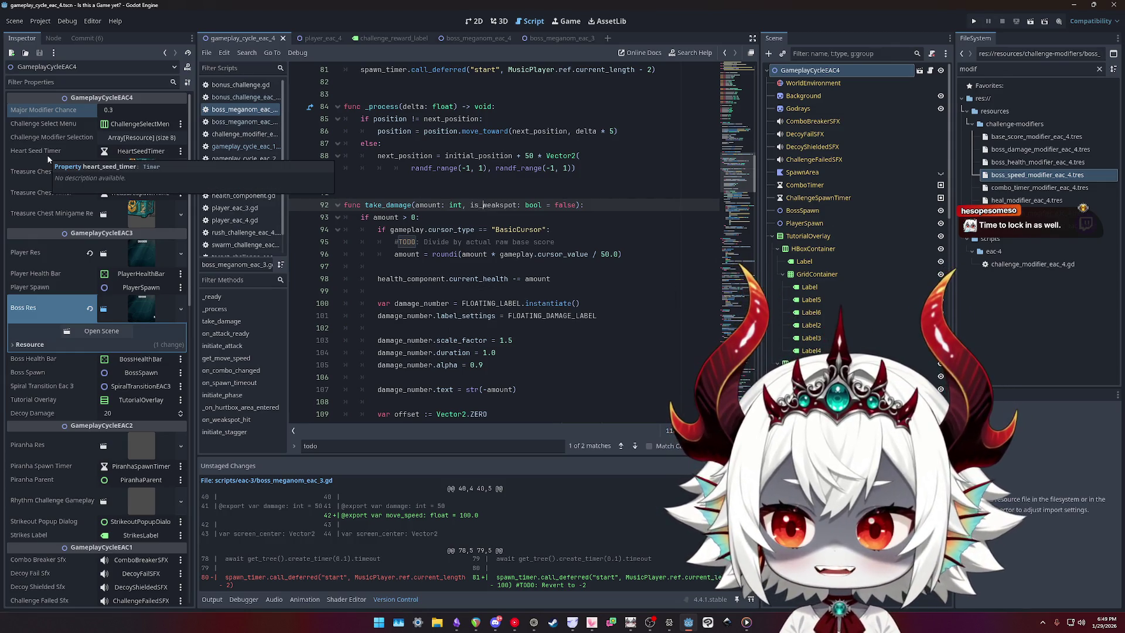
{"action": "left_click", "coordinate": [590, 195]}
- Glance at the Obsidian TODO note, then close it and return to Godot
{"action": "scroll", "coordinate": [534, 205], "scroll_direction": "up", "scroll_amount": 20}
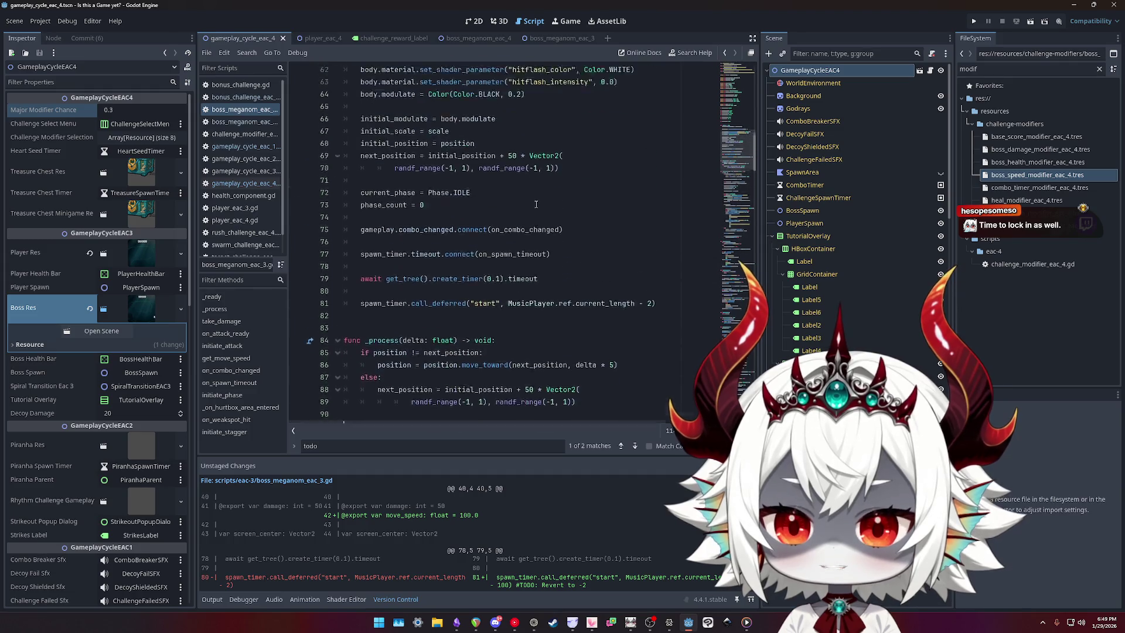
{"action": "scroll", "coordinate": [536, 205], "scroll_direction": "down", "scroll_amount": 9}
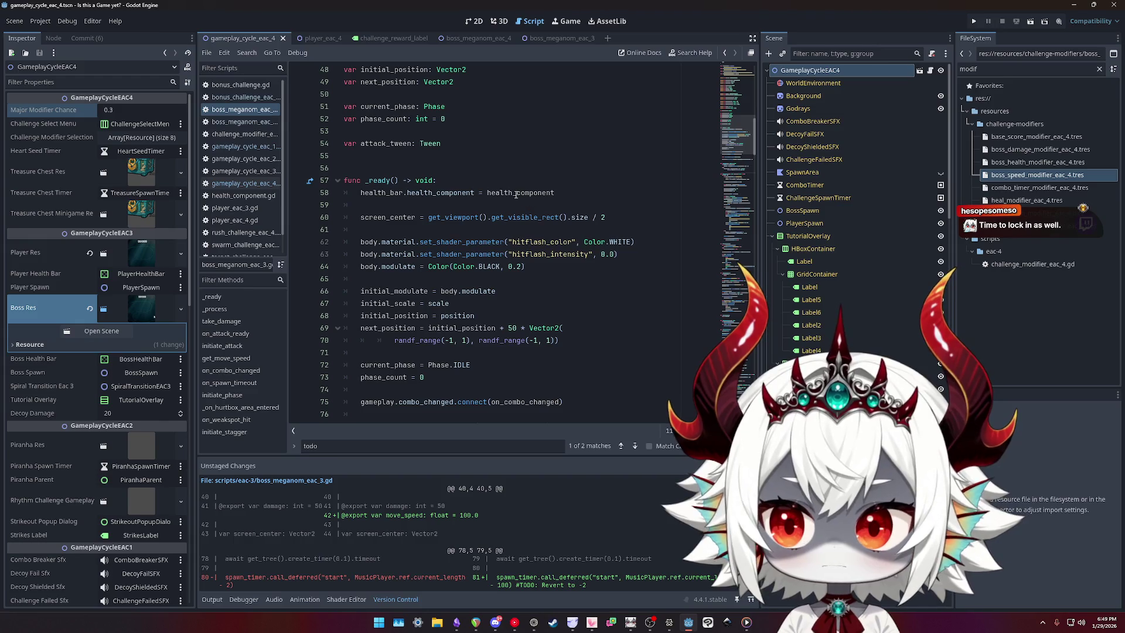
{"action": "left_click", "coordinate": [510, 168]}
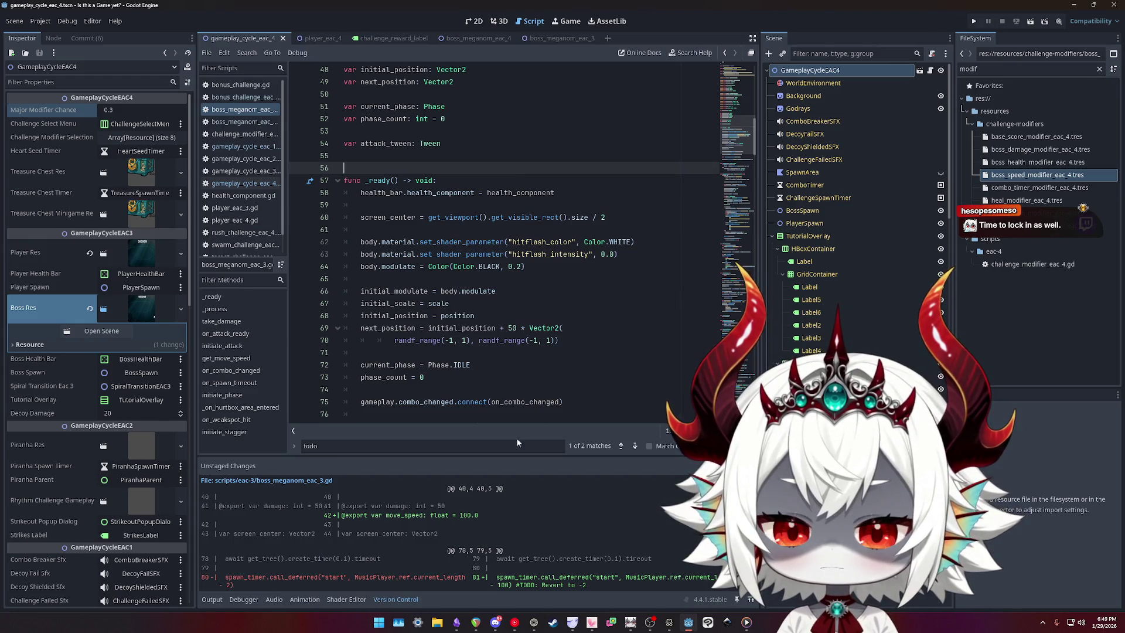
{"action": "left_click", "coordinate": [458, 620]}
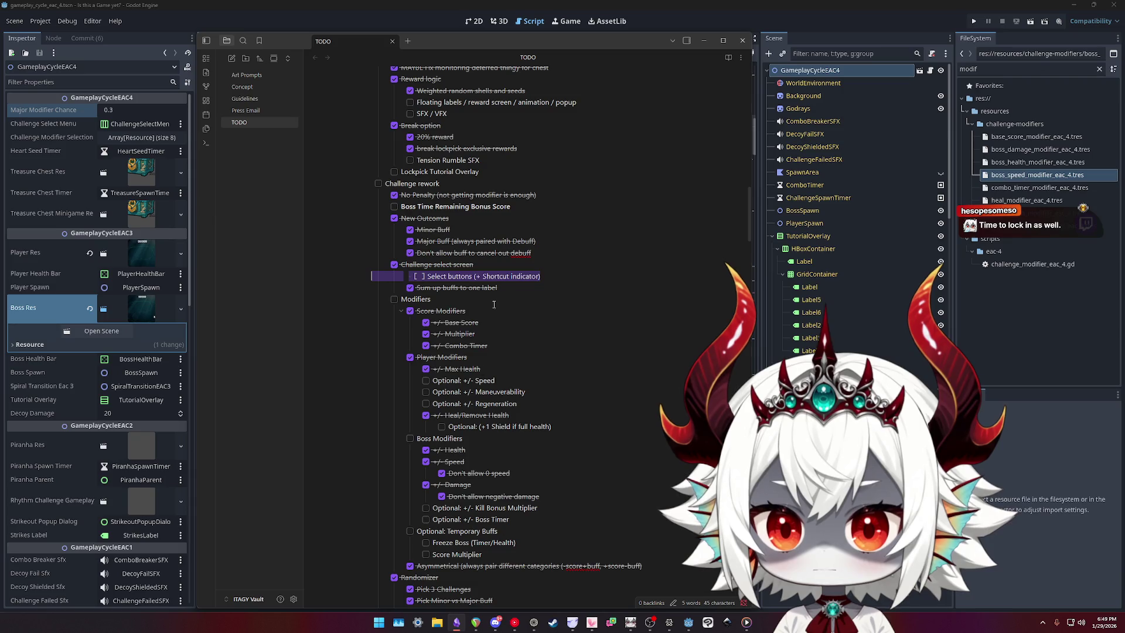
{"action": "left_click", "coordinate": [742, 40]}
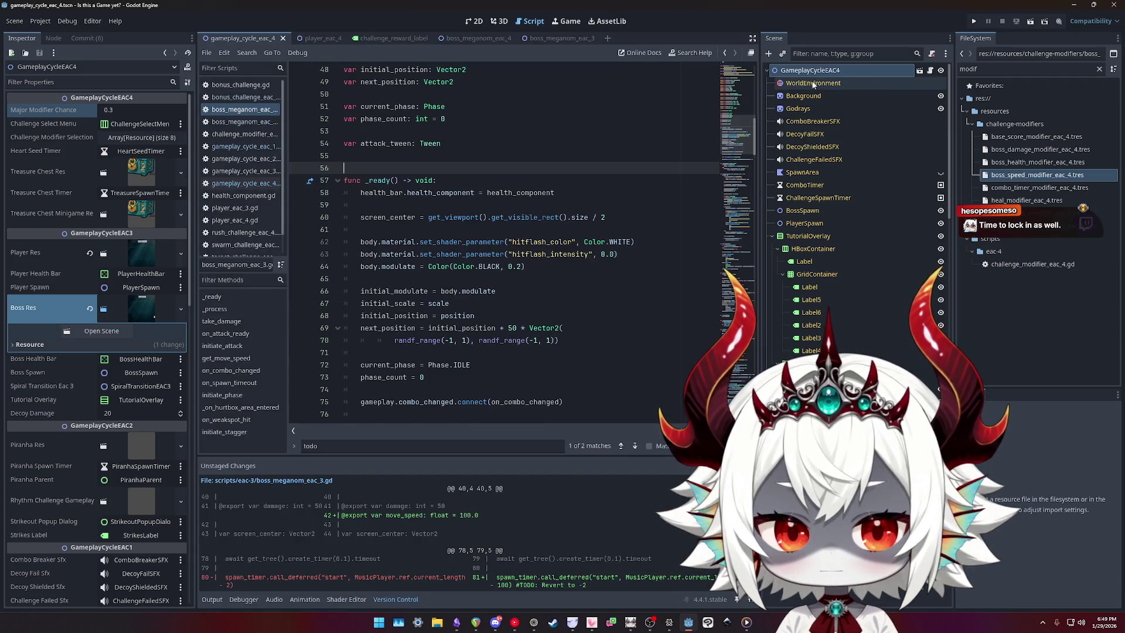
- Replace the FileSystem filter text 'modif' with 'boss'
{"action": "scroll", "coordinate": [54, 327], "scroll_direction": "down", "scroll_amount": 15}
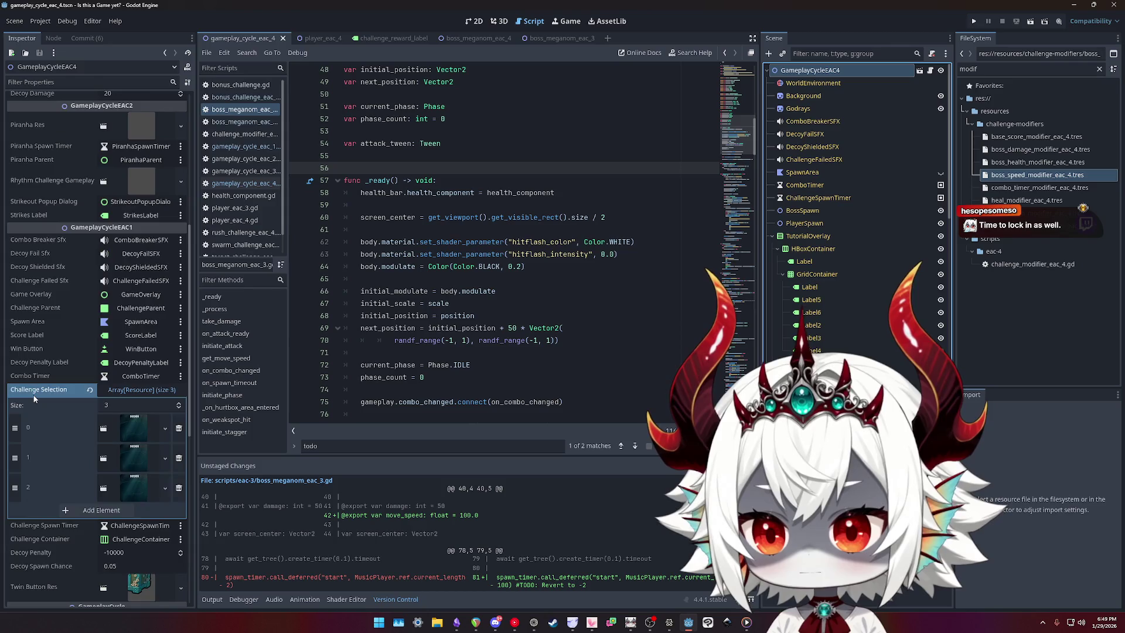
{"action": "scroll", "coordinate": [32, 401], "scroll_direction": "up", "scroll_amount": 15}
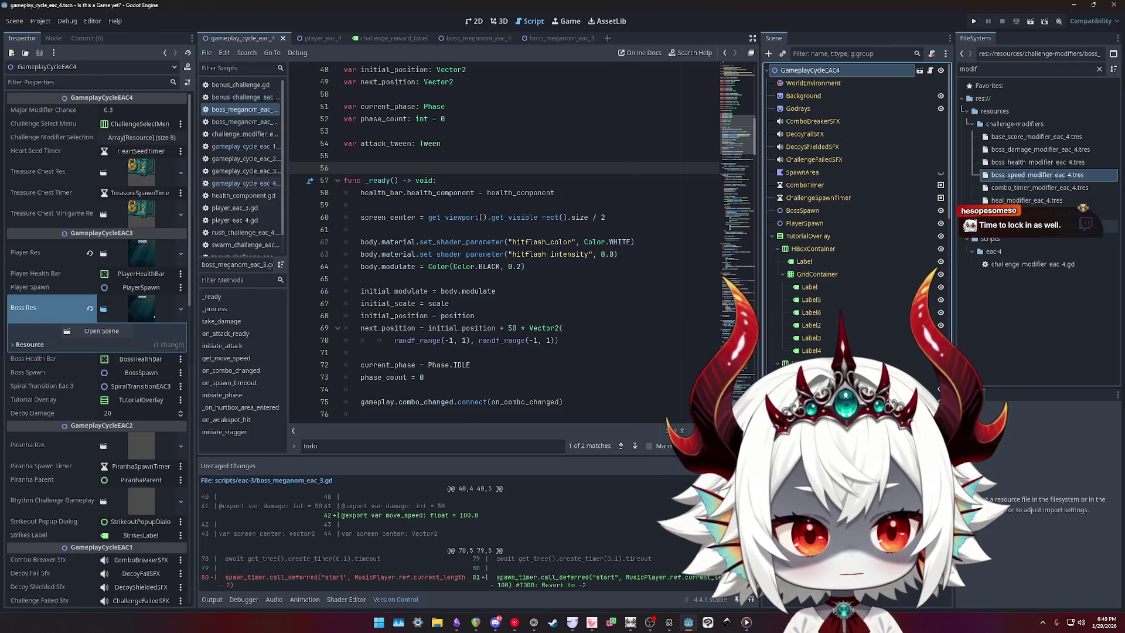
{"action": "double_click", "coordinate": [969, 69]}
{"action": "type", "text": "boss"}
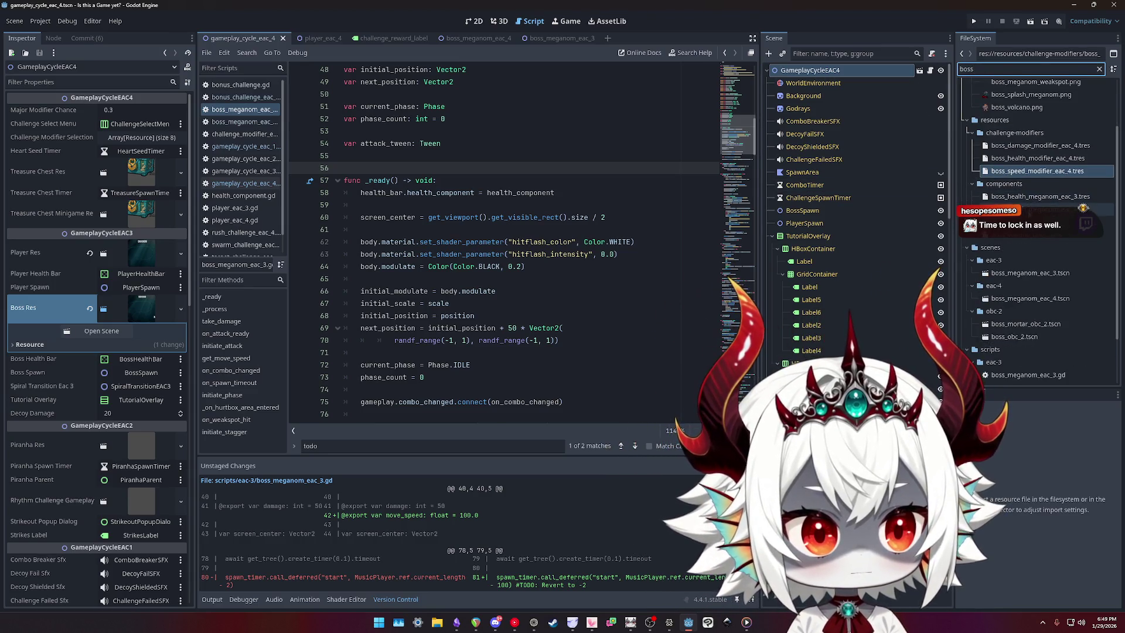
- Inspect the eac_3 and eac_4 boss health resources, then open boss_meganom_eac_4.tscn
{"action": "left_click", "coordinate": [1035, 197]}
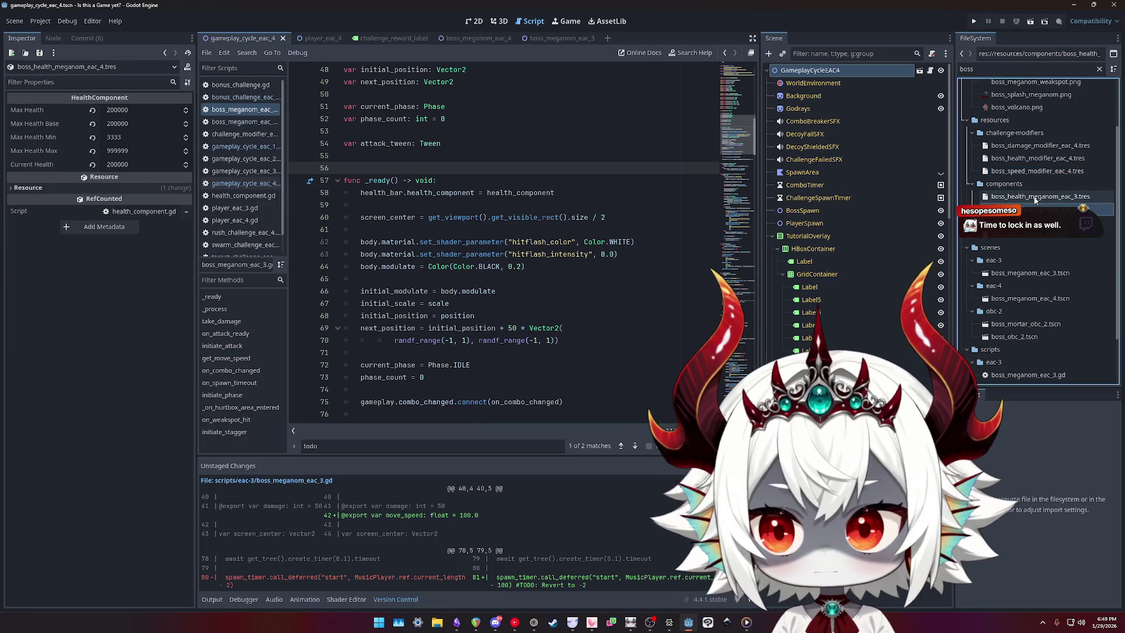
{"action": "key", "text": "Down"}
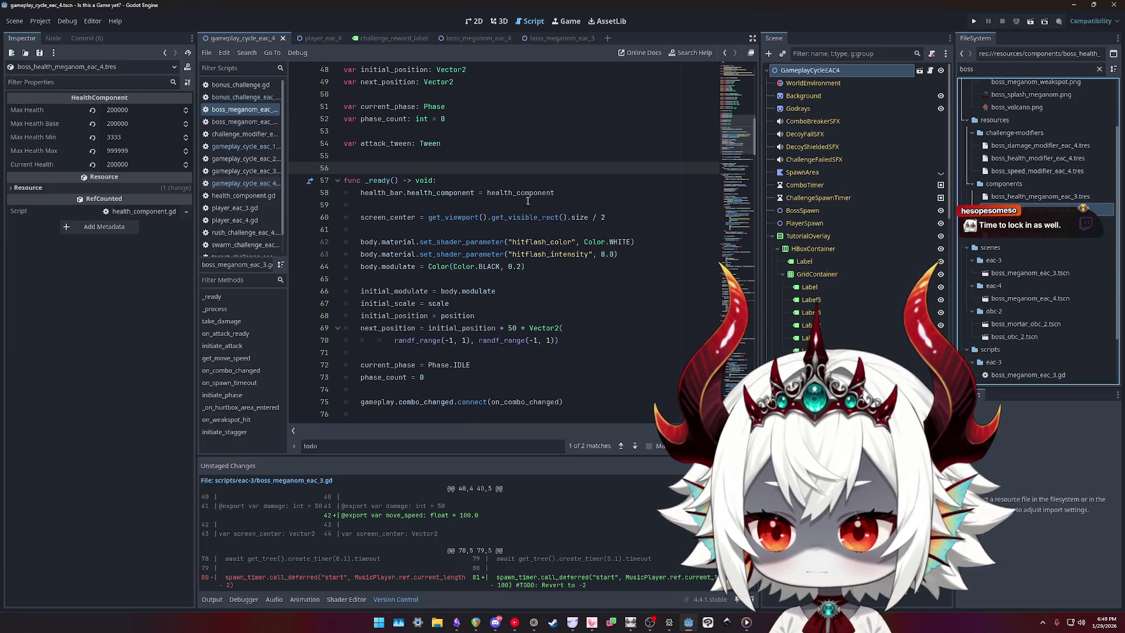
{"action": "double_click", "coordinate": [1018, 300]}
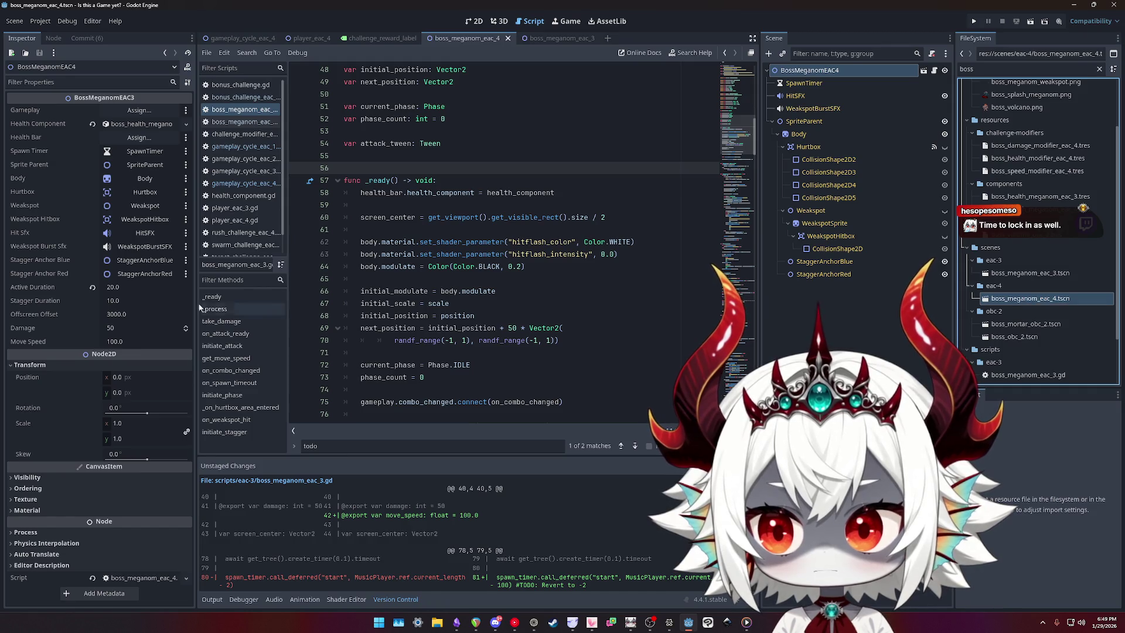
- Set the boss's Active Duration to 30 and save the scene
{"action": "left_click", "coordinate": [134, 286]}
{"action": "type", "text": "30"}
{"action": "key", "text": "Return"}
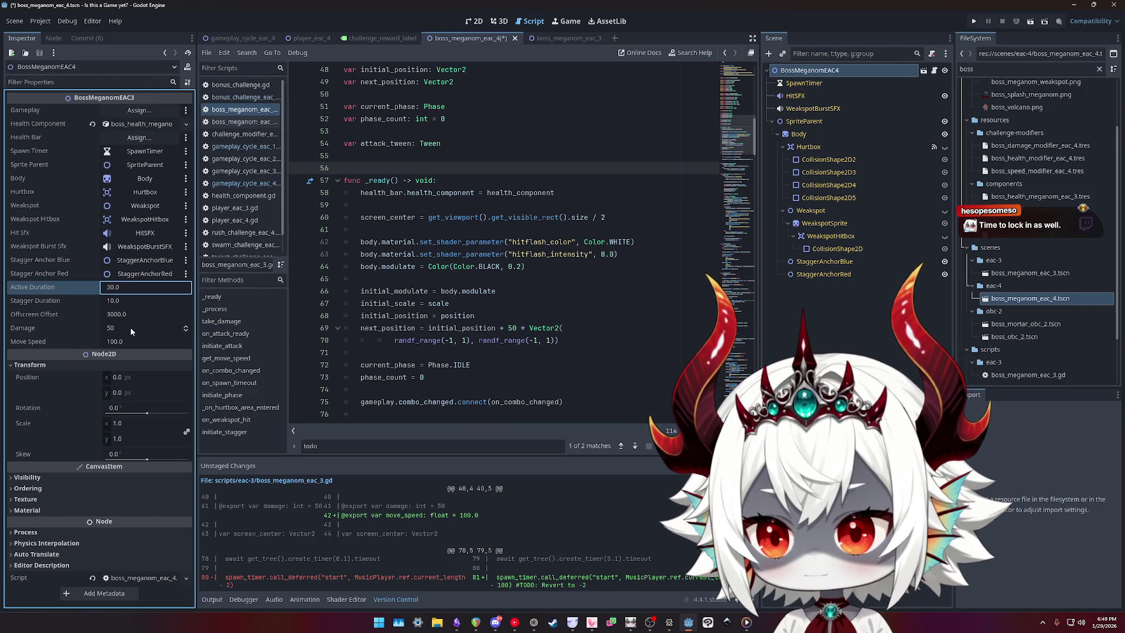
{"action": "left_click", "coordinate": [578, 317]}
{"action": "key", "text": "ctrl+s"}
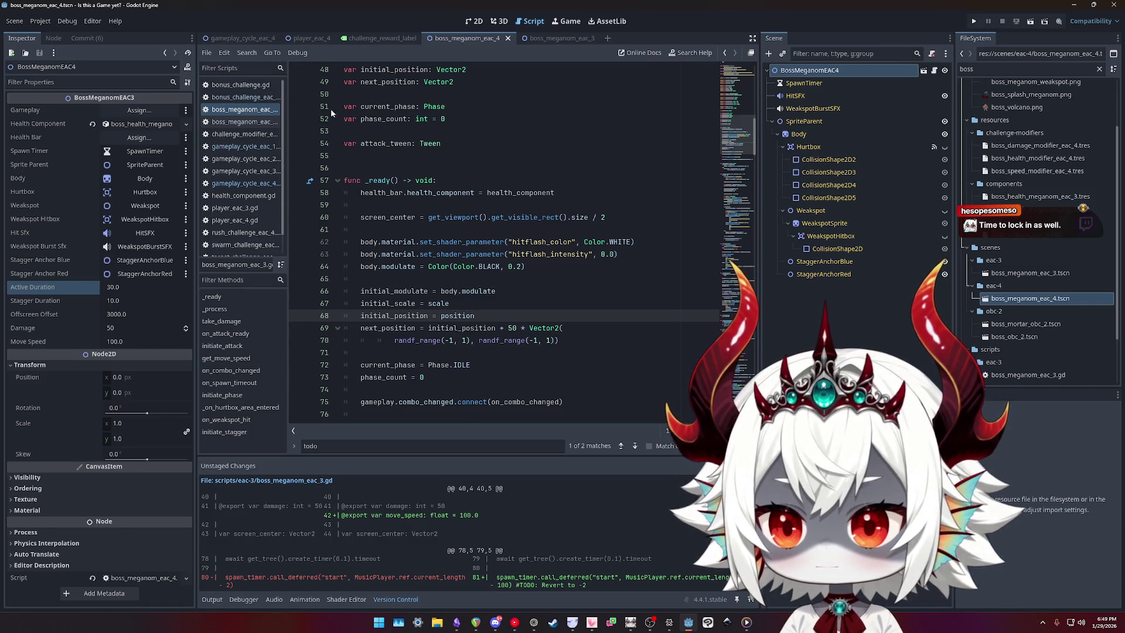
{"action": "left_click", "coordinate": [250, 123]}
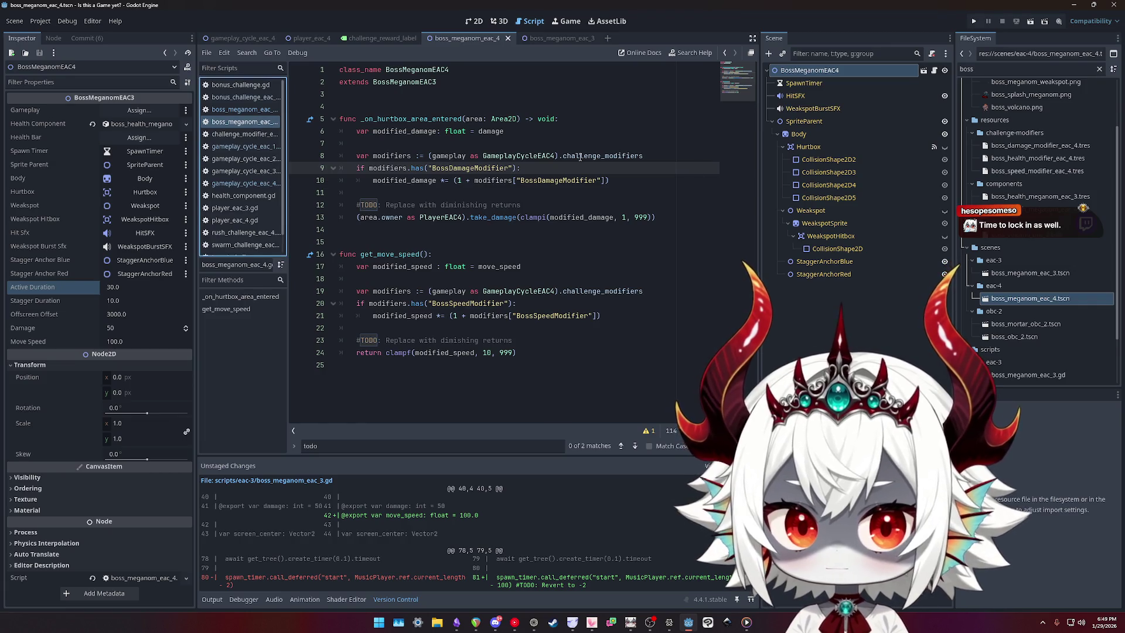
- Open the eac_3 and eac_4 boss scenes, save, and view the boss_meganom_eac_4.tscn diff
{"action": "double_click", "coordinate": [1037, 273]}
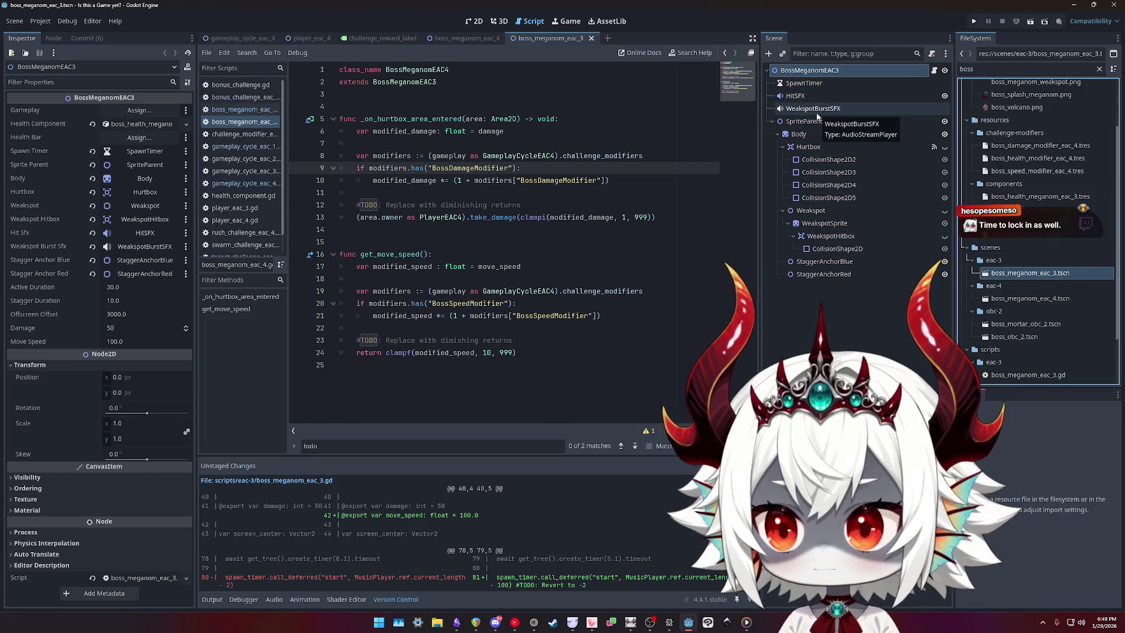
{"action": "double_click", "coordinate": [1017, 299]}
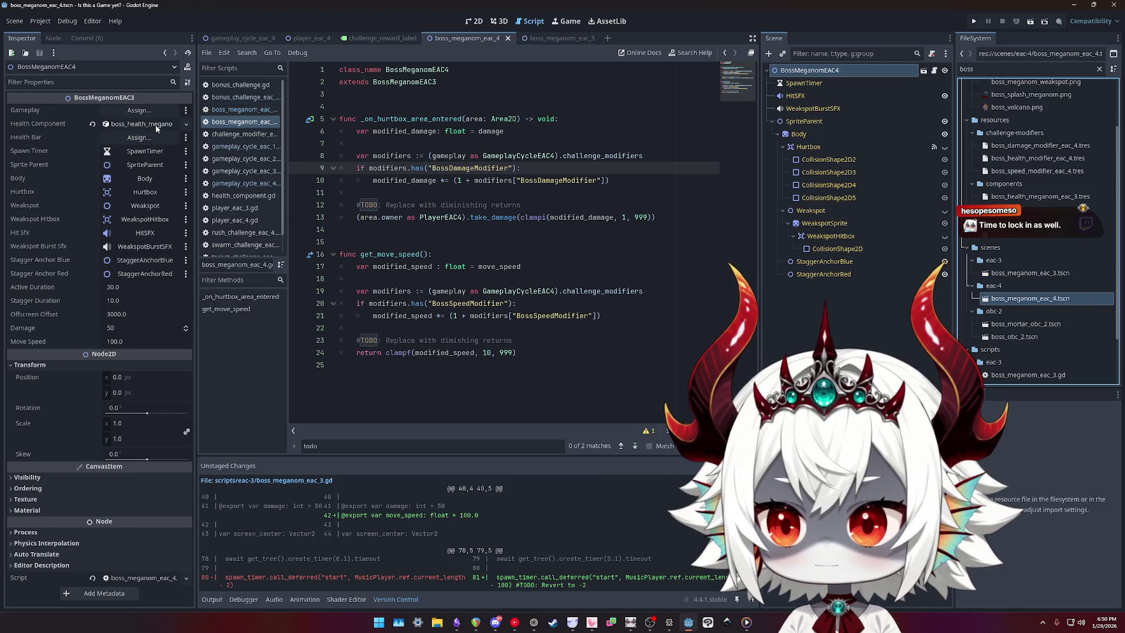
{"action": "key", "text": "ctrl+Tab"}
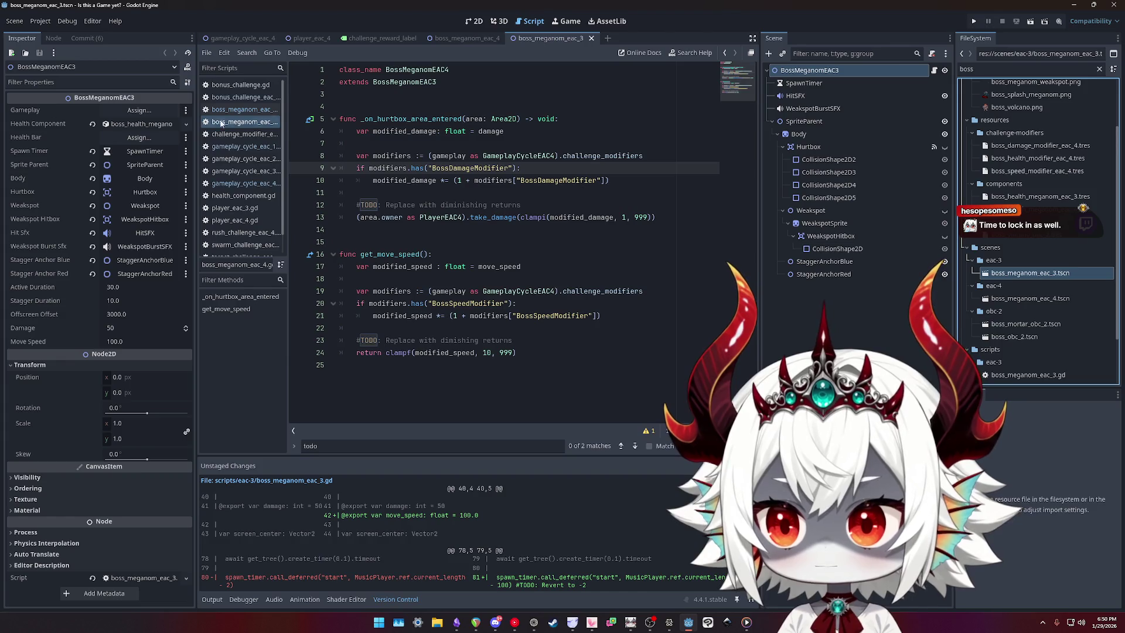
{"action": "key", "text": "ctrl+s"}
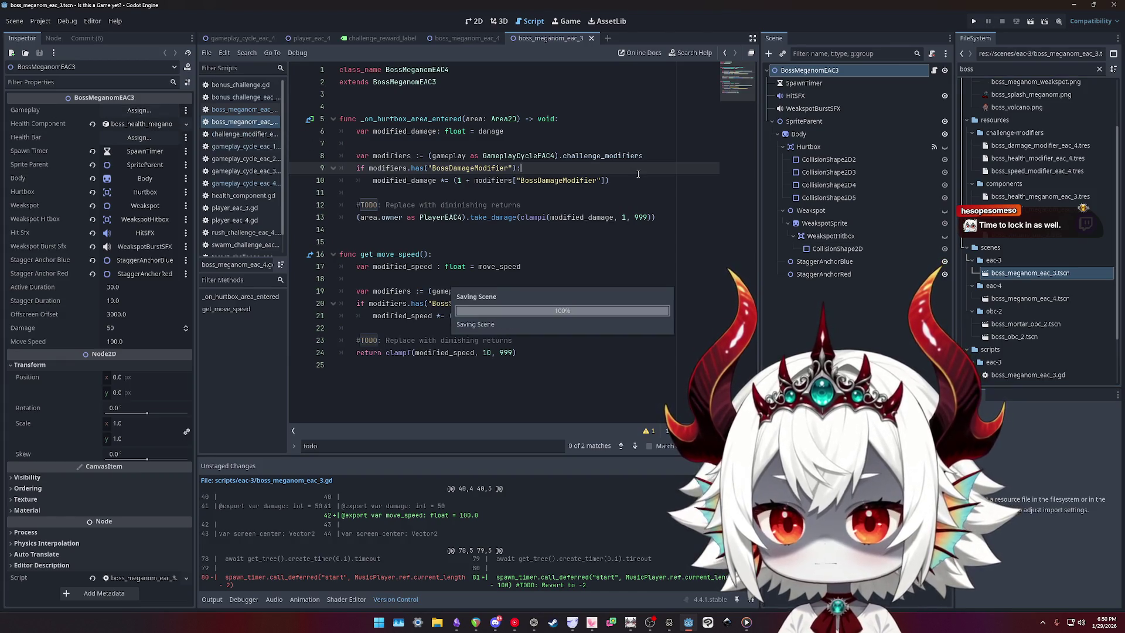
{"action": "left_click", "coordinate": [86, 38]}
{"action": "left_click", "coordinate": [76, 70]}
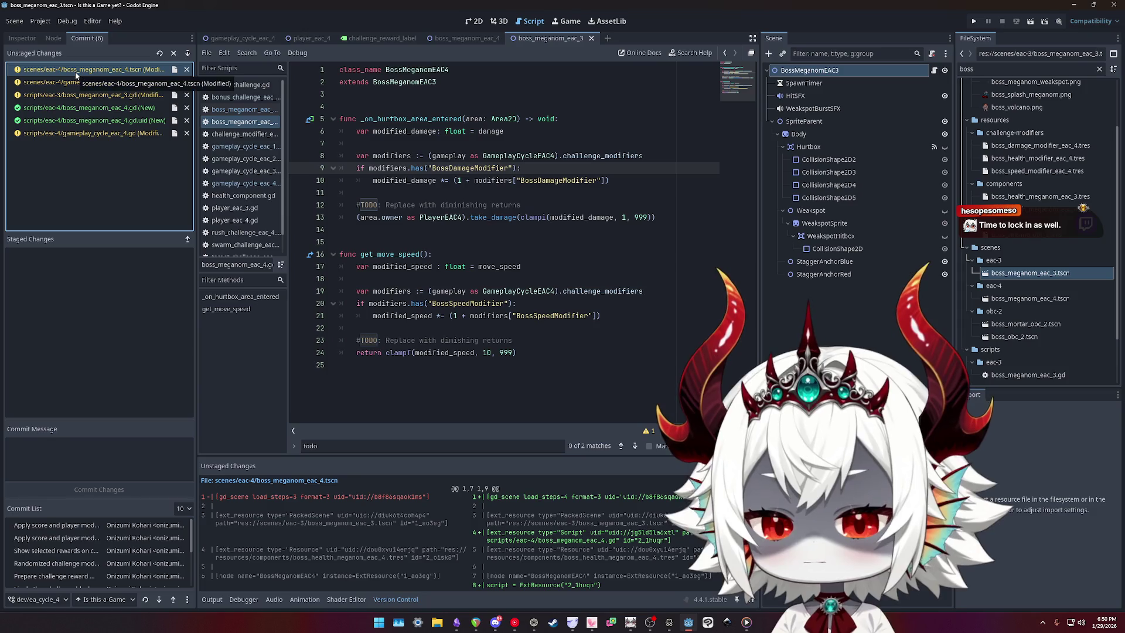
- Review the gameplay_cycle_eac_4.tscn diff and stage both changed scene files
{"action": "scroll", "coordinate": [454, 507], "scroll_direction": "down", "scroll_amount": 1}
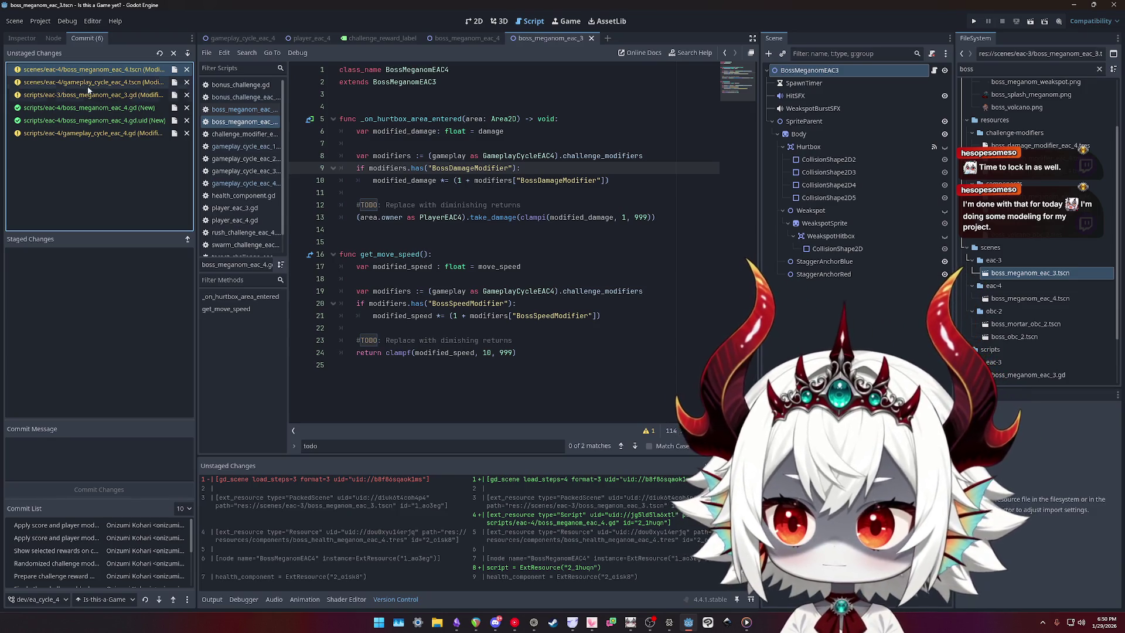
{"action": "left_click", "coordinate": [88, 82]}
{"action": "scroll", "coordinate": [484, 526], "scroll_direction": "down", "scroll_amount": 1}
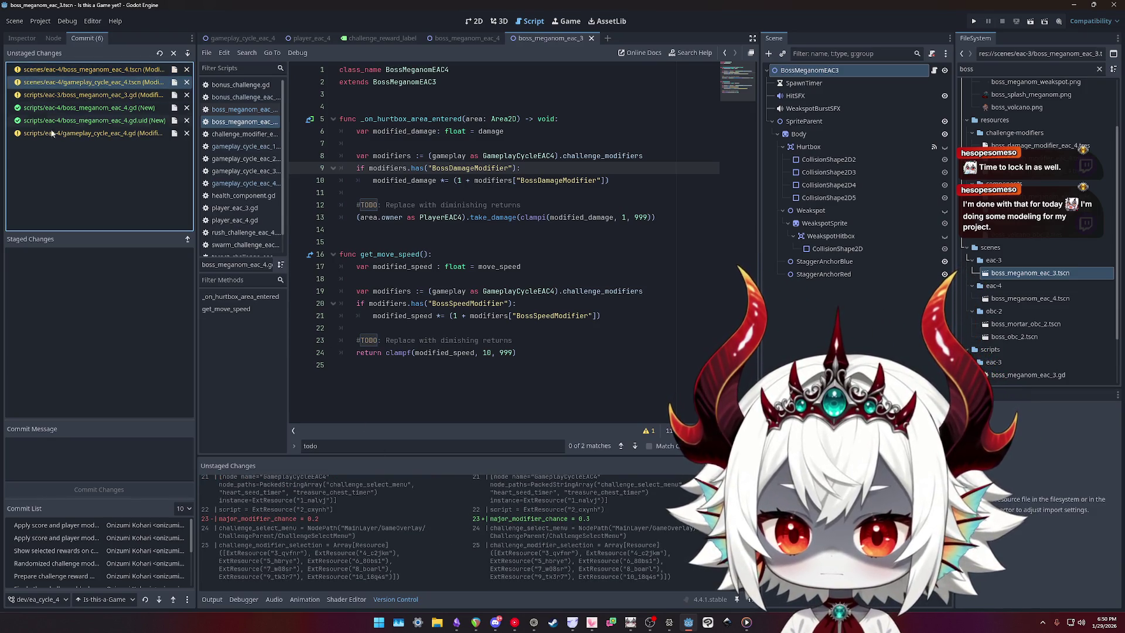
{"action": "double_click", "coordinate": [70, 70]}
{"action": "double_click", "coordinate": [71, 70]}
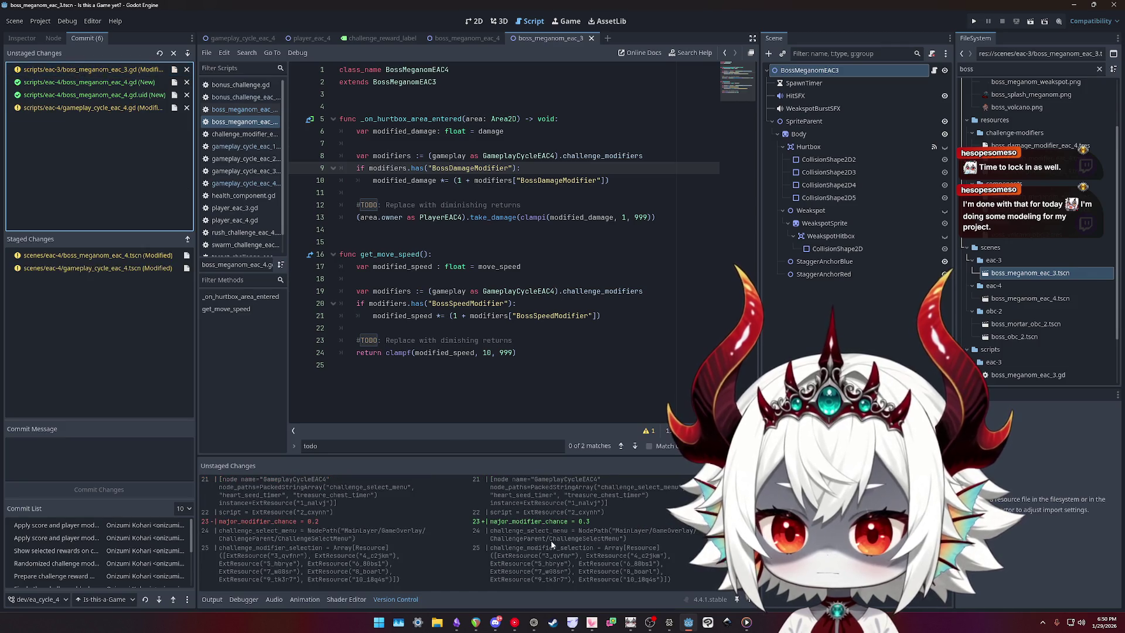
- Stage boss_meganom_eac_3.gd and the new boss_meganom_eac_4.gd script
{"action": "double_click", "coordinate": [70, 70]}
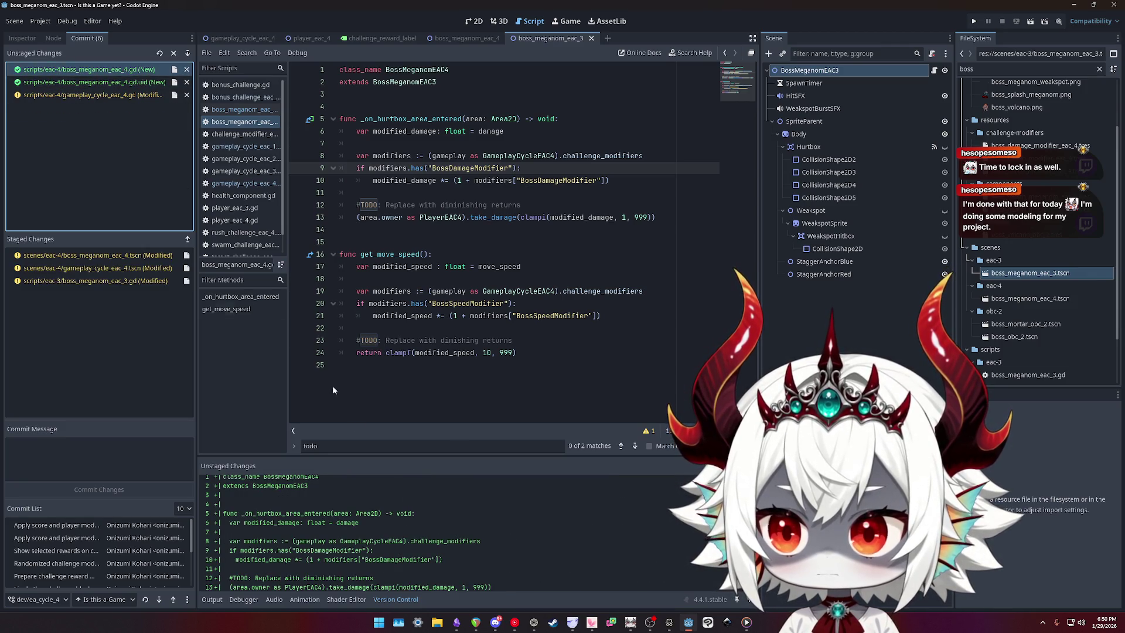
{"action": "scroll", "coordinate": [451, 514], "scroll_direction": "up", "scroll_amount": 2}
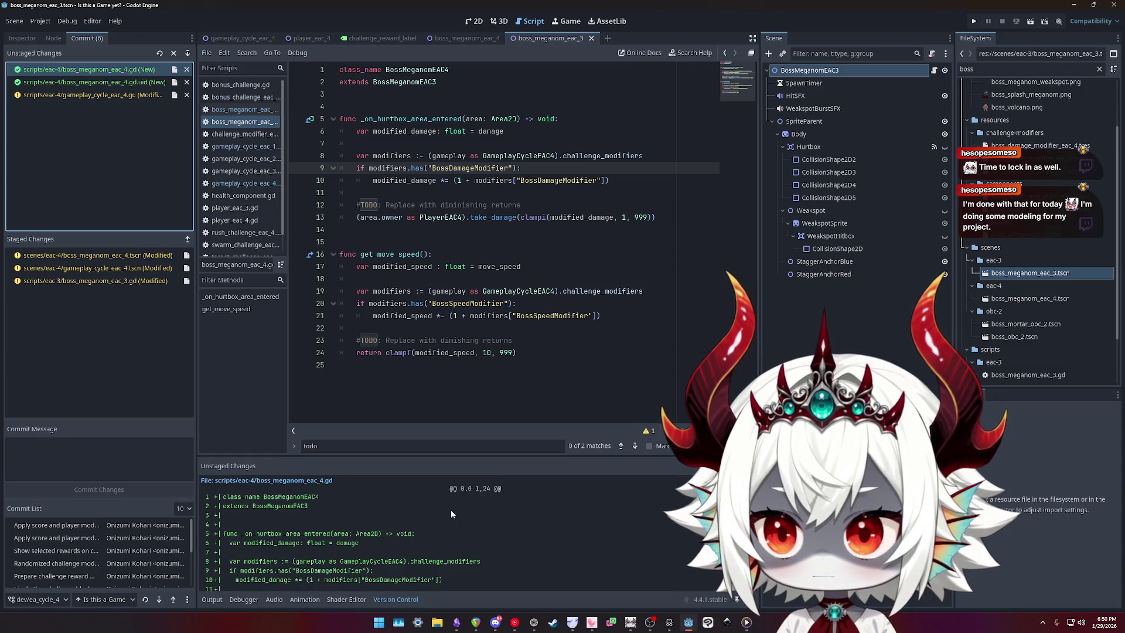
{"action": "scroll", "coordinate": [449, 512], "scroll_direction": "down", "scroll_amount": 4}
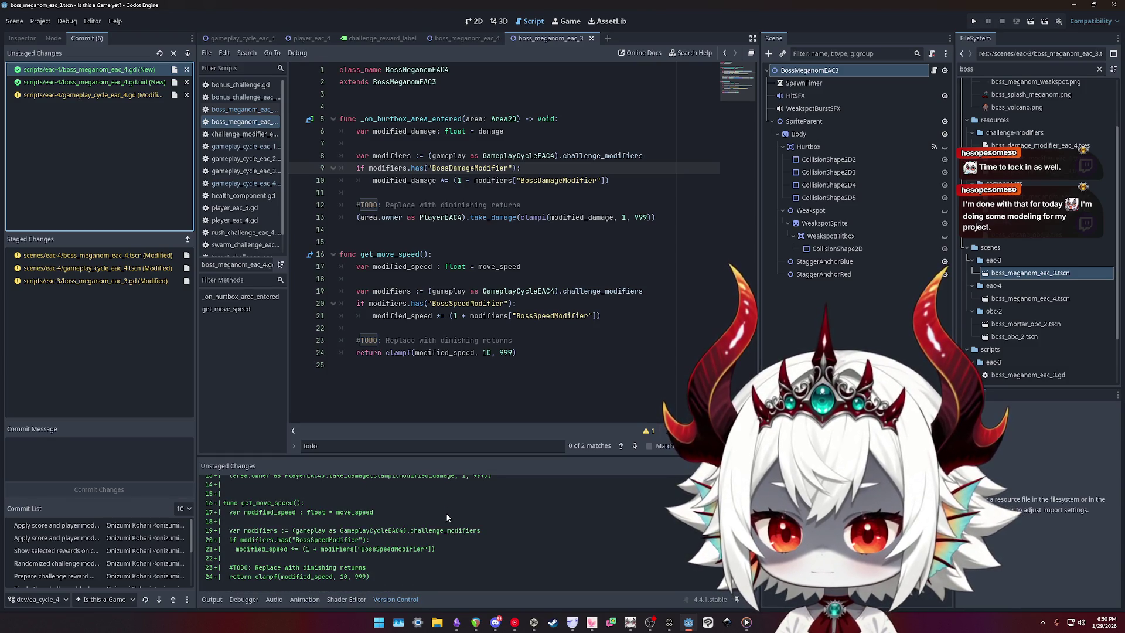
{"action": "scroll", "coordinate": [447, 516], "scroll_direction": "up", "scroll_amount": 4}
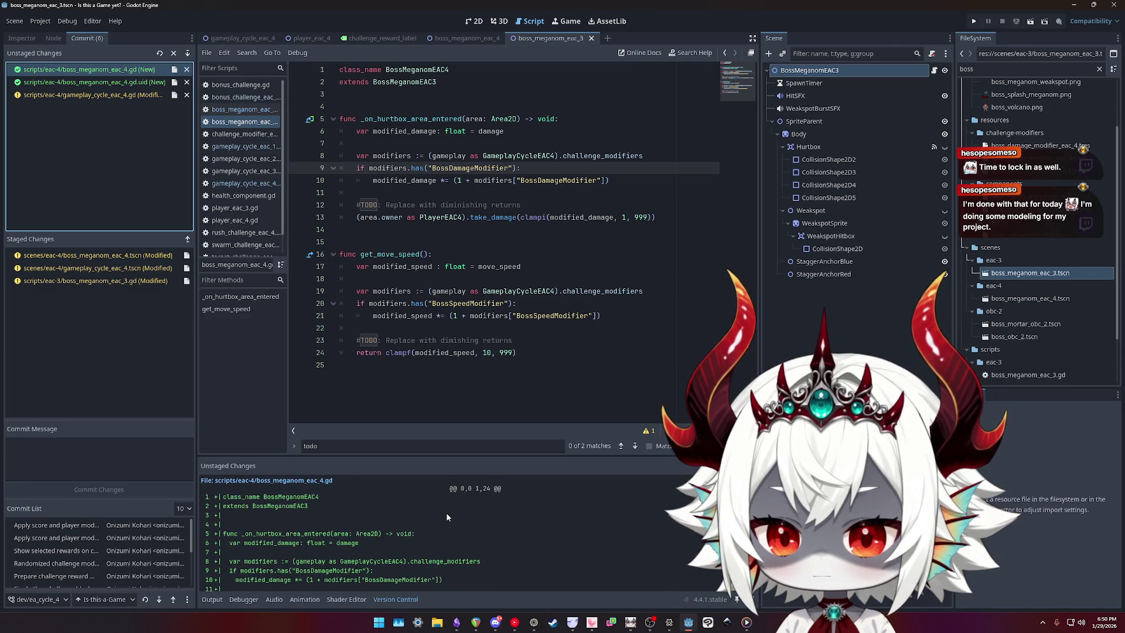
{"action": "scroll", "coordinate": [447, 516], "scroll_direction": "down", "scroll_amount": 4}
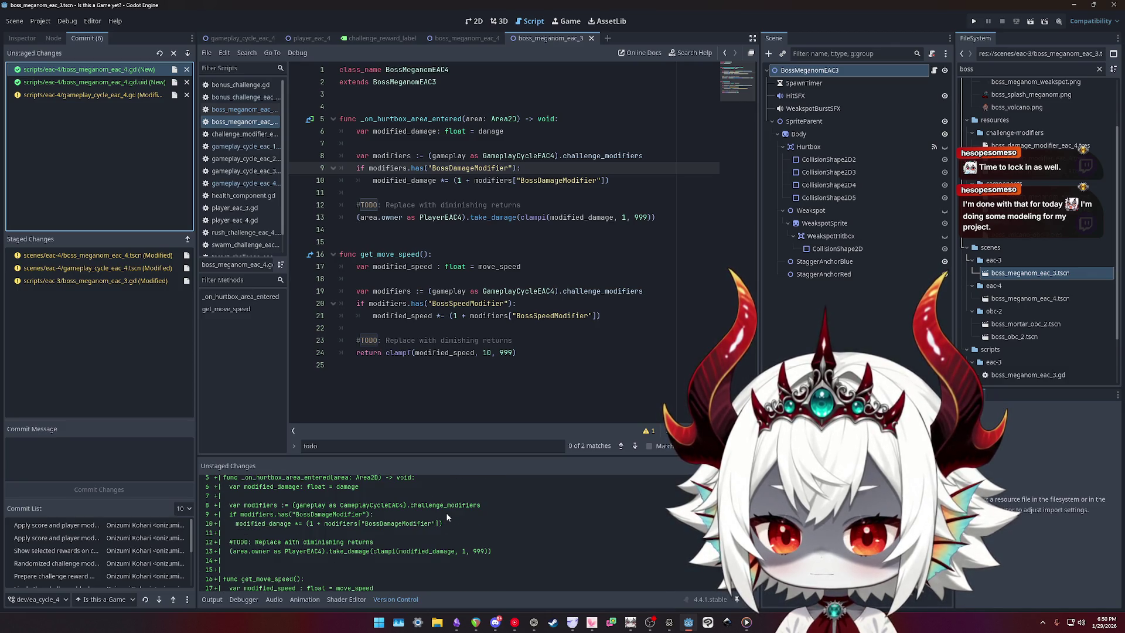
{"action": "double_click", "coordinate": [46, 71]}
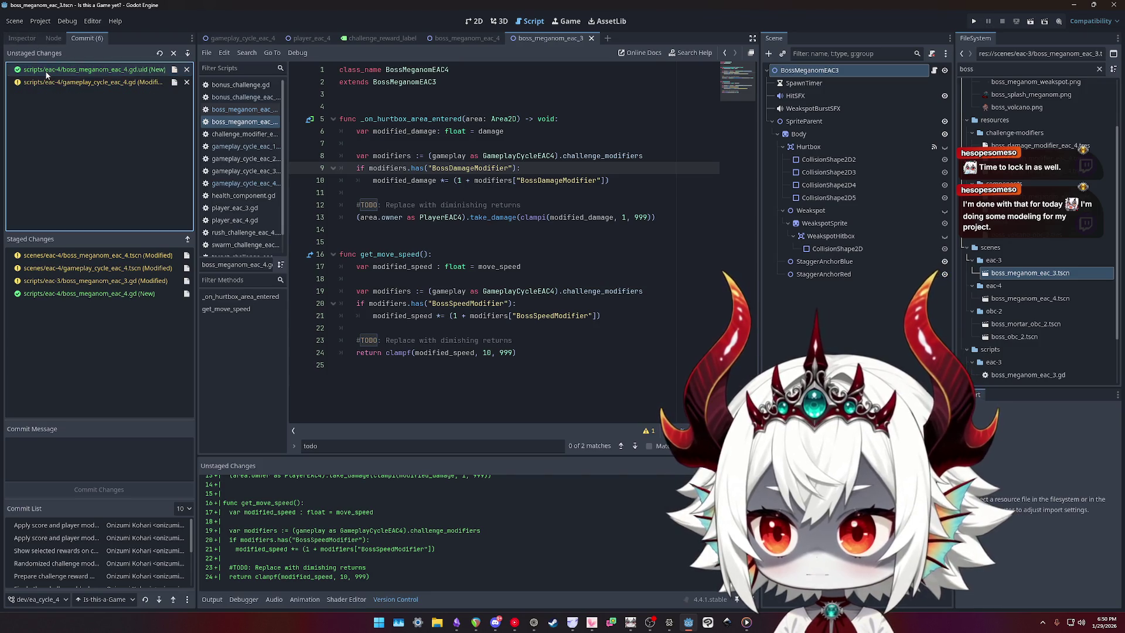
{"action": "left_click", "coordinate": [52, 447]}
- Type a first draft of the commit message
{"action": "type", "text": "Ap"}
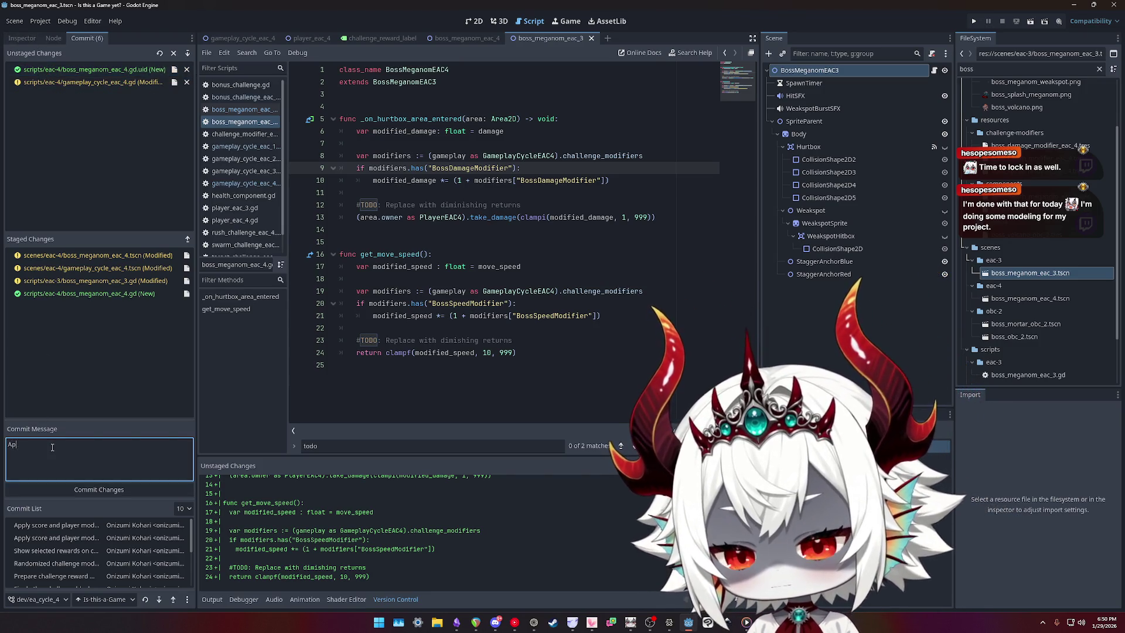
{"action": "key", "text": "BackSpace"}
{"action": "key", "text": "BackSpace"}
{"action": "type", "text": "B"}
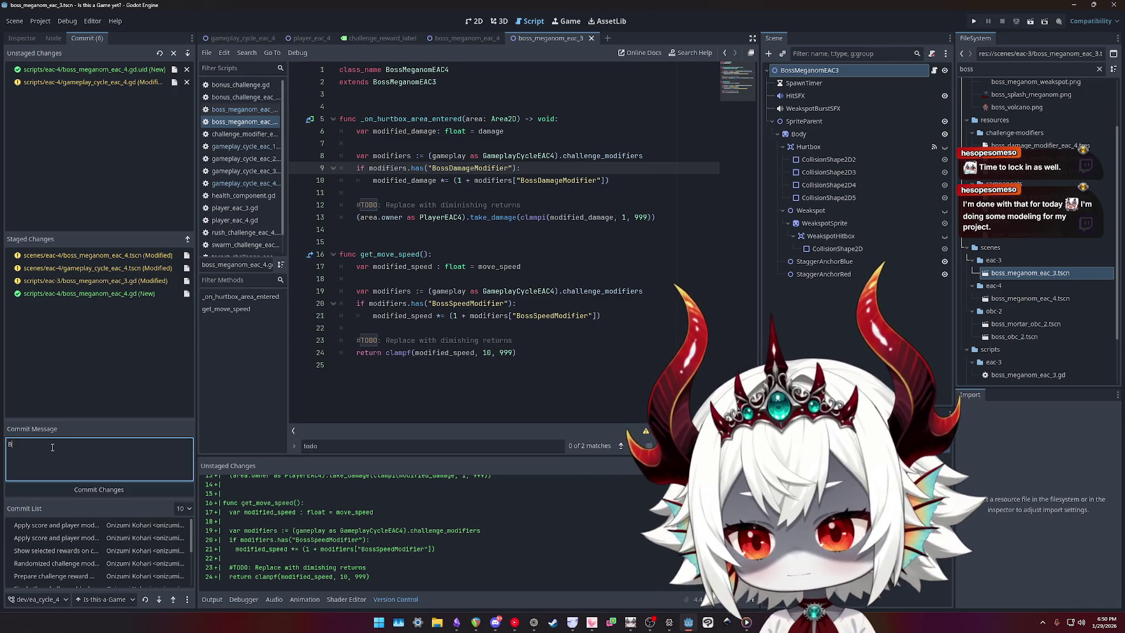
{"action": "type", "text": "oss modifiers"}
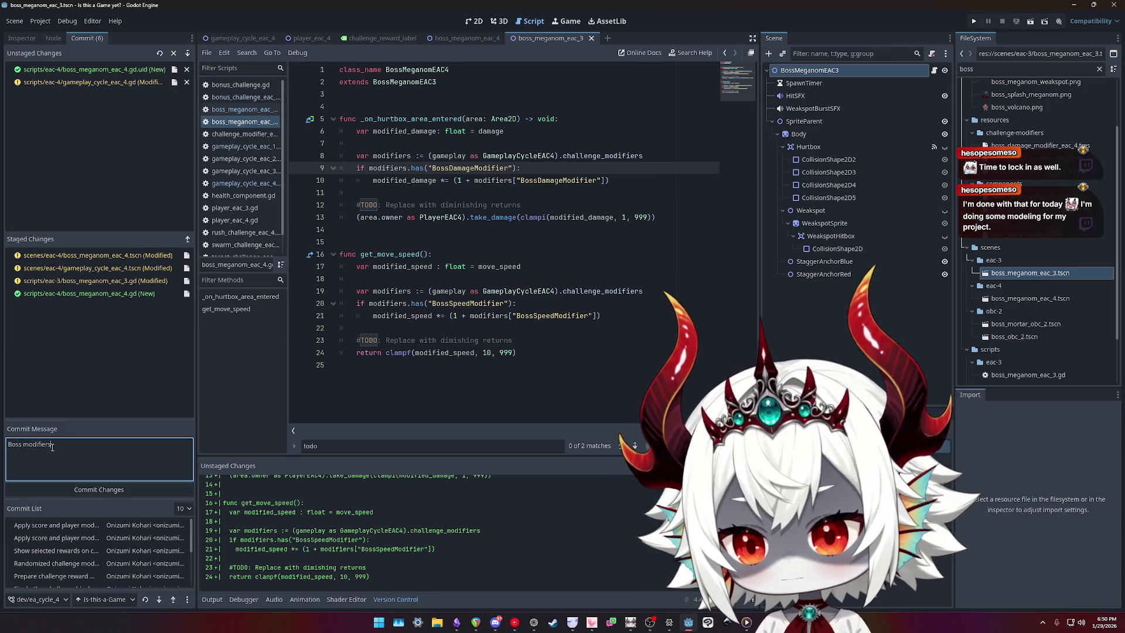
{"action": "type", "text": "Implement b"}
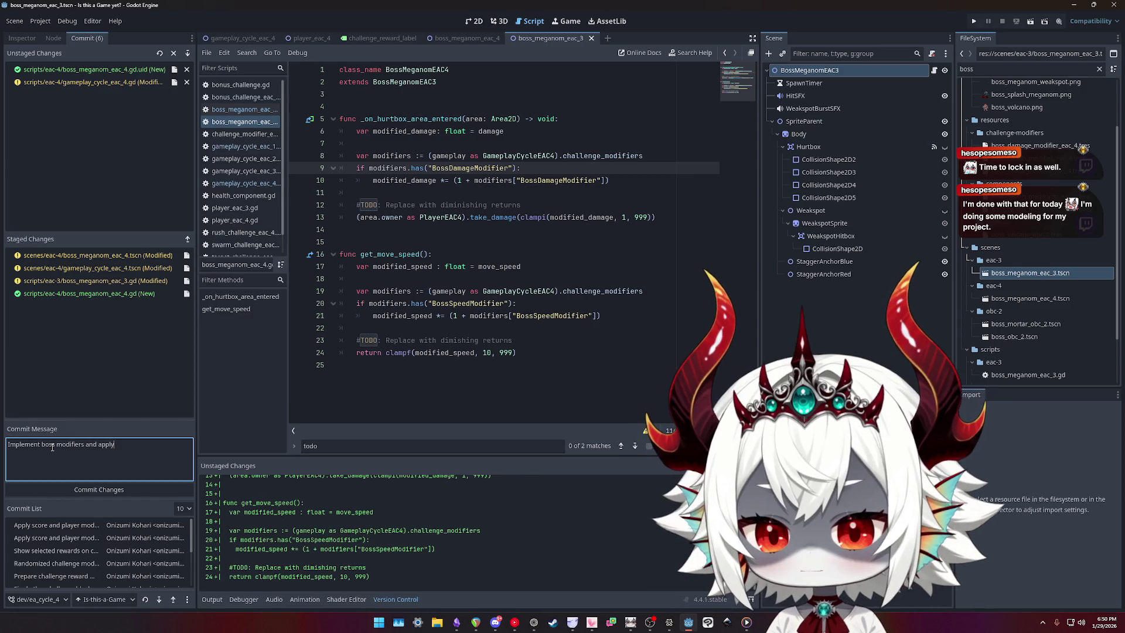
- Preview and stage the new boss_meganom_eac_4.gd.uid file
{"action": "left_click", "coordinate": [114, 70]}
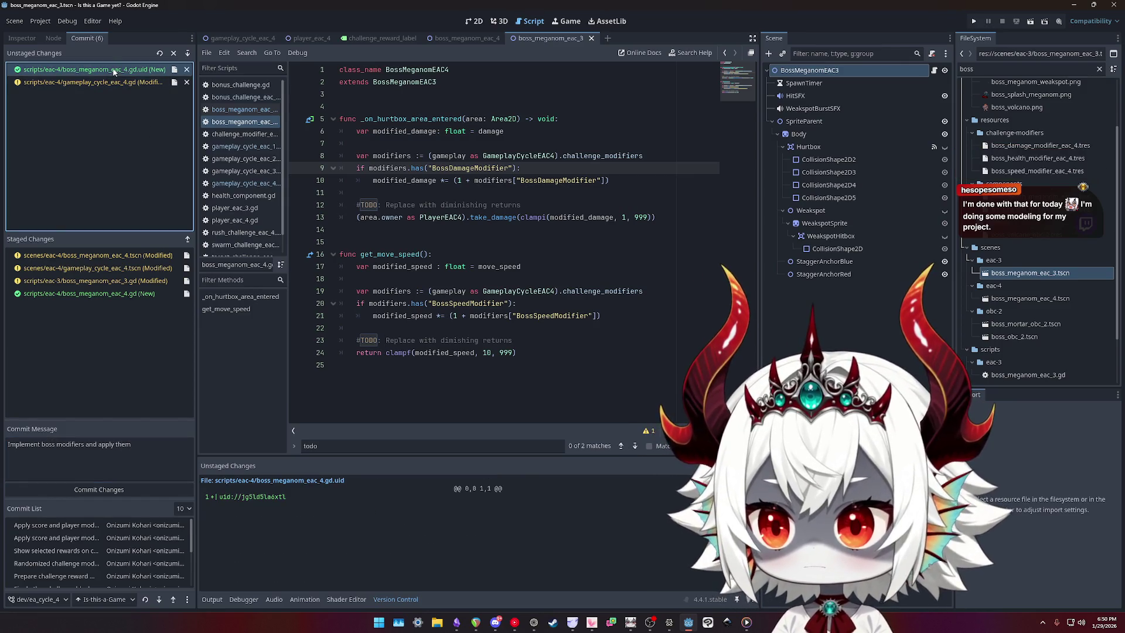
{"action": "double_click", "coordinate": [115, 71]}
{"action": "left_click", "coordinate": [108, 71]}
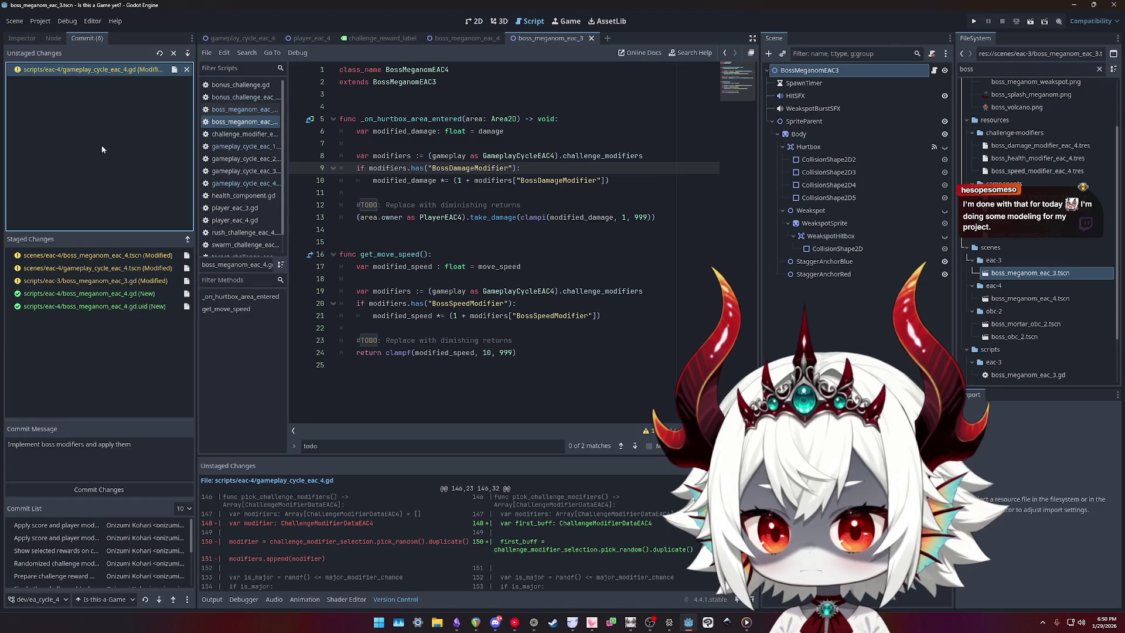
- Reword the commit message to 'Apply boss modifiers on challenge success'
{"action": "left_click", "coordinate": [170, 450]}
{"action": "type", "text": "on challenge mod"}
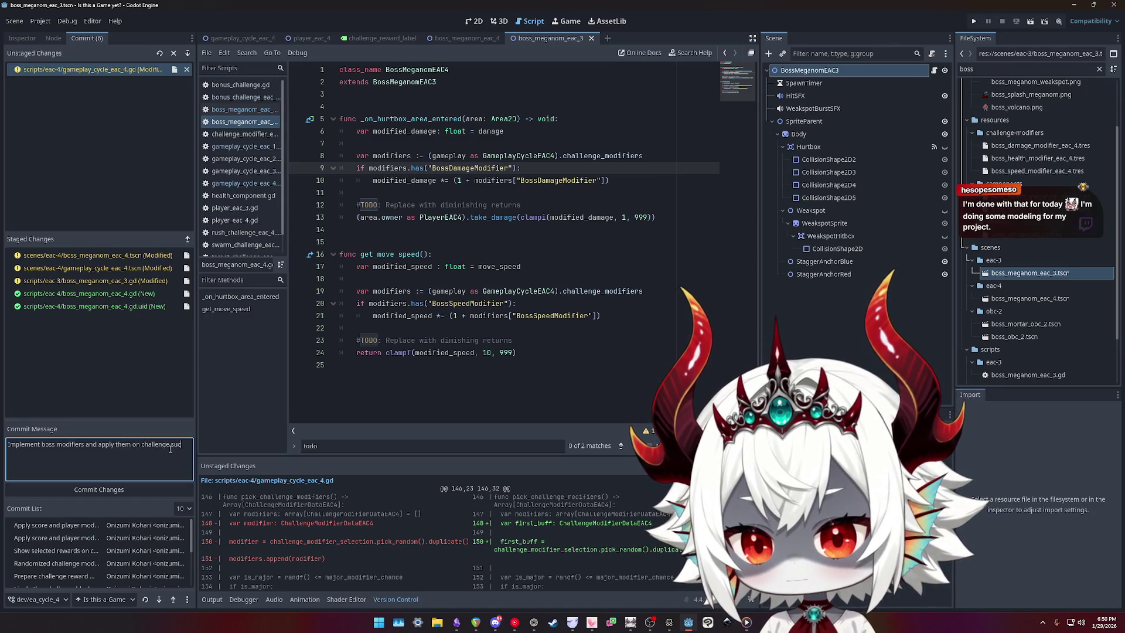
{"action": "type", "text": "cess"}
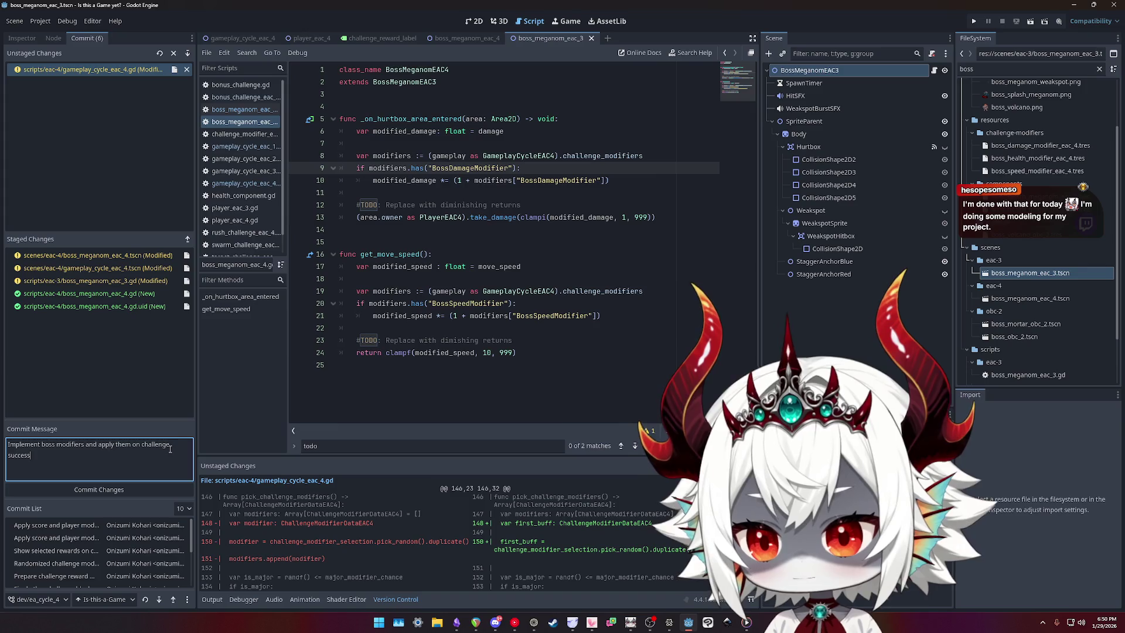
{"action": "double_click", "coordinate": [121, 444]}
{"action": "key", "text": "BackSpace"}
{"action": "key", "text": "BackSpace"}
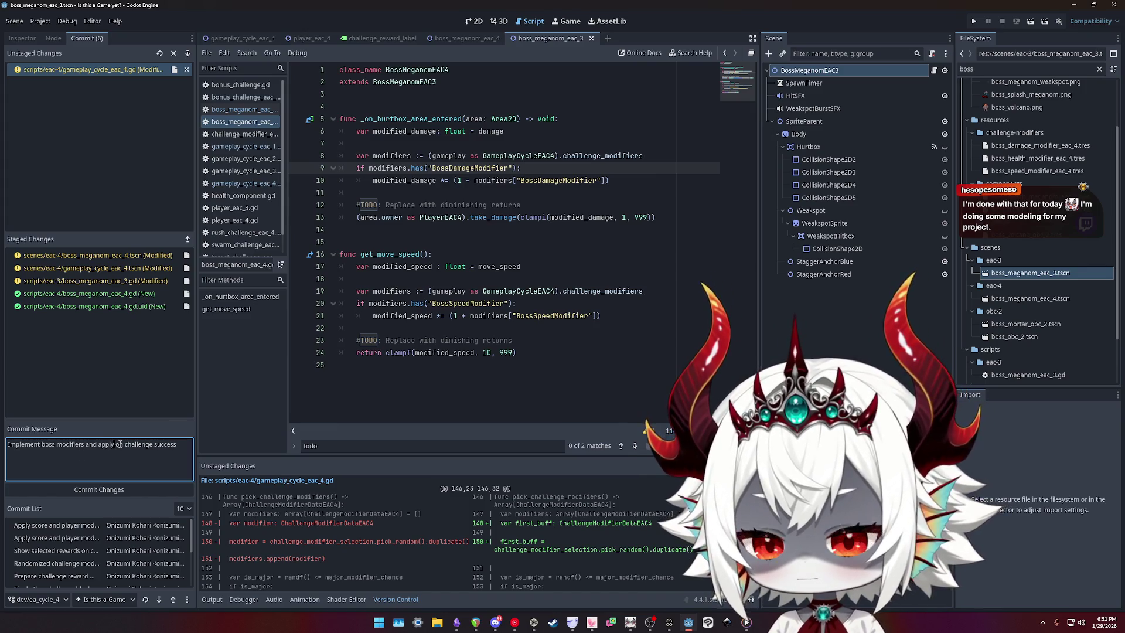
{"action": "double_click", "coordinate": [37, 444]}
{"action": "type", "text": "Apply"}
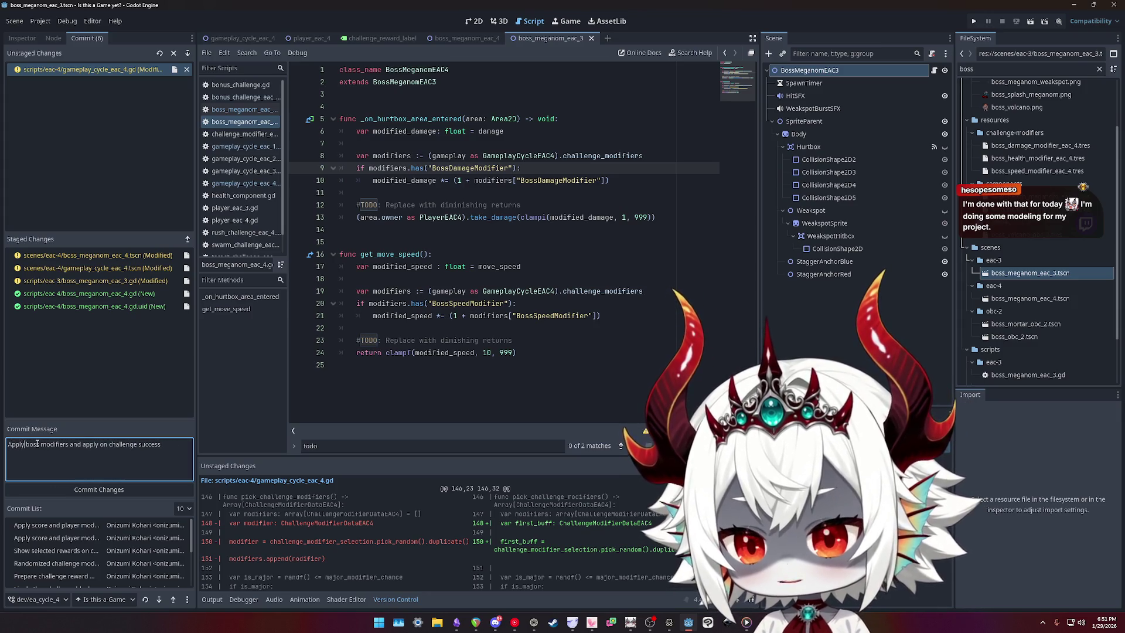
{"action": "key", "text": "ctrl+shift+Right"}
{"action": "key", "text": "ctrl+shift+Right"}
{"action": "key", "text": "BackSpace"}
{"action": "key", "text": "BackSpace"}
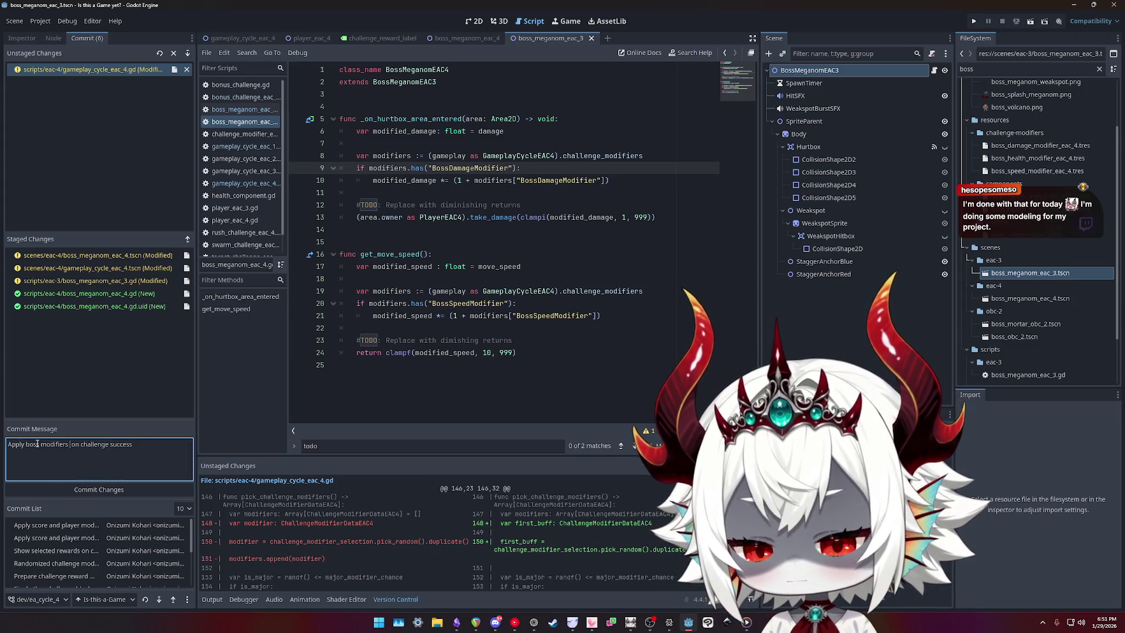
{"action": "left_click", "coordinate": [100, 294]}
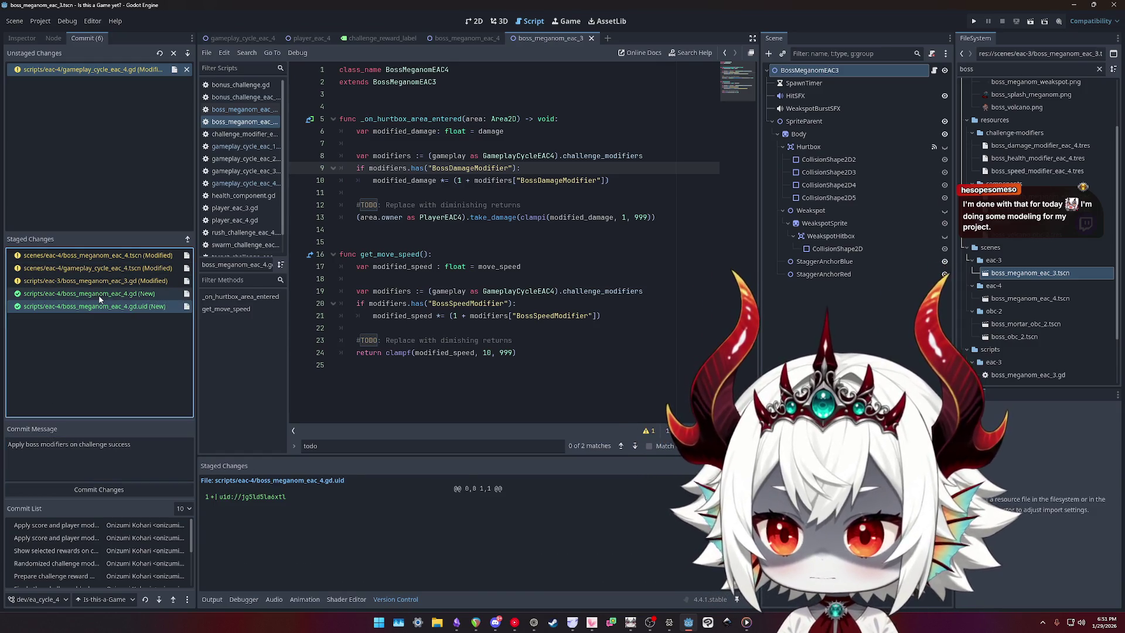
- Remove 'and clamp them' from the commit message
{"action": "scroll", "coordinate": [338, 522], "scroll_direction": "down", "scroll_amount": 5}
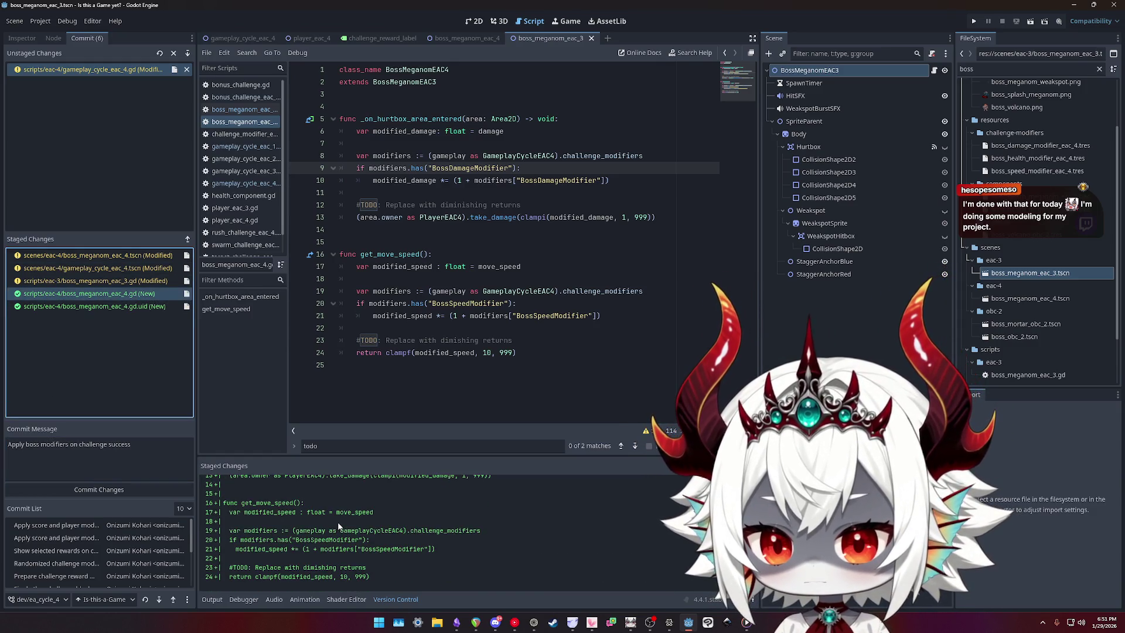
{"action": "scroll", "coordinate": [338, 523], "scroll_direction": "up", "scroll_amount": 3}
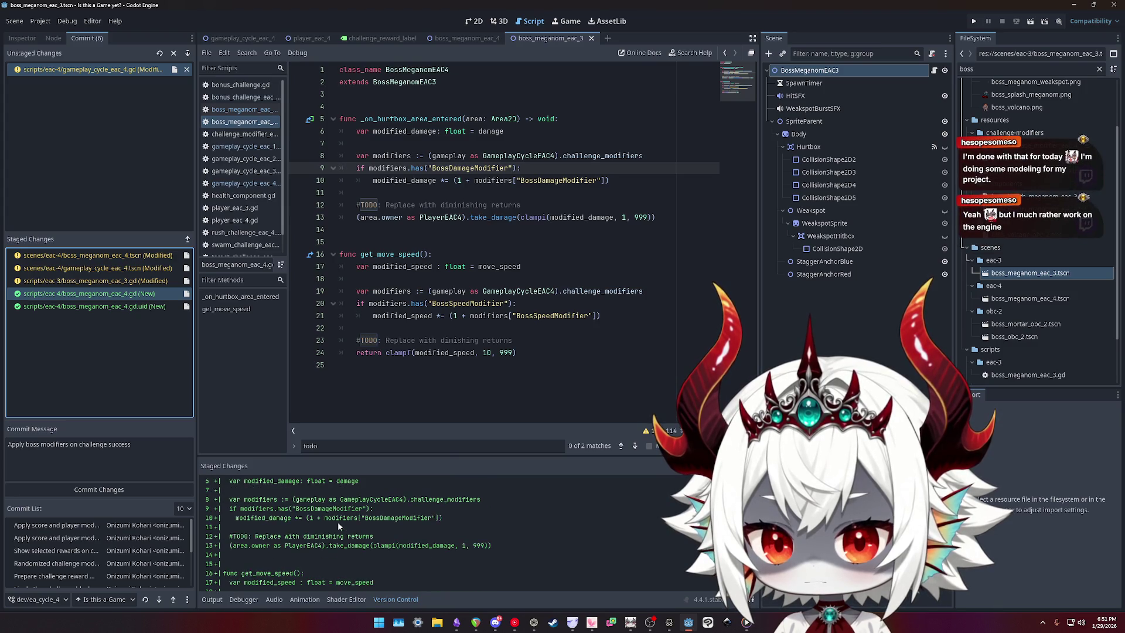
{"action": "left_click", "coordinate": [141, 447]}
{"action": "type", "text": "and clamp them"}
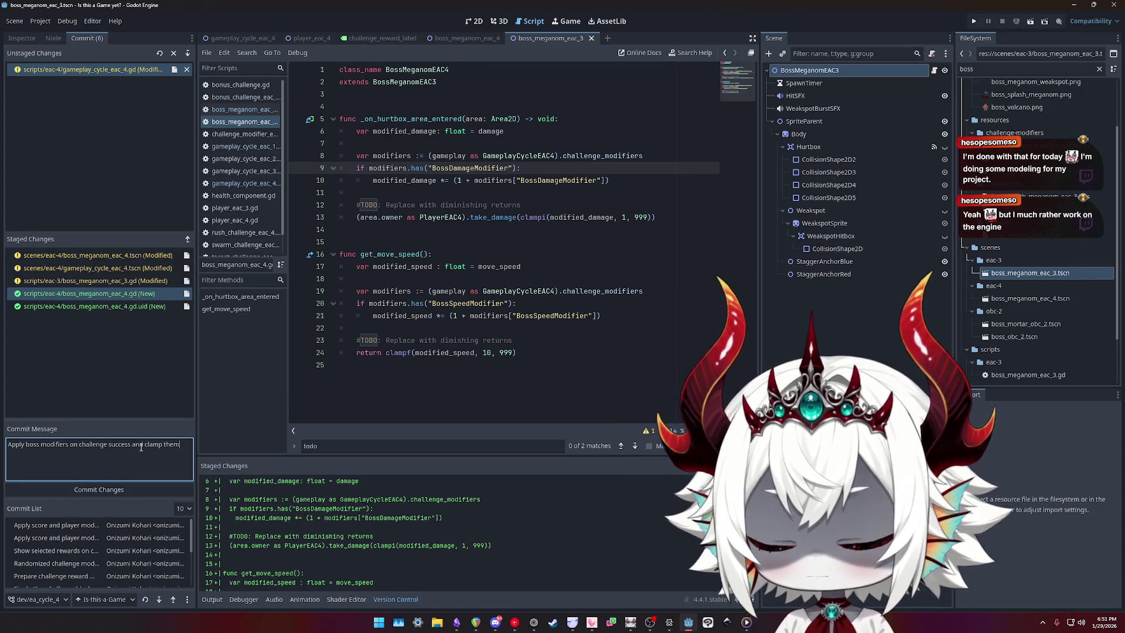
{"action": "key", "text": "ctrl+shift+Left"}
{"action": "key", "text": "ctrl+shift+Left"}
{"action": "key", "text": "ctrl+shift+Left"}
{"action": "key", "text": "BackSpace"}
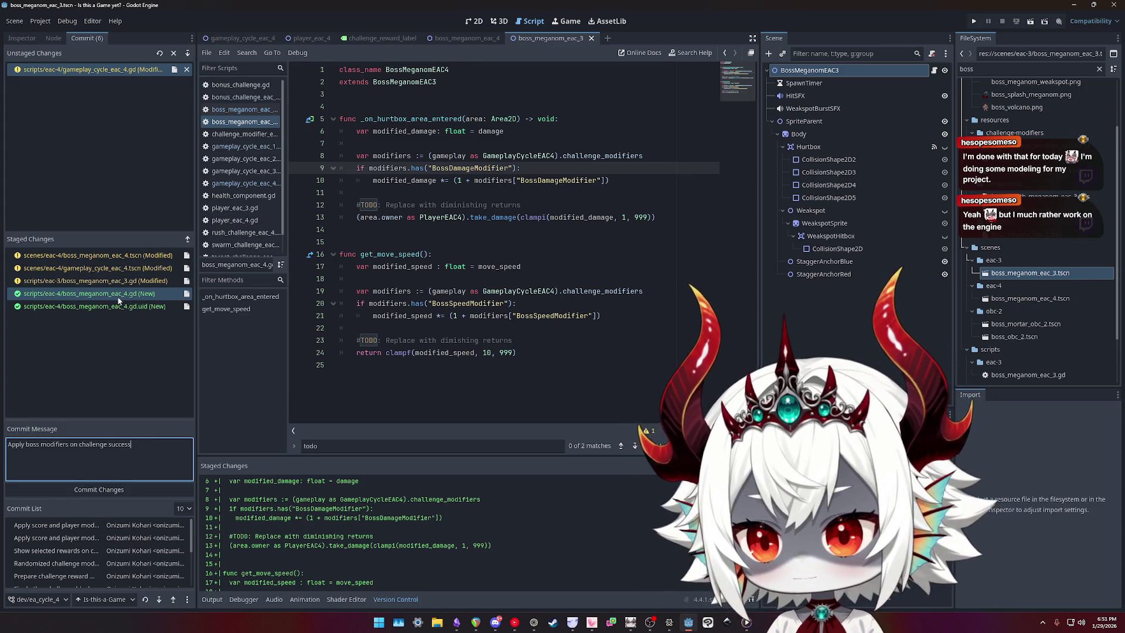
- Review the staged diffs of both boss scripts, the gameplay cycle scene and boss_meganom_eac_4.tscn
{"action": "left_click", "coordinate": [117, 296]}
{"action": "scroll", "coordinate": [356, 537], "scroll_direction": "down", "scroll_amount": 3}
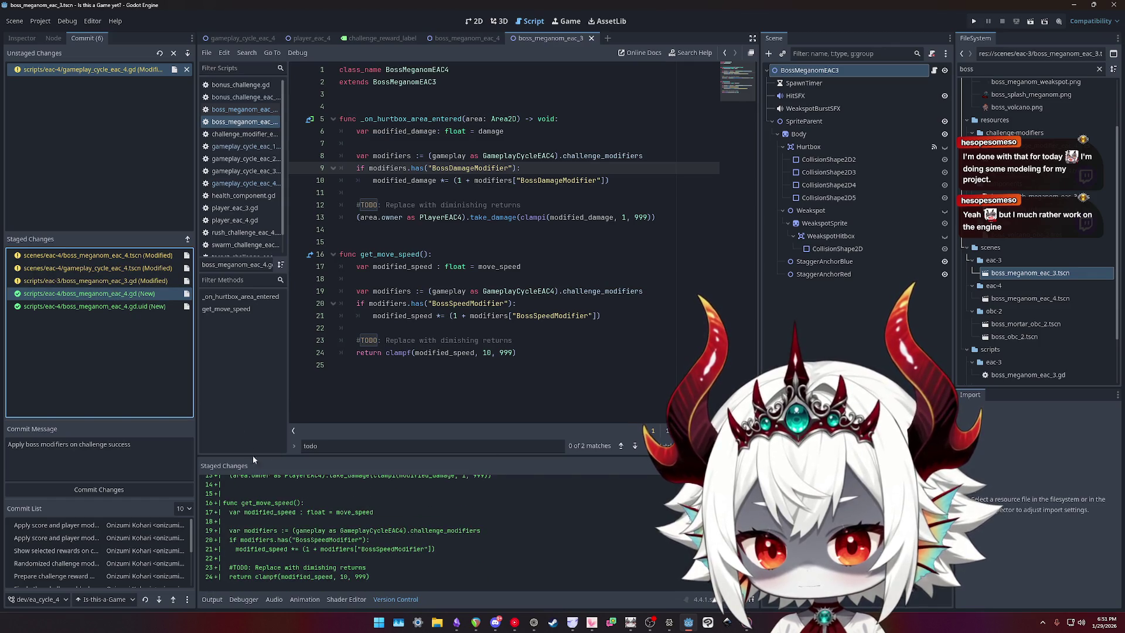
{"action": "left_click", "coordinate": [124, 282]}
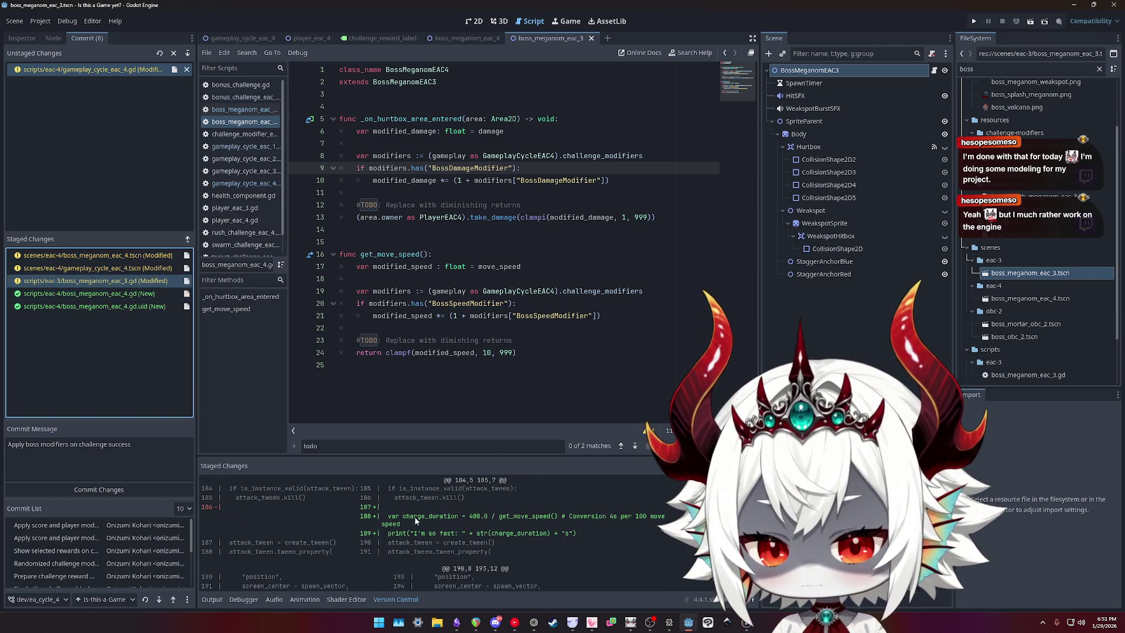
{"action": "scroll", "coordinate": [415, 521], "scroll_direction": "down", "scroll_amount": 5}
{"action": "scroll", "coordinate": [415, 521], "scroll_direction": "up", "scroll_amount": 5}
{"action": "scroll", "coordinate": [415, 521], "scroll_direction": "up", "scroll_amount": 10}
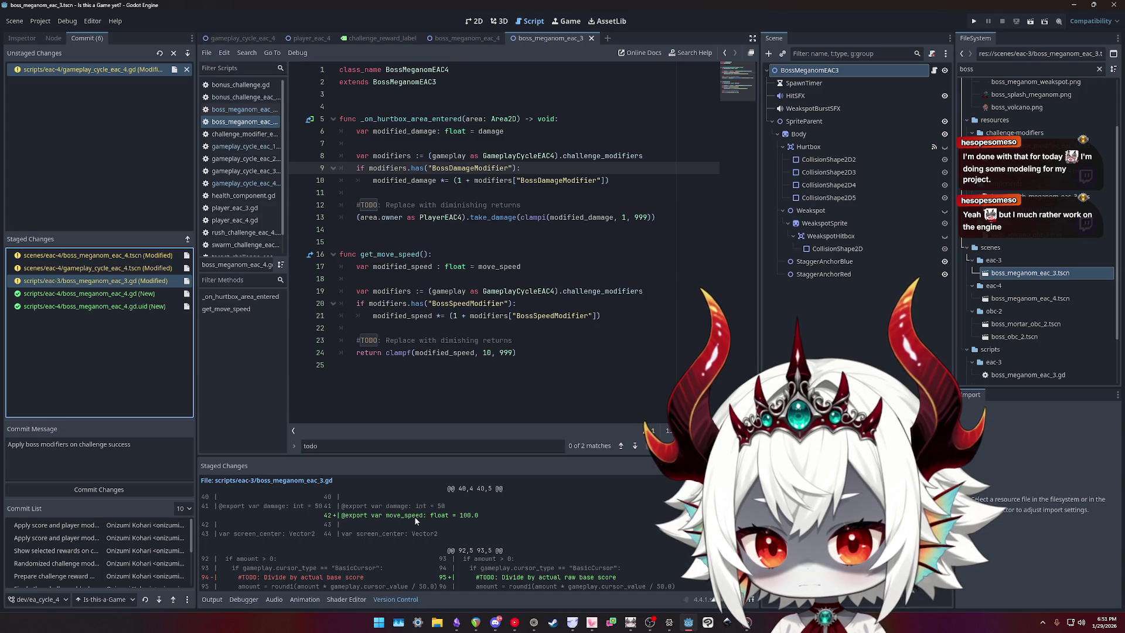
{"action": "scroll", "coordinate": [413, 515], "scroll_direction": "down", "scroll_amount": 10}
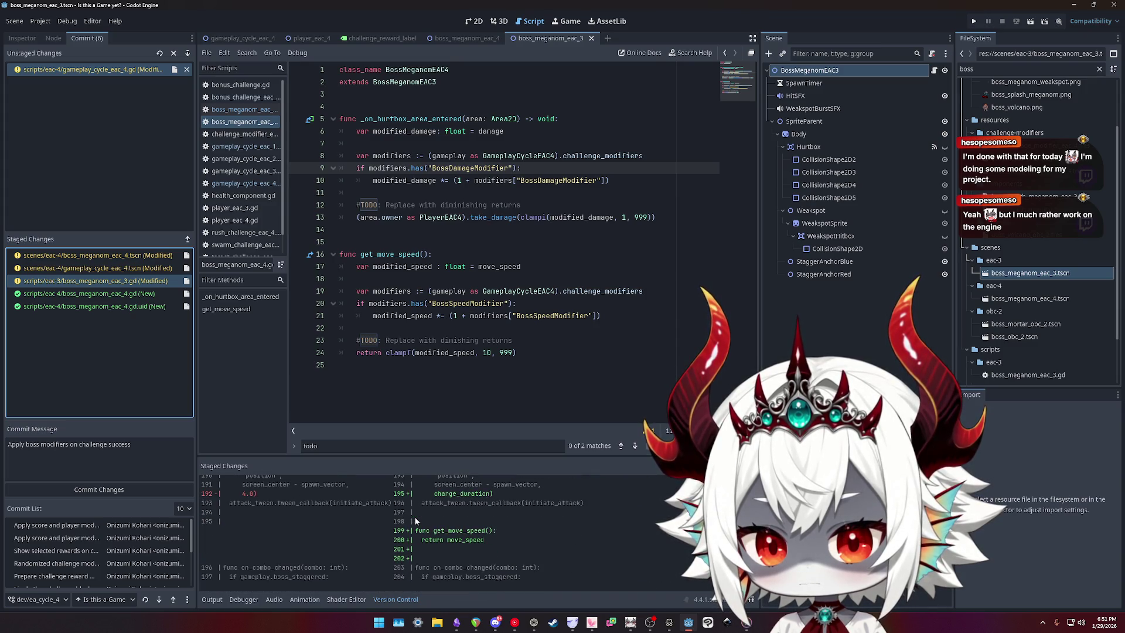
{"action": "left_click", "coordinate": [114, 270]}
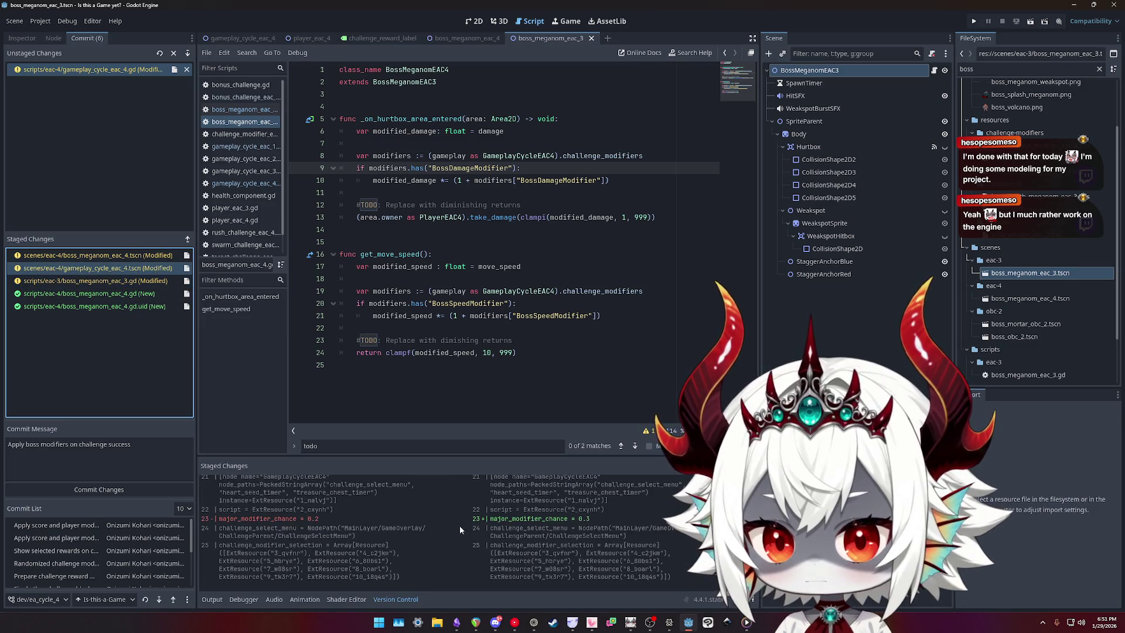
{"action": "scroll", "coordinate": [451, 521], "scroll_direction": "up", "scroll_amount": 1}
{"action": "left_click", "coordinate": [97, 255]}
{"action": "scroll", "coordinate": [452, 517], "scroll_direction": "down", "scroll_amount": 1}
{"action": "scroll", "coordinate": [451, 514], "scroll_direction": "up", "scroll_amount": 1}
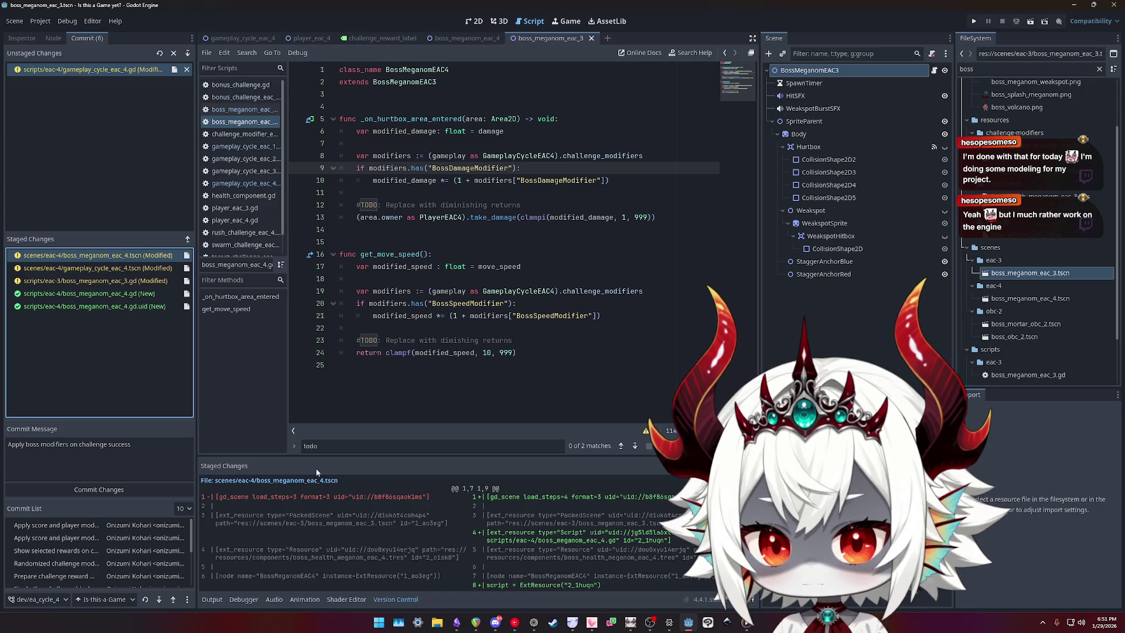
{"action": "left_click", "coordinate": [152, 446]}
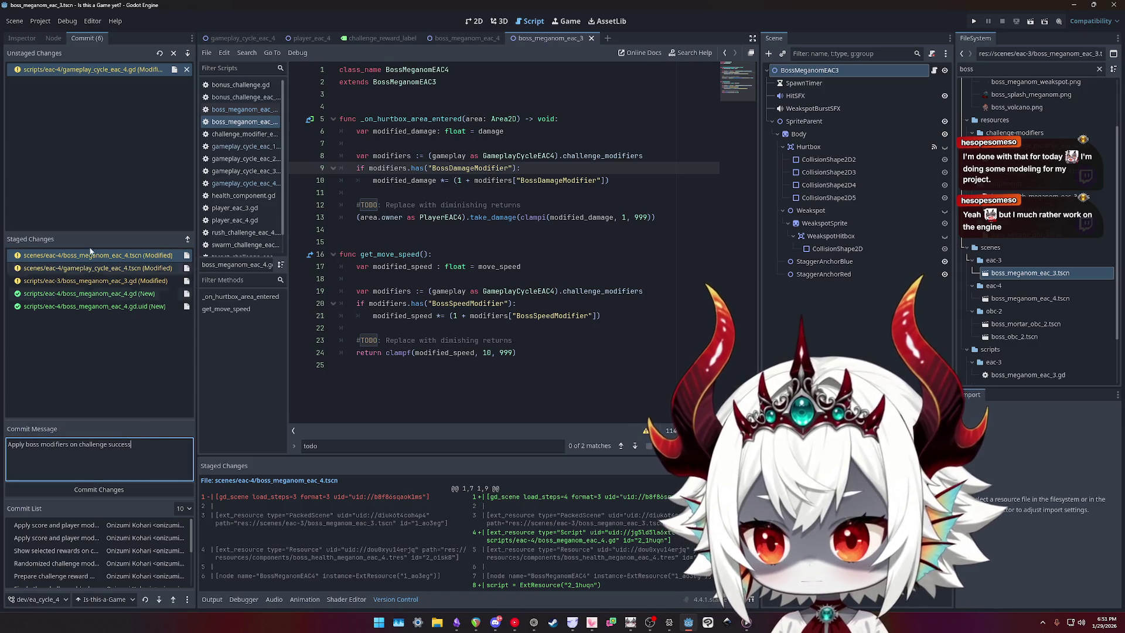
- Stage gameplay_cycle_eac_4.gd and view its staged diff
{"action": "left_click", "coordinate": [84, 72]}
{"action": "scroll", "coordinate": [405, 580], "scroll_direction": "down", "scroll_amount": 1}
{"action": "double_click", "coordinate": [97, 73]}
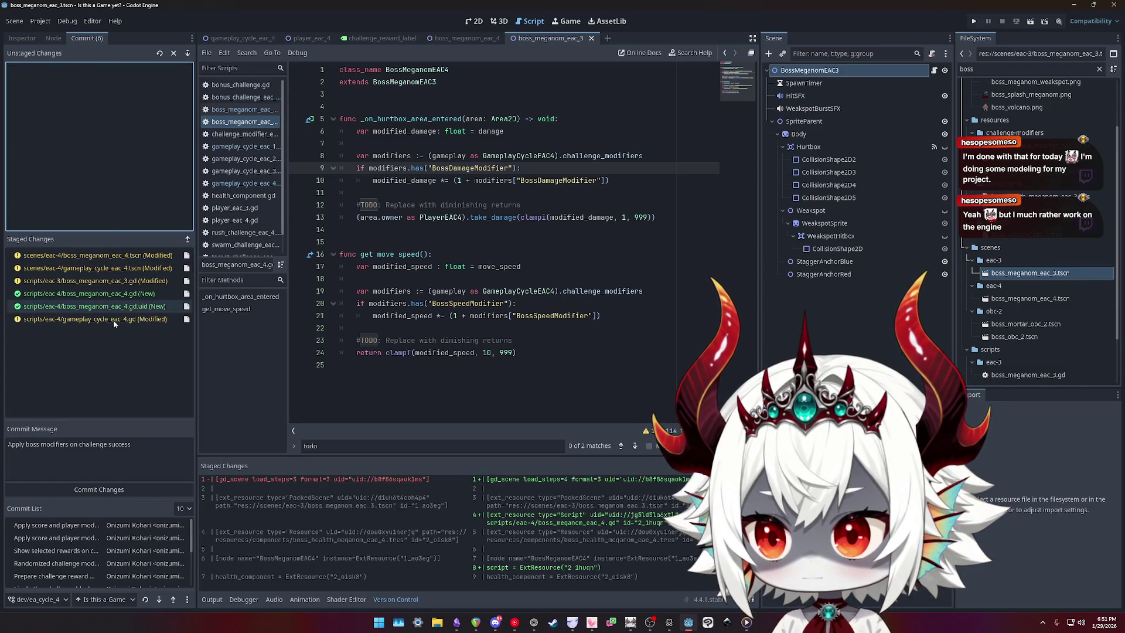
{"action": "left_click", "coordinate": [97, 323]}
{"action": "scroll", "coordinate": [473, 515], "scroll_direction": "down", "scroll_amount": 5}
{"action": "left_click", "coordinate": [153, 452]}
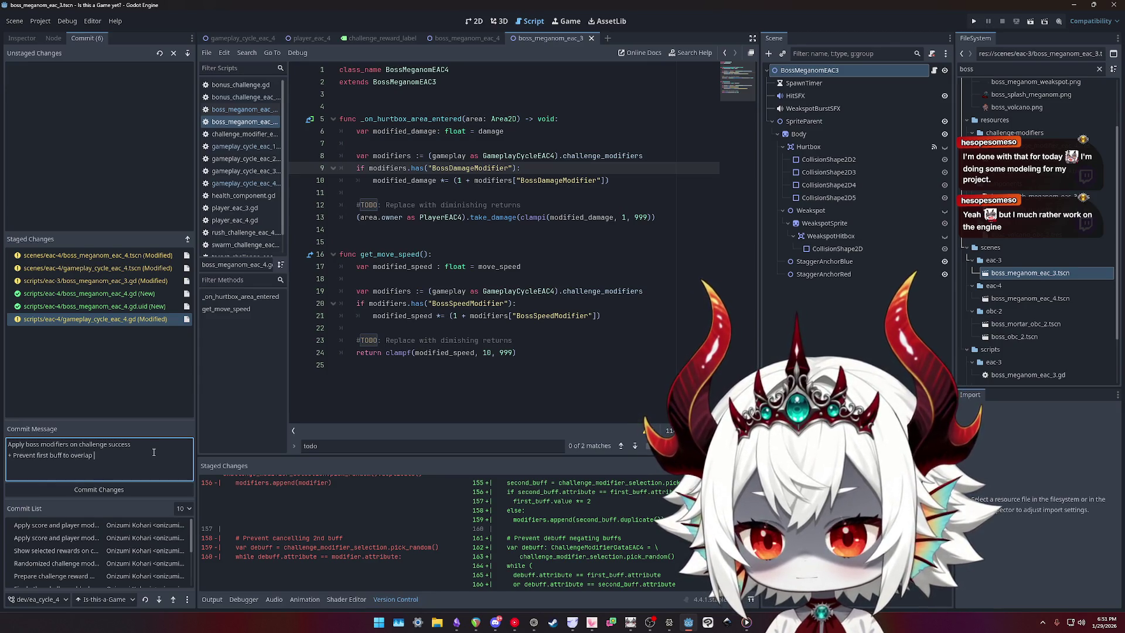
- Reword the second message line to '- Prevent debuff to overlap first buff'
{"action": "key", "text": "ctrl+shift+Left"}
{"action": "key", "text": "ctrl+shift+Left"}
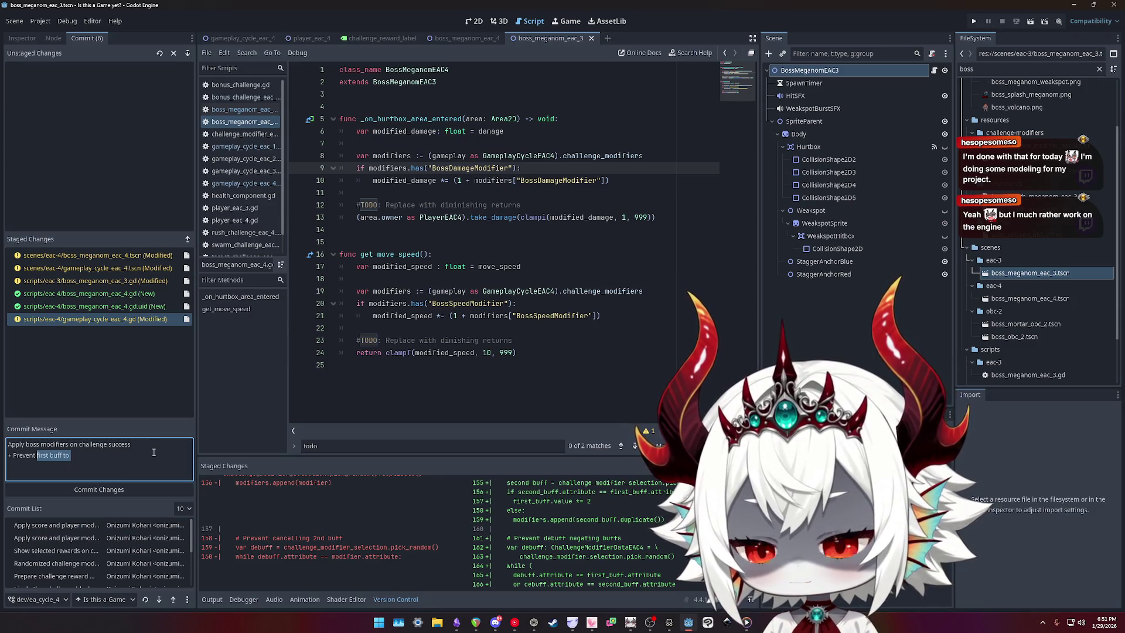
{"action": "type", "text": "debu"}
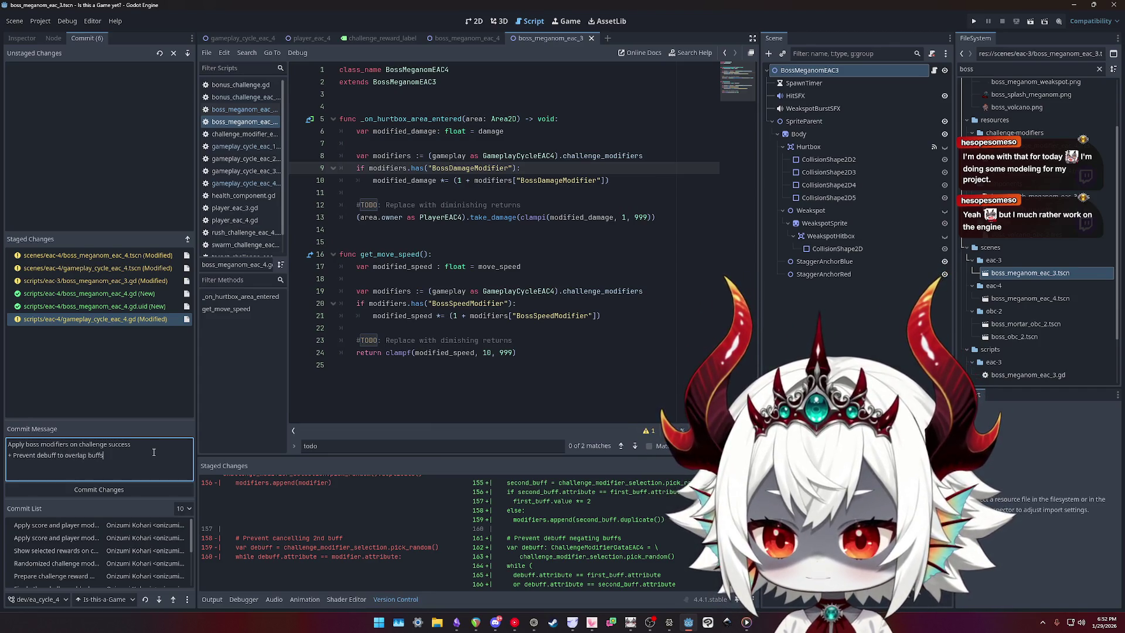
{"action": "type", "text": "first"}
{"action": "key", "text": "End"}
{"action": "key", "text": "BackSpace"}
- Add a third message line '- Combine second buff if same as first'
{"action": "key", "text": "Return"}
{"action": "type", "text": "+ Sum"}
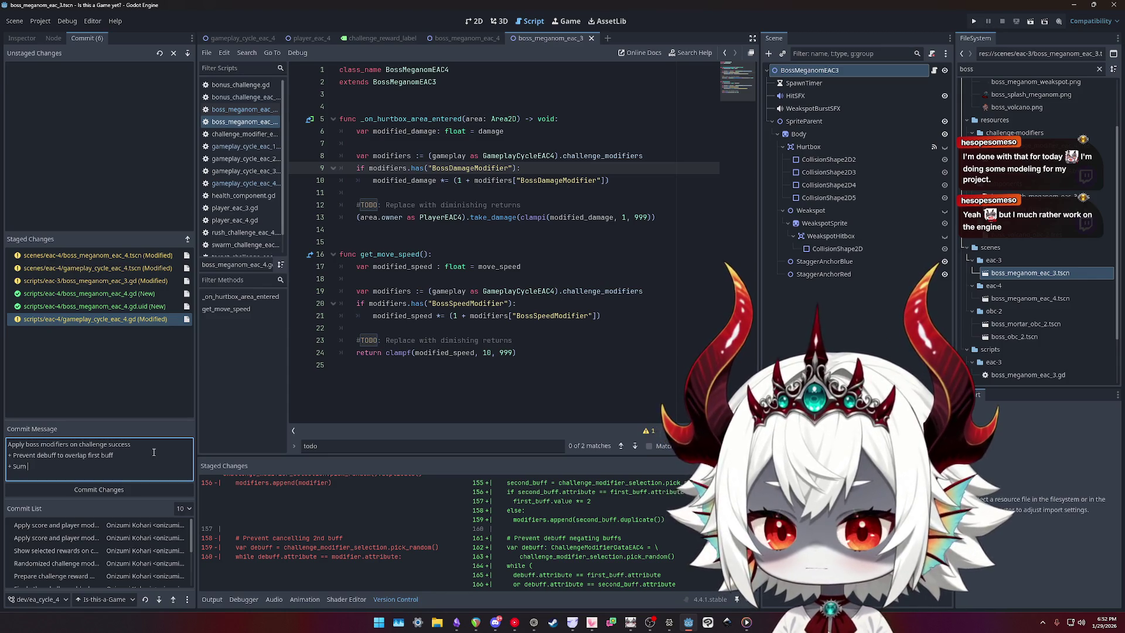
{"action": "key", "text": "BackSpace"}
{"action": "key", "text": "BackSpace"}
{"action": "key", "text": "BackSpace"}
{"action": "type", "text": "Combine "}
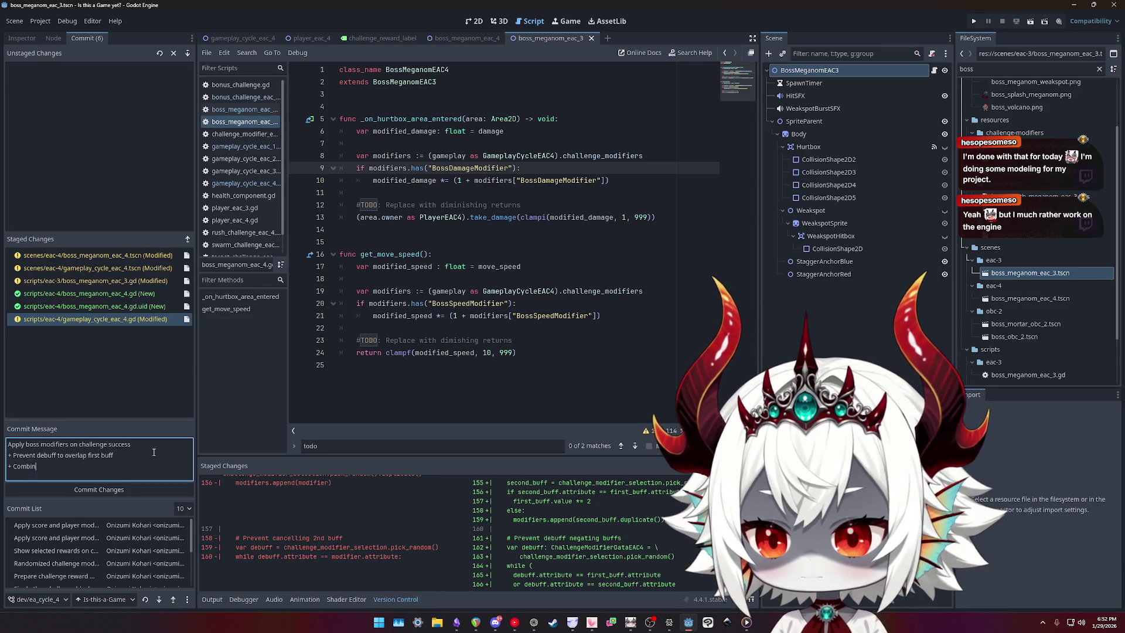
{"action": "type", "text": "s"}
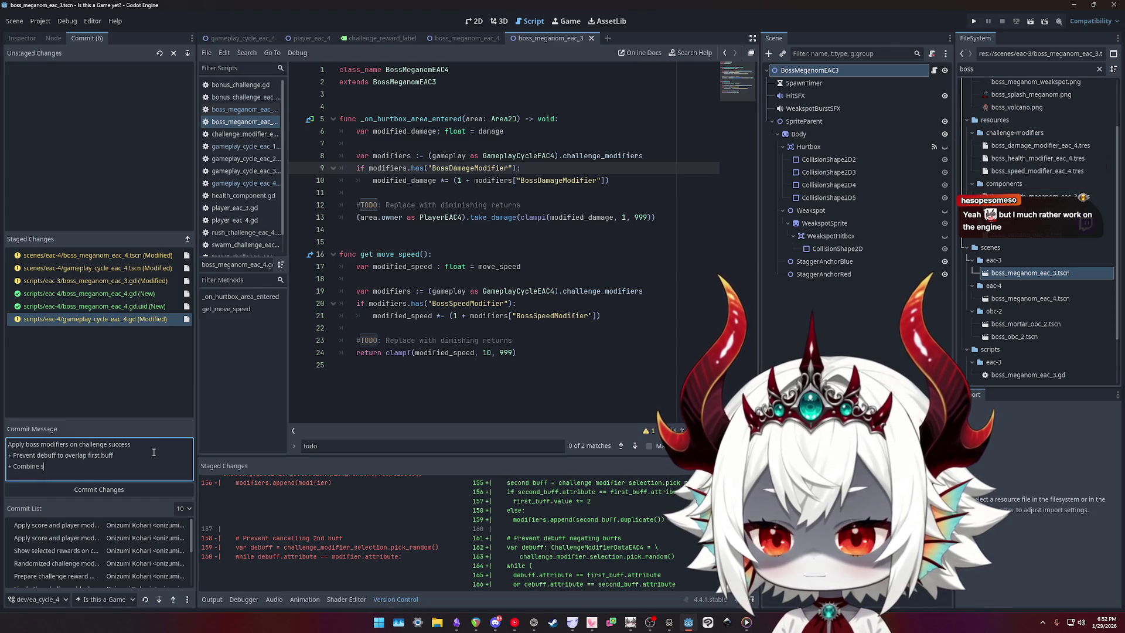
{"action": "type", "text": "econd buff if same as first"}
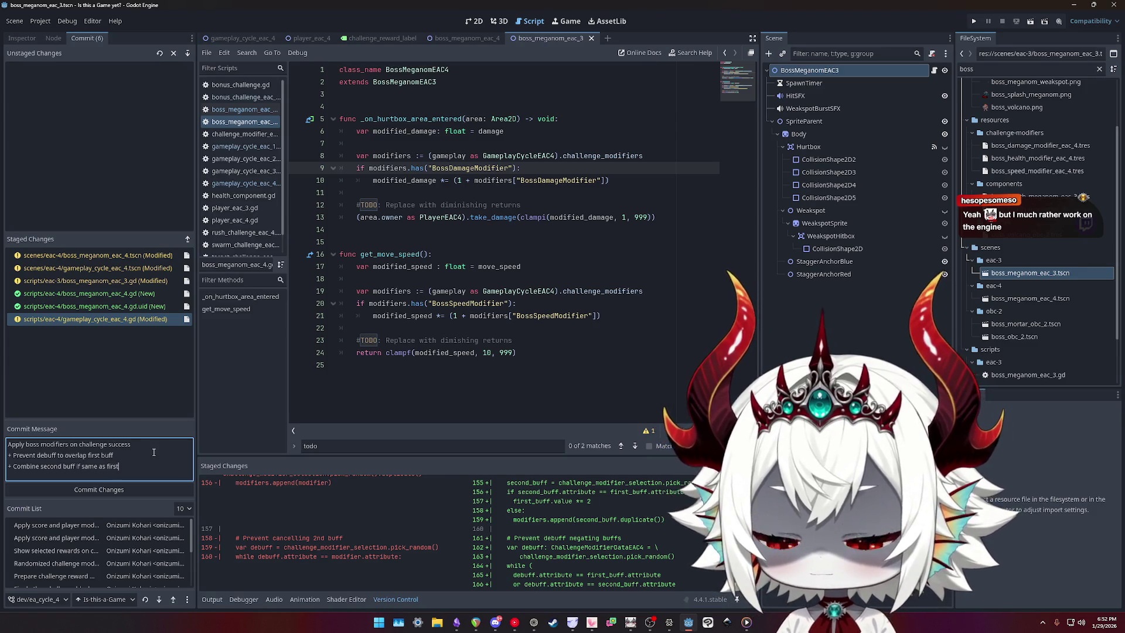
{"action": "scroll", "coordinate": [595, 531], "scroll_direction": "down", "scroll_amount": 10}
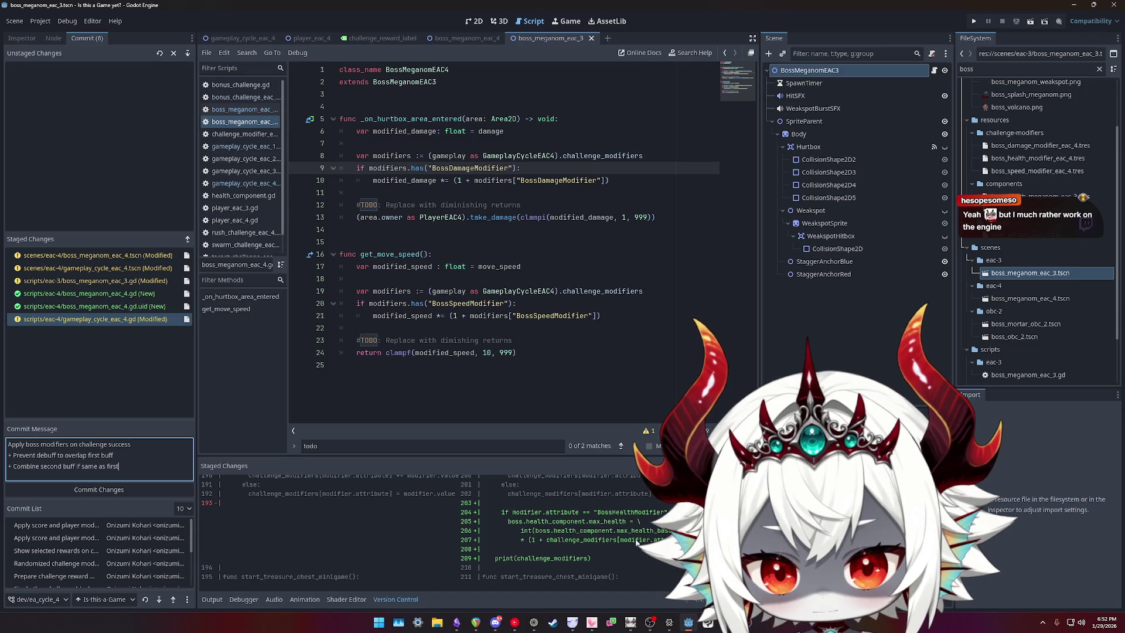
{"action": "scroll", "coordinate": [593, 540], "scroll_direction": "up", "scroll_amount": 2}
{"action": "scroll", "coordinate": [624, 543], "scroll_direction": "up", "scroll_amount": 4}
{"action": "scroll", "coordinate": [571, 551], "scroll_direction": "up", "scroll_amount": 3}
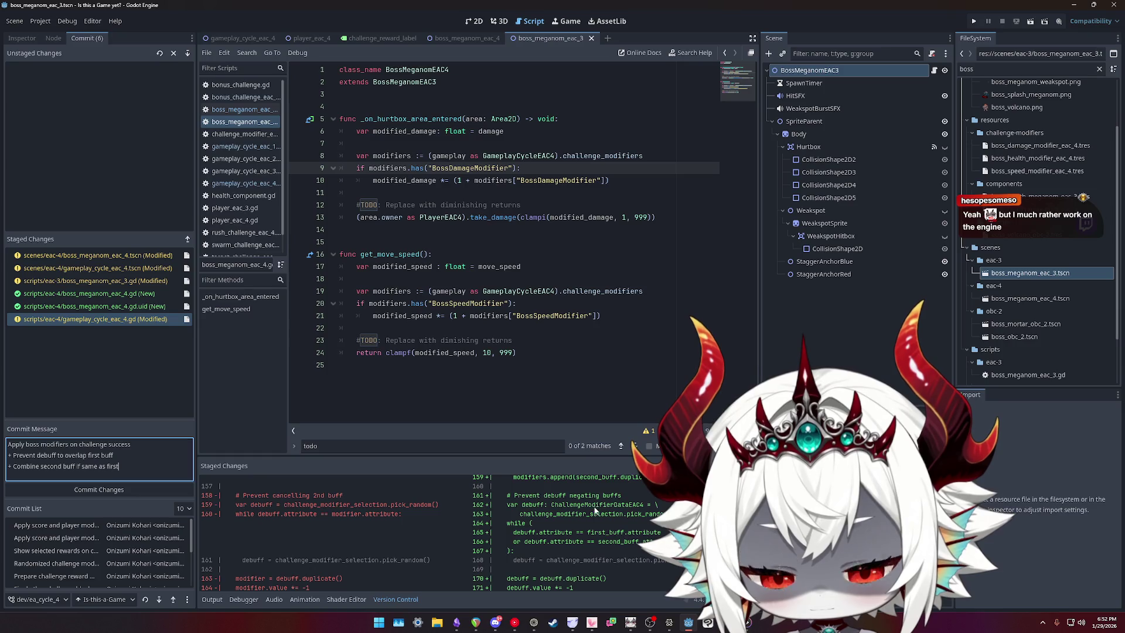
{"action": "scroll", "coordinate": [589, 544], "scroll_direction": "down", "scroll_amount": 2}
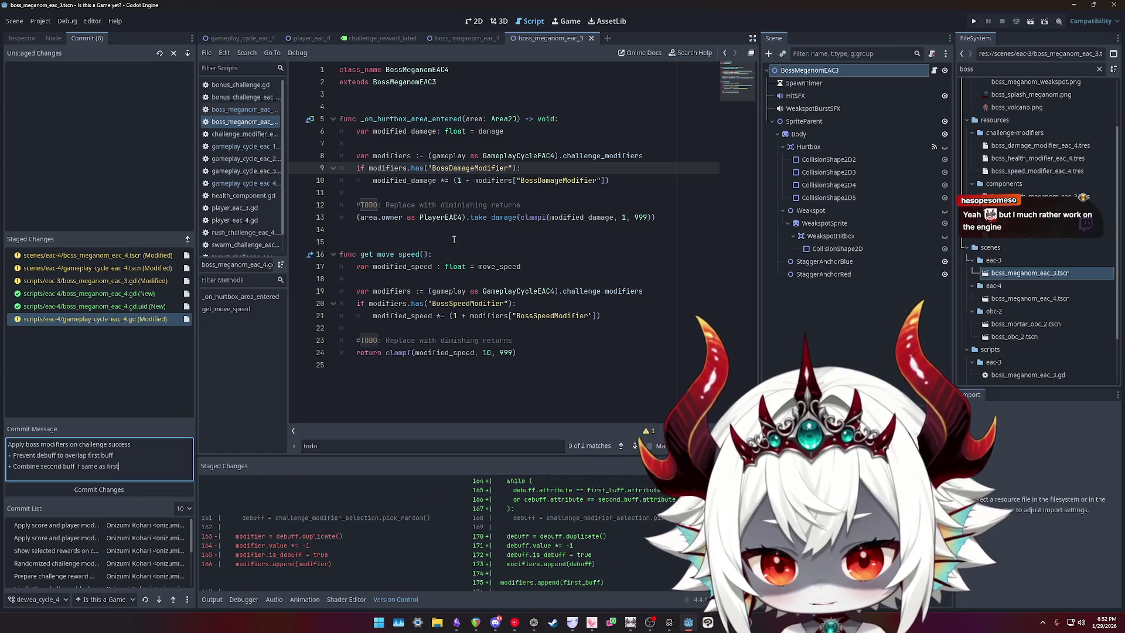
{"action": "scroll", "coordinate": [579, 545], "scroll_direction": "up", "scroll_amount": 4}
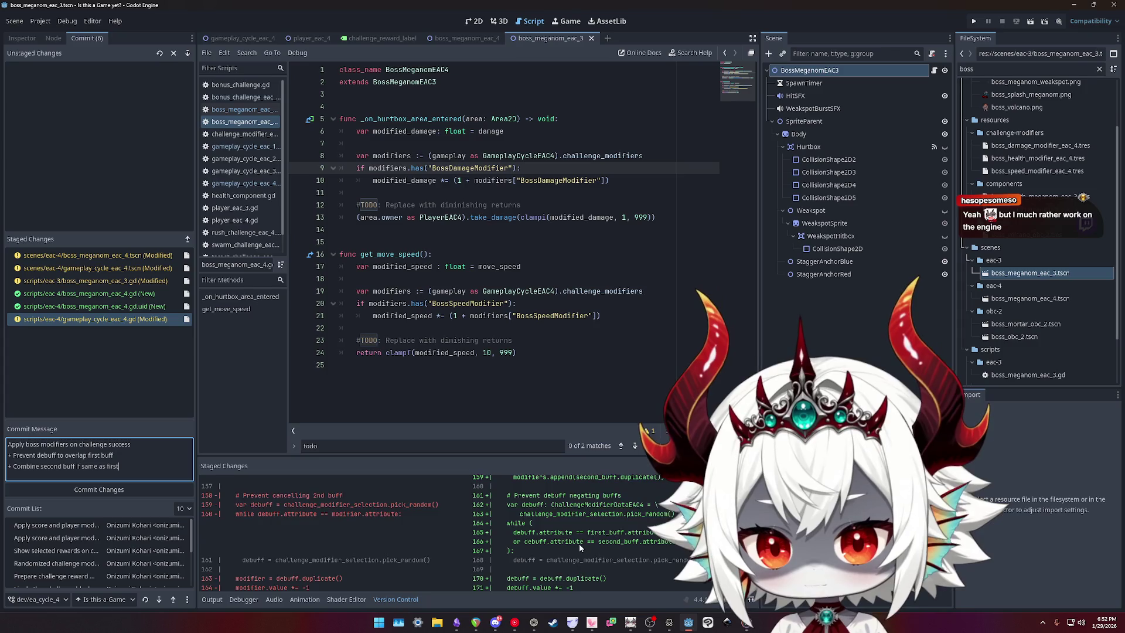
{"action": "scroll", "coordinate": [580, 546], "scroll_direction": "down", "scroll_amount": 5}
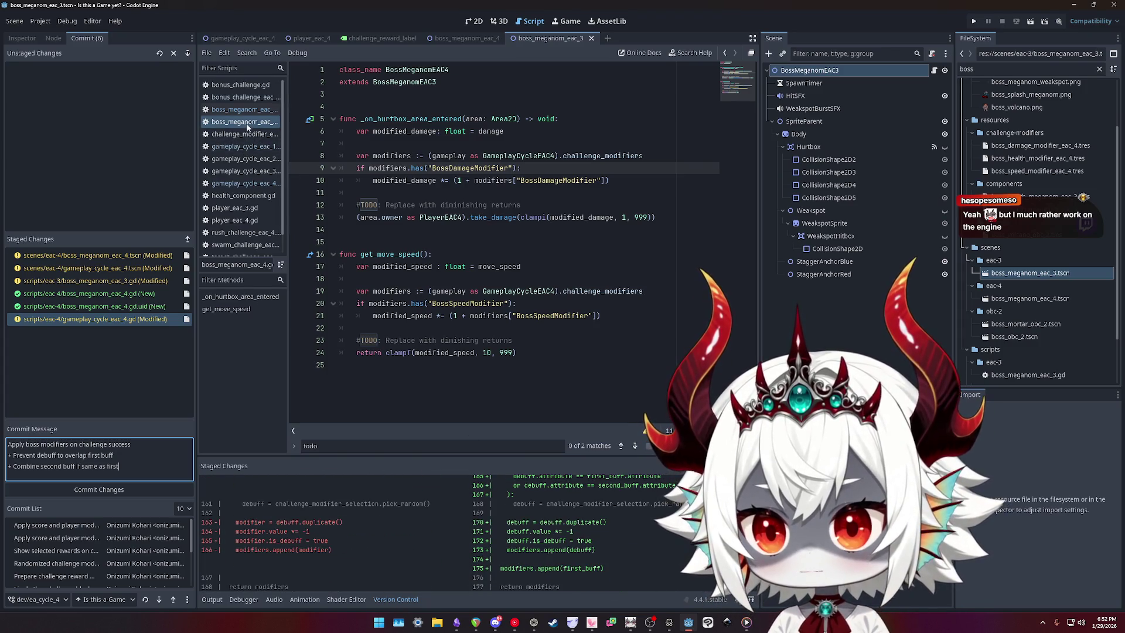
{"action": "left_click", "coordinate": [243, 183]}
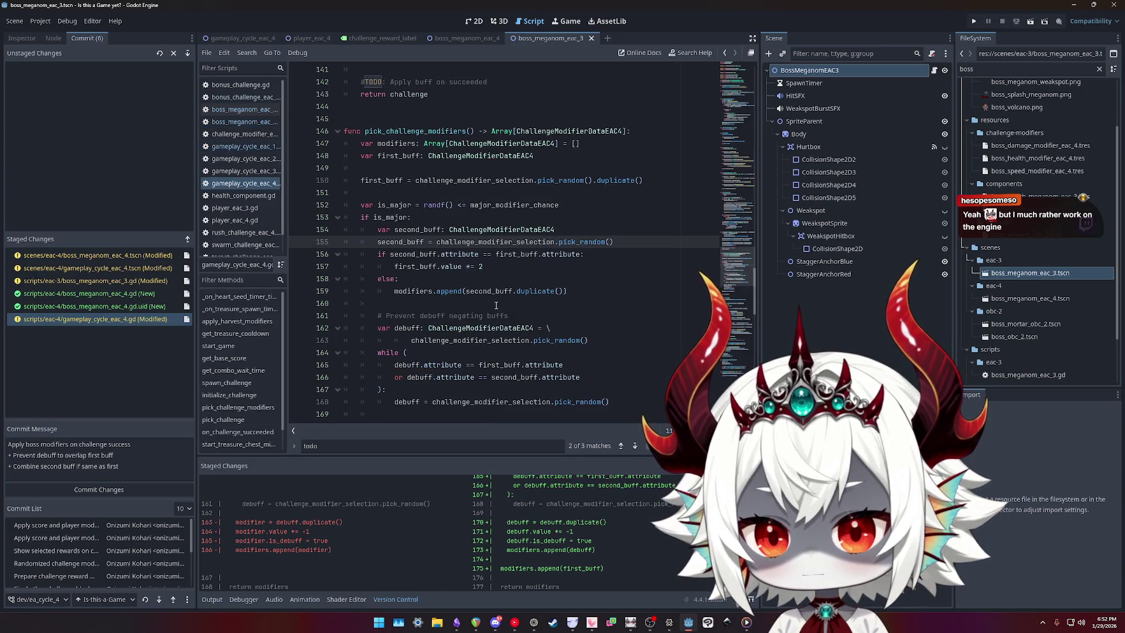
- Move modifiers.append(debuff) back under the debuff reroll and indent it into that block
{"action": "scroll", "coordinate": [513, 317], "scroll_direction": "down", "scroll_amount": 4}
{"action": "left_click", "coordinate": [513, 317]}
{"action": "key", "text": "alt+Down"}
{"action": "key", "text": "alt+Down"}
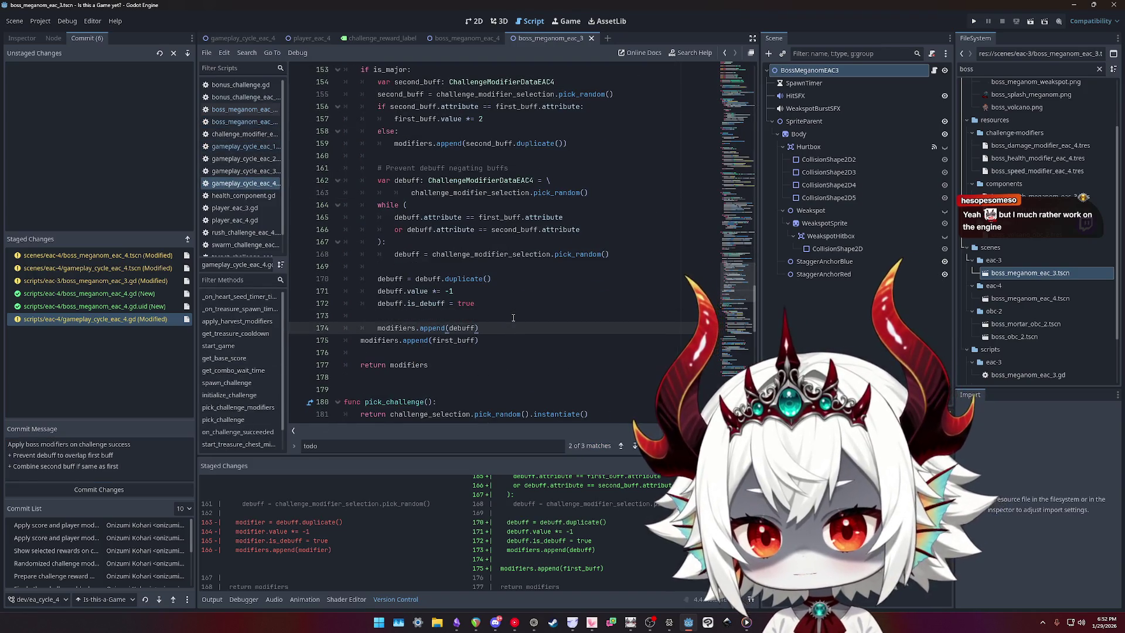
{"action": "left_click", "coordinate": [514, 317]}
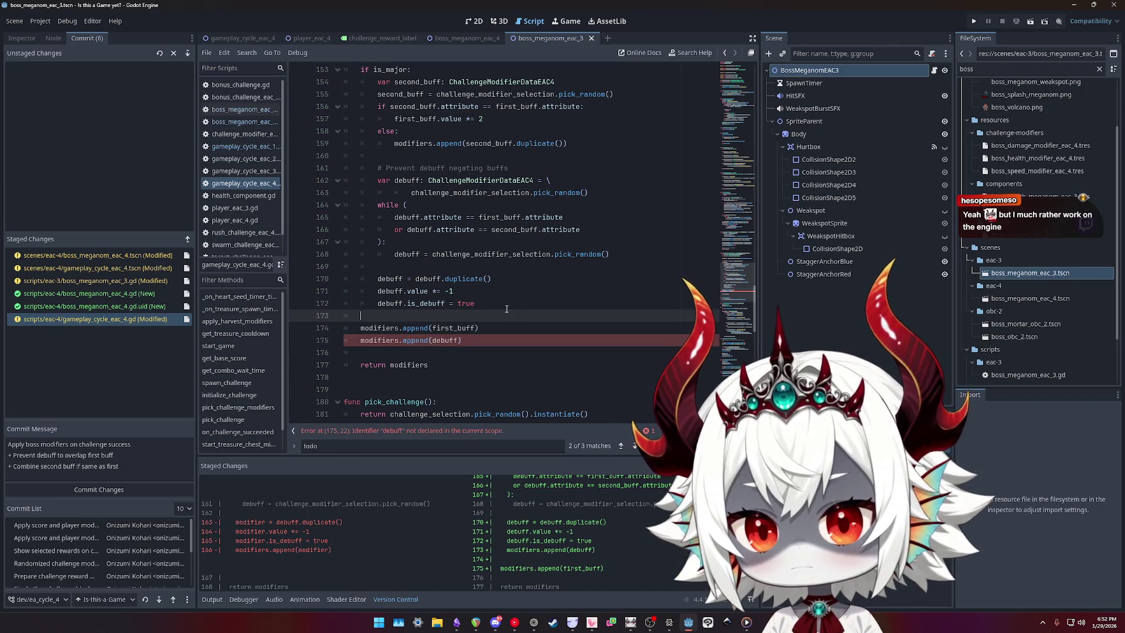
{"action": "left_click", "coordinate": [478, 339]}
{"action": "key", "text": "alt+Up"}
{"action": "key", "text": "alt+Up"}
{"action": "key", "text": "Home"}
{"action": "key", "text": "Tab"}
{"action": "left_click", "coordinate": [497, 337]}
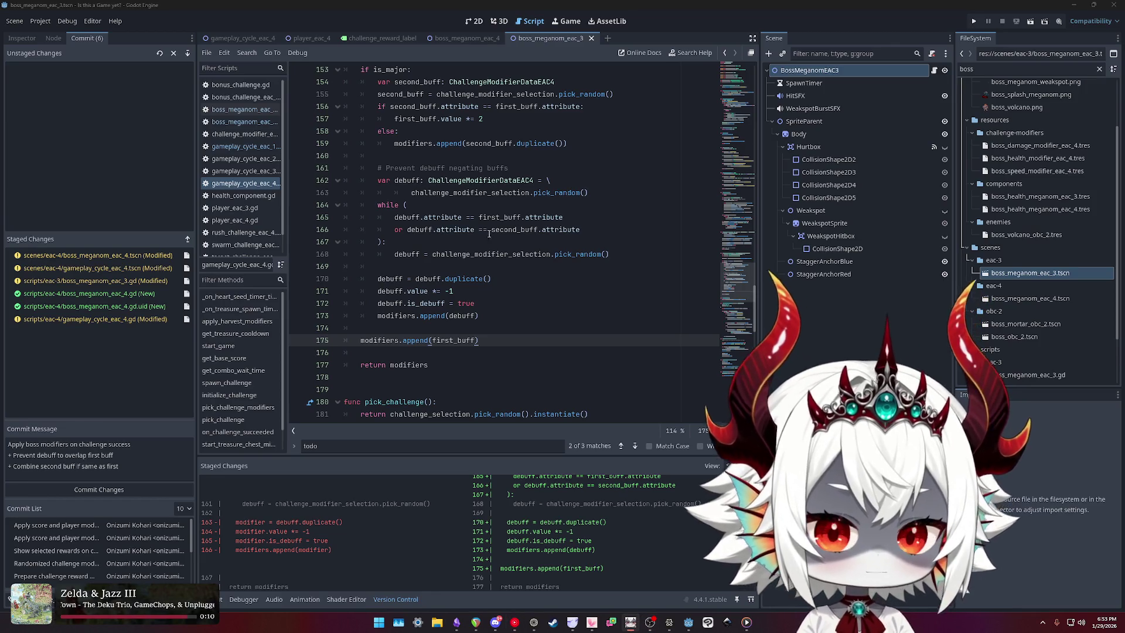
- Inspect the debuff reroll and challenge_modifier_selection code in pick_challenge_modifiers
{"action": "left_click", "coordinate": [495, 266]}
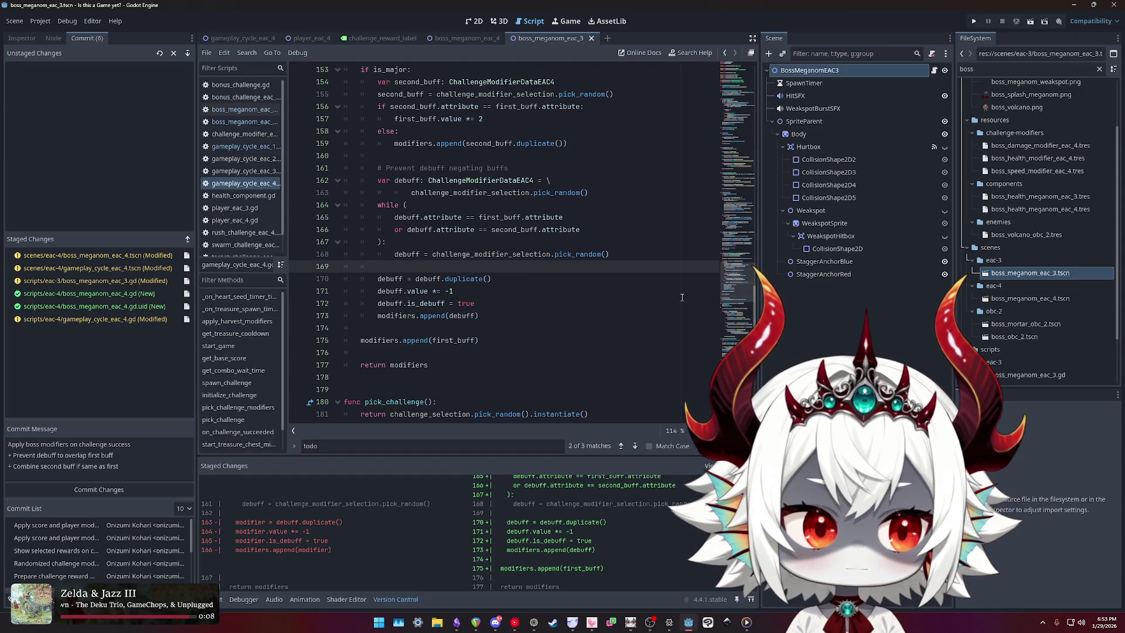
{"action": "left_click", "coordinate": [504, 291]}
{"action": "double_click", "coordinate": [510, 257]}
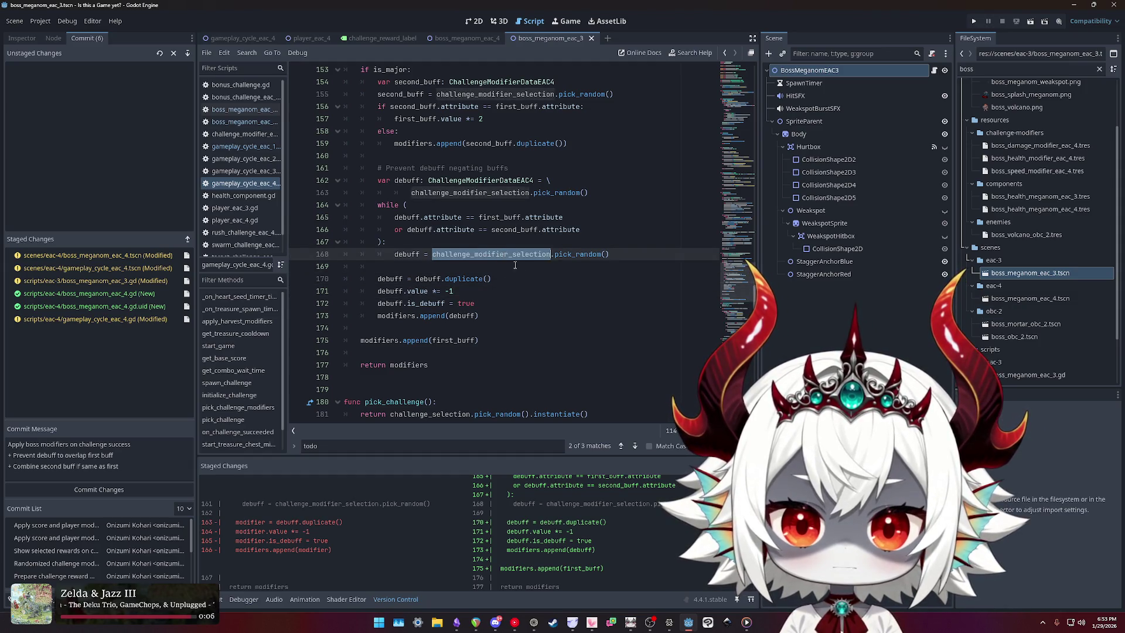
{"action": "scroll", "coordinate": [620, 546], "scroll_direction": "up", "scroll_amount": 1}
{"action": "scroll", "coordinate": [620, 546], "scroll_direction": "down", "scroll_amount": 3}
{"action": "scroll", "coordinate": [487, 343], "scroll_direction": "up", "scroll_amount": 2}
{"action": "scroll", "coordinate": [487, 343], "scroll_direction": "down", "scroll_amount": 1}
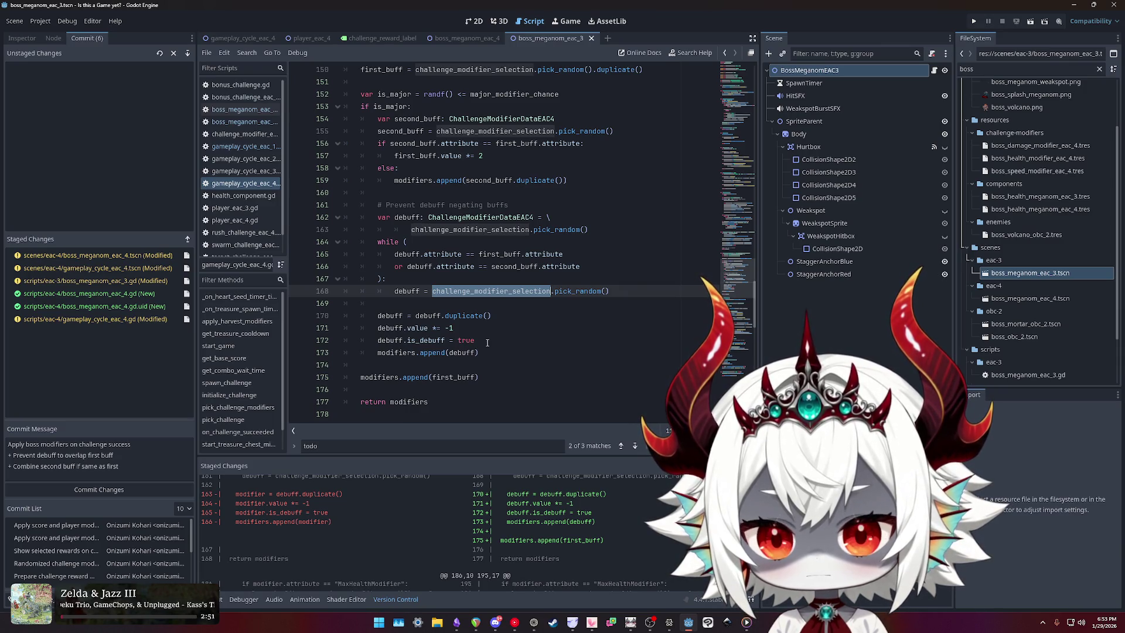
{"action": "scroll", "coordinate": [577, 170], "scroll_direction": "up", "scroll_amount": 4}
- Duplicate the first_buff declaration twice and rename the copies second_buff and debuff
{"action": "left_click", "coordinate": [589, 180]}
{"action": "key", "text": "Down"}
{"action": "key", "text": "Return"}
{"action": "key", "text": "Up"}
{"action": "key", "text": "ctrl+alt+Down"}
{"action": "key", "text": "ctrl+alt+Down"}
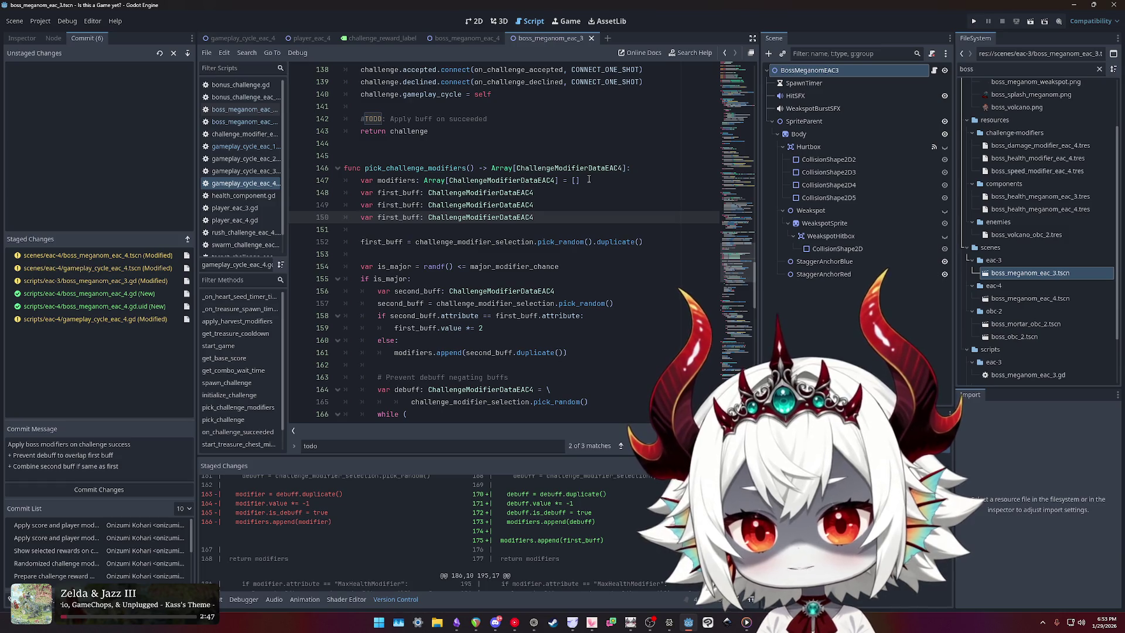
{"action": "key", "text": "Up"}
{"action": "key", "text": "ctrl+shift+Right"}
{"action": "type", "text": "second_buff"}
{"action": "key", "text": "Down"}
{"action": "key", "text": "ctrl+shift+Left"}
{"action": "type", "text": "debuff"}
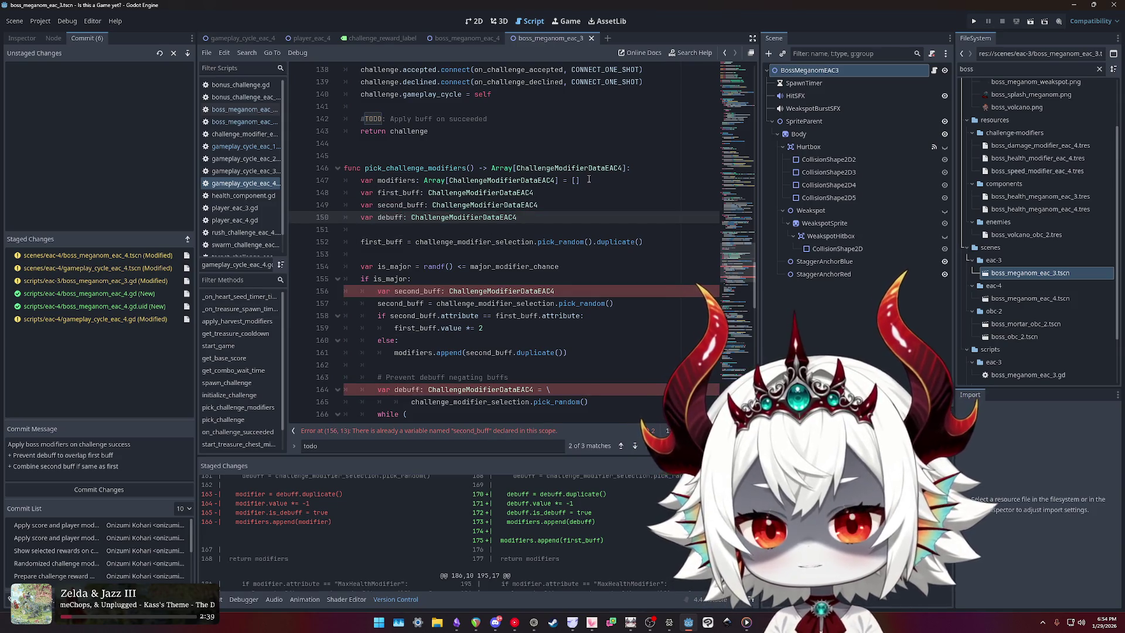
- Remove the redundant var before second_buff in the is_major block
{"action": "scroll", "coordinate": [410, 181], "scroll_direction": "down", "scroll_amount": 1}
{"action": "left_click", "coordinate": [393, 168]}
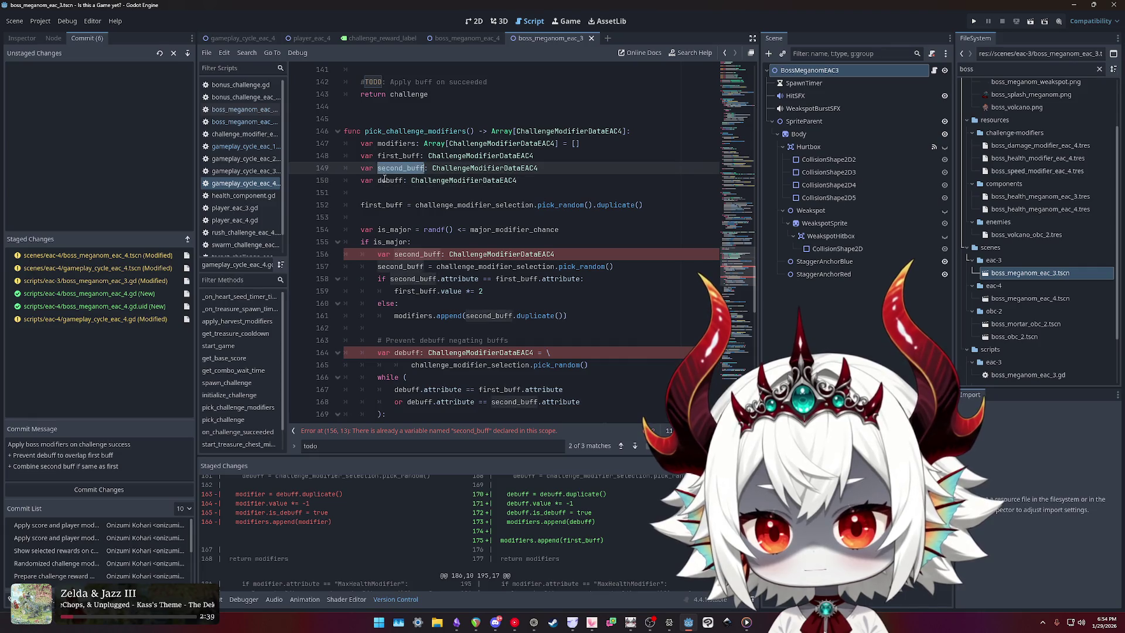
{"action": "double_click", "coordinate": [391, 181]}
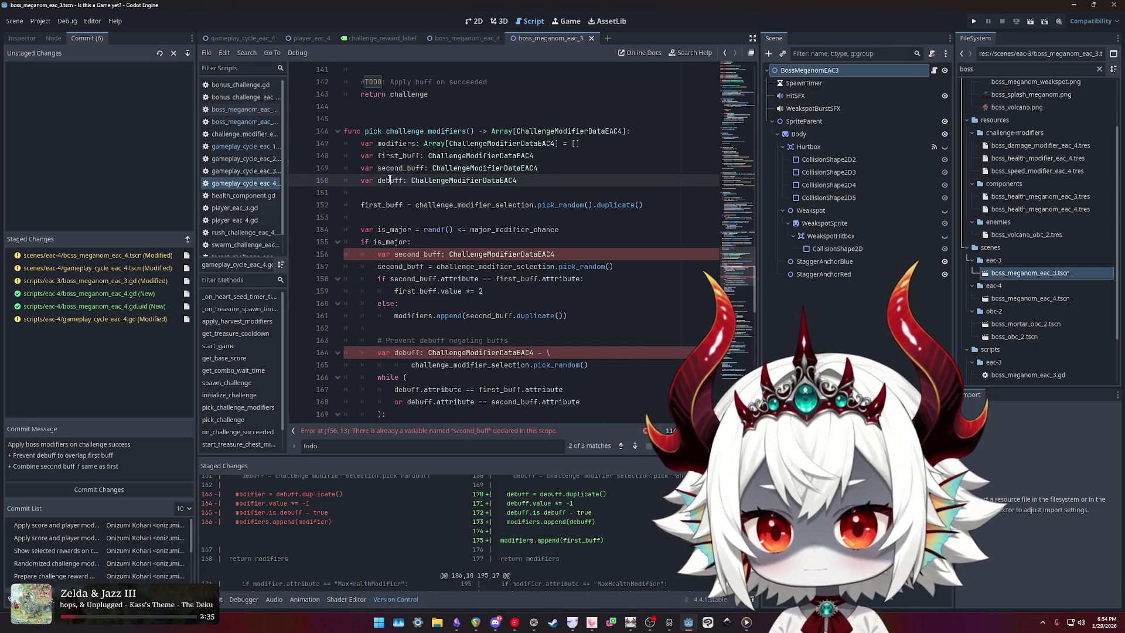
{"action": "left_click", "coordinate": [394, 256]}
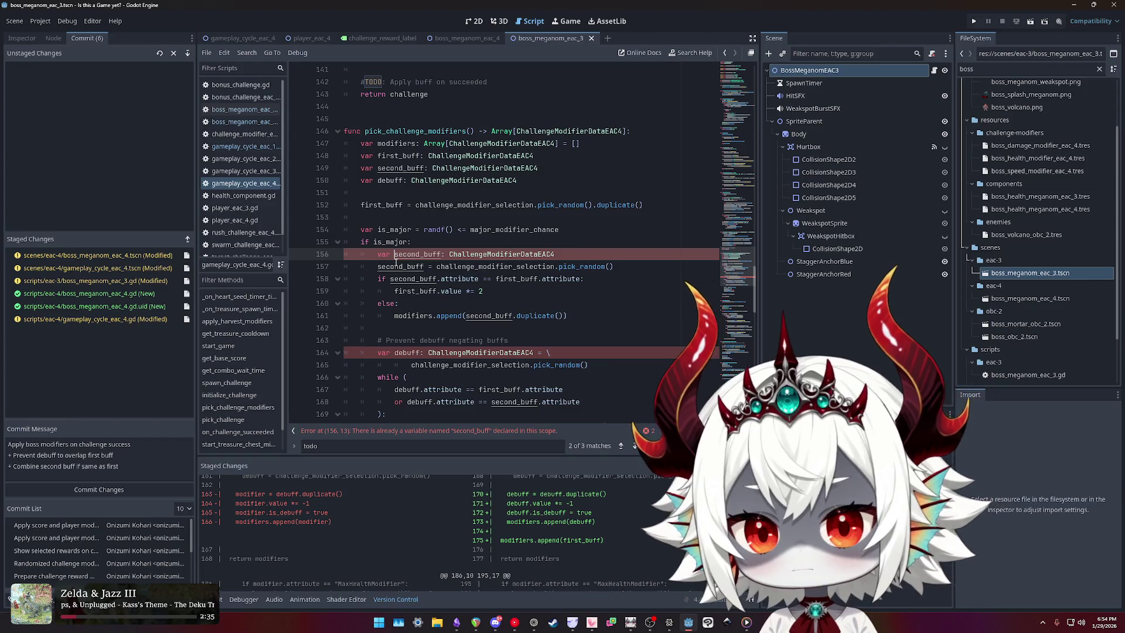
{"action": "key", "text": "BackSpace"}
{"action": "key", "text": "BackSpace"}
{"action": "key", "text": "BackSpace"}
- Try adding modifiers.append(first_buff) above the else branch, then delete that line again
{"action": "scroll", "coordinate": [387, 262], "scroll_direction": "down", "scroll_amount": 2}
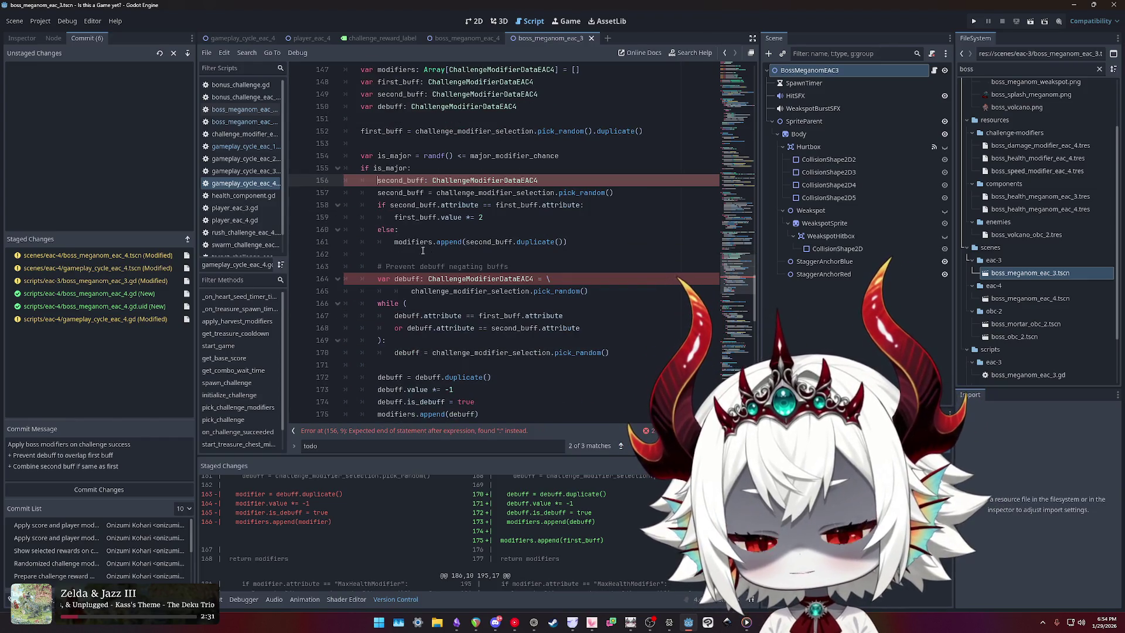
{"action": "left_click_drag", "start_coordinate": [578, 244], "coordinate": [287, 231]}
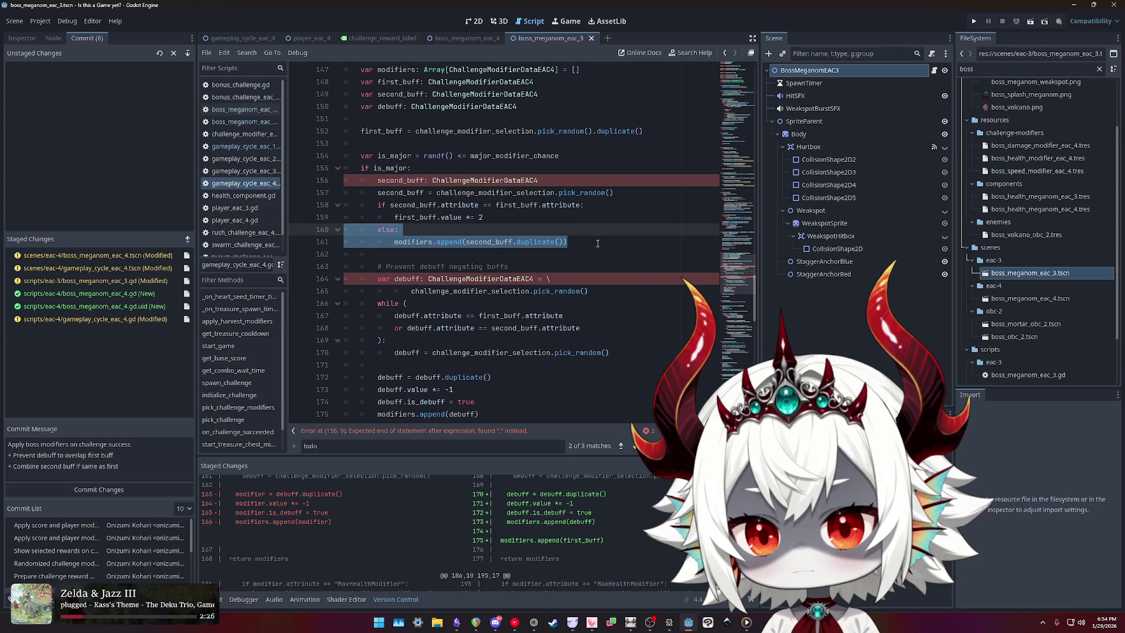
{"action": "key", "text": "Left"}
{"action": "key", "text": "Return"}
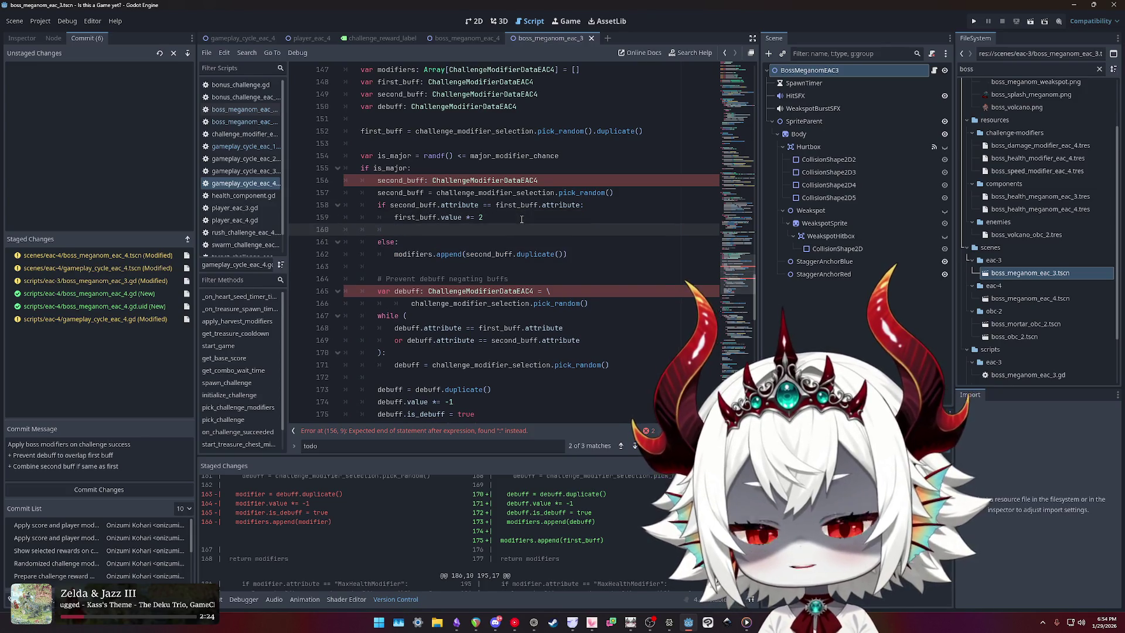
{"action": "type", "text": "odifiers.append(first_buf"}
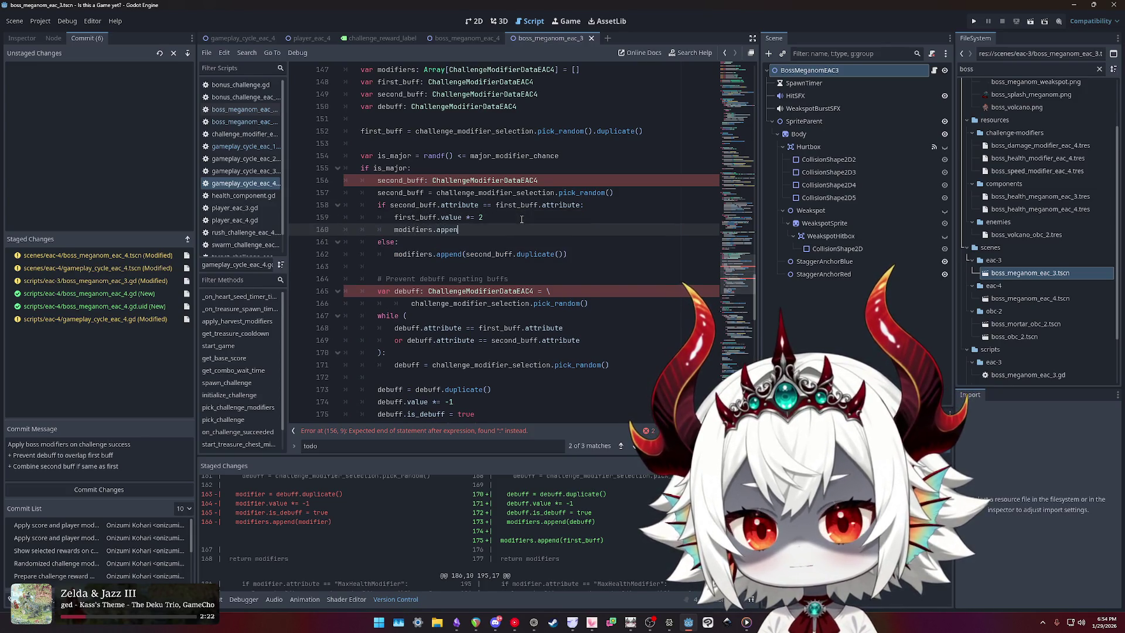
{"action": "type", "text": "f)"}
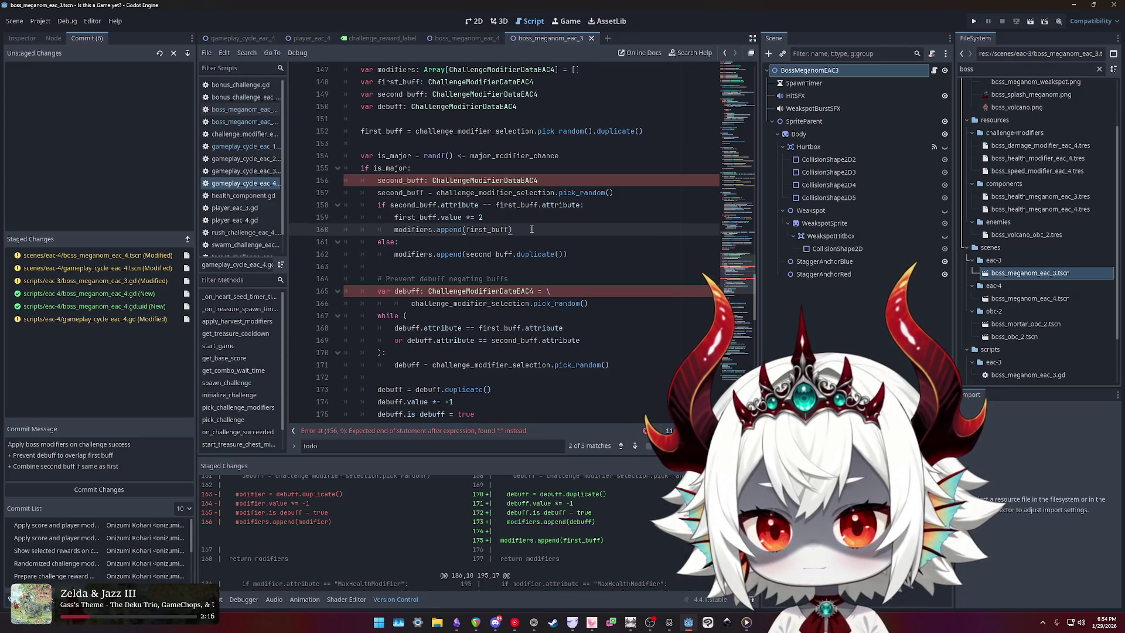
{"action": "key", "text": "shift+Home"}
{"action": "key", "text": "shift+Home"}
{"action": "key", "text": "BackSpace"}
{"action": "key", "text": "BackSpace"}
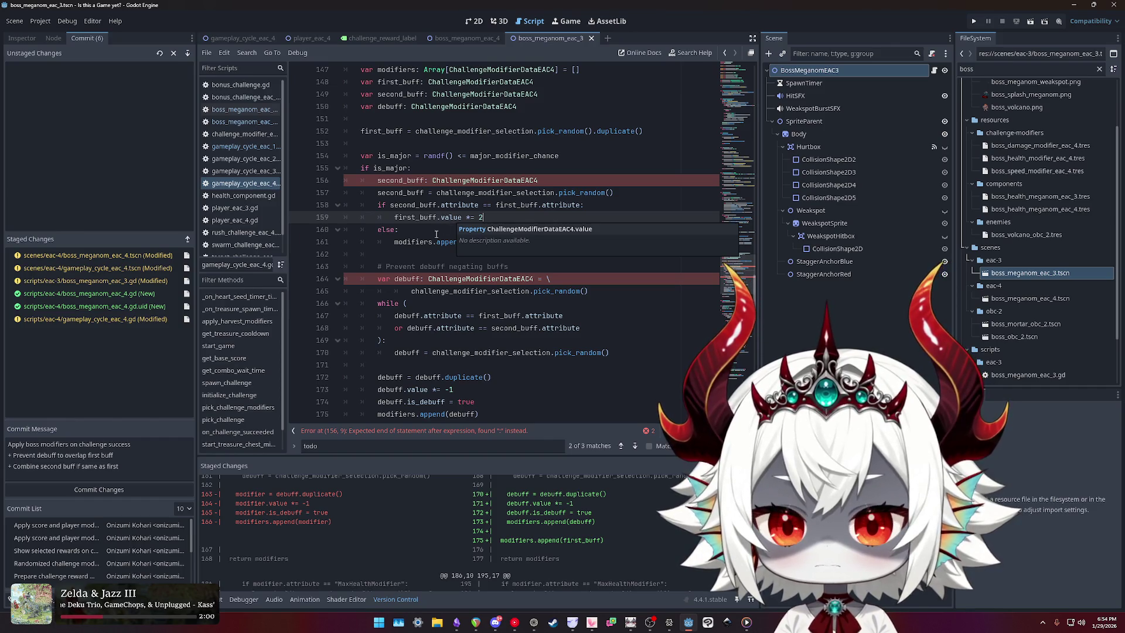
{"action": "left_click", "coordinate": [409, 279]}
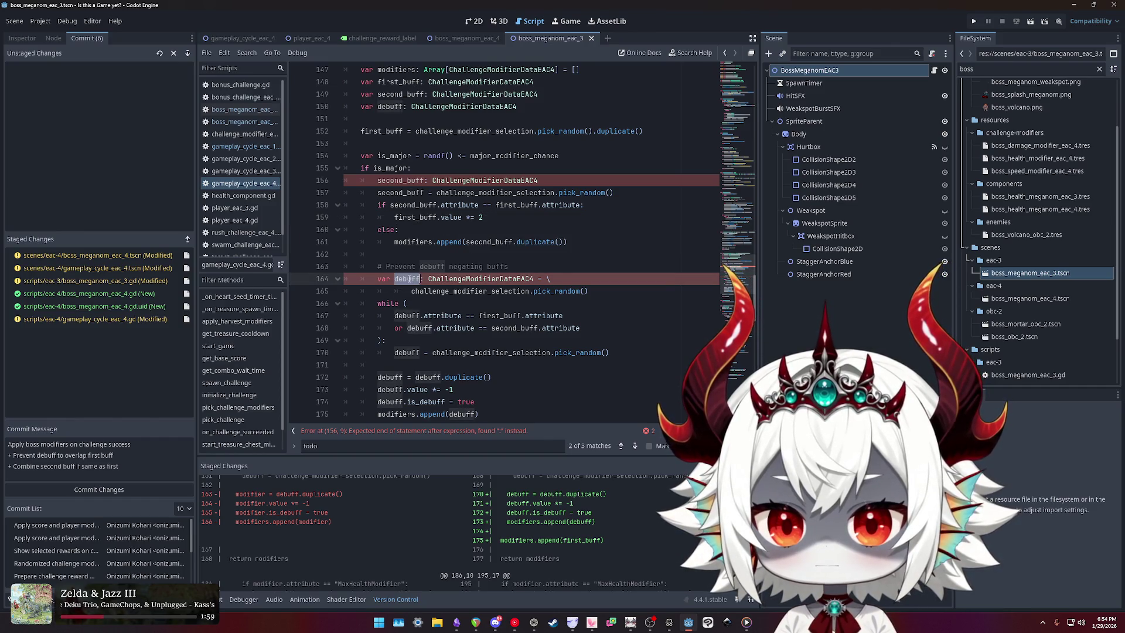
- Delete the var keyword before debuff on the debuff reroll line
{"action": "left_click", "coordinate": [491, 291]}
{"action": "left_click", "coordinate": [616, 293]}
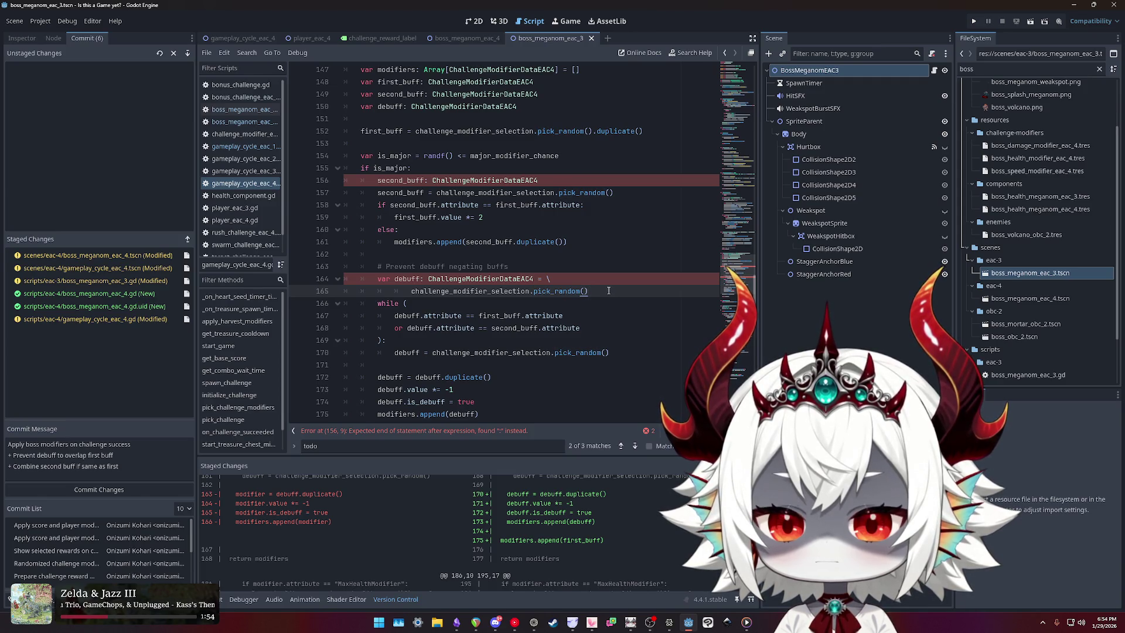
{"action": "left_click", "coordinate": [394, 279]}
{"action": "key", "text": "shift+Home"}
{"action": "key", "text": "BackSpace"}
- Select the else branch and then the whole if/else second_buff merge block
{"action": "left_click", "coordinate": [416, 242]}
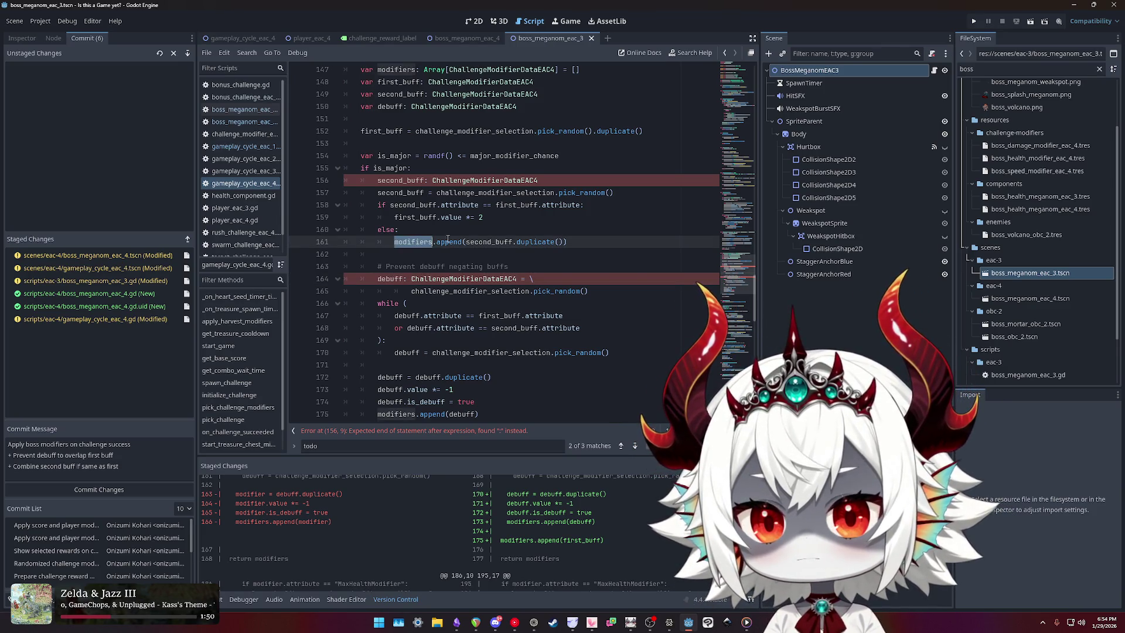
{"action": "left_click", "coordinate": [554, 242]}
{"action": "left_click_drag", "start_coordinate": [568, 242], "coordinate": [325, 222]}
{"action": "left_click_drag", "start_coordinate": [569, 242], "coordinate": [352, 234]}
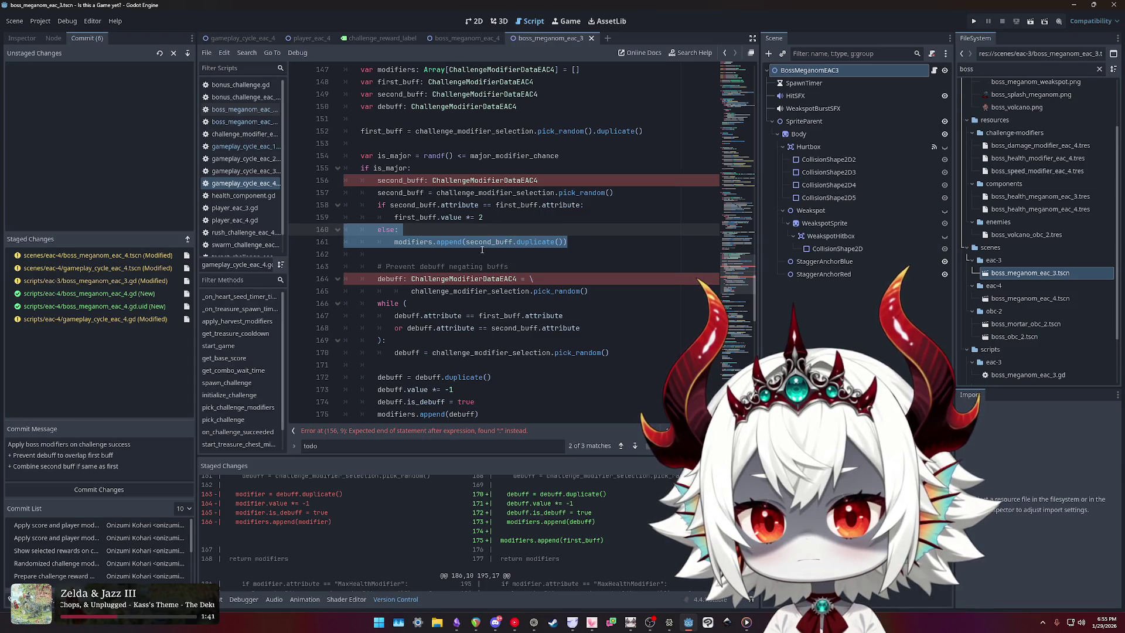
{"action": "mouse_move", "coordinate": [567, 242]}
{"action": "left_mouse_down"}
{"action": "mouse_move", "coordinate": [352, 231]}
{"action": "mouse_move", "coordinate": [289, 209]}
{"action": "left_mouse_up"}
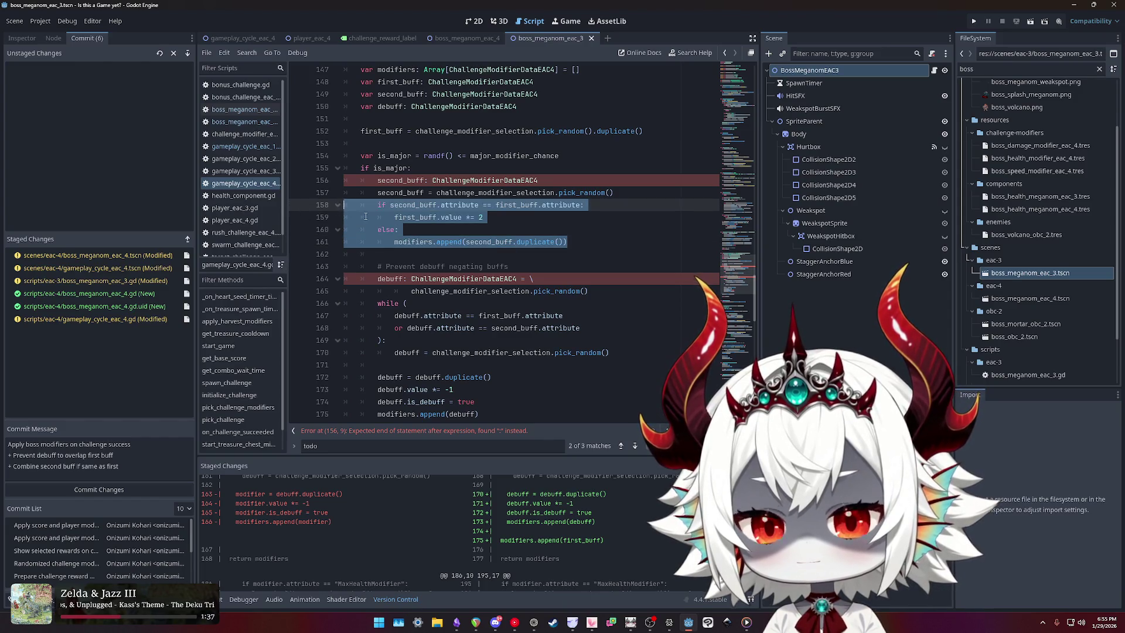
{"action": "left_click", "coordinate": [437, 192]}
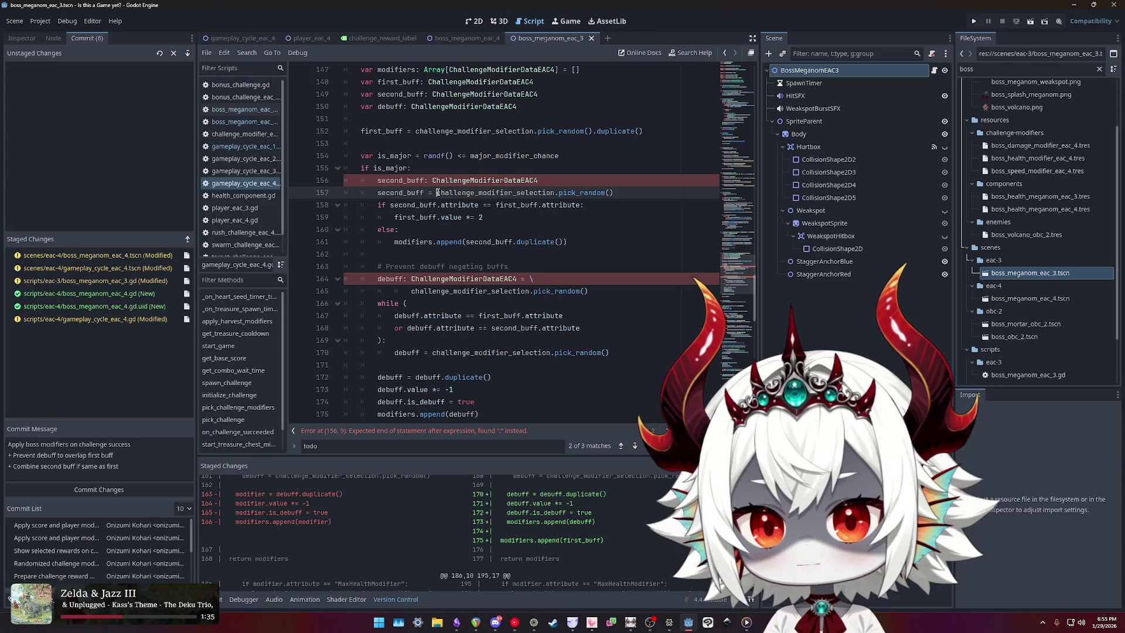
- Merge the two second_buff lines into a plain 'second_buff =' assignment without a type annotation
{"action": "key", "text": "shift+Up"}
{"action": "key", "text": "shift+Left"}
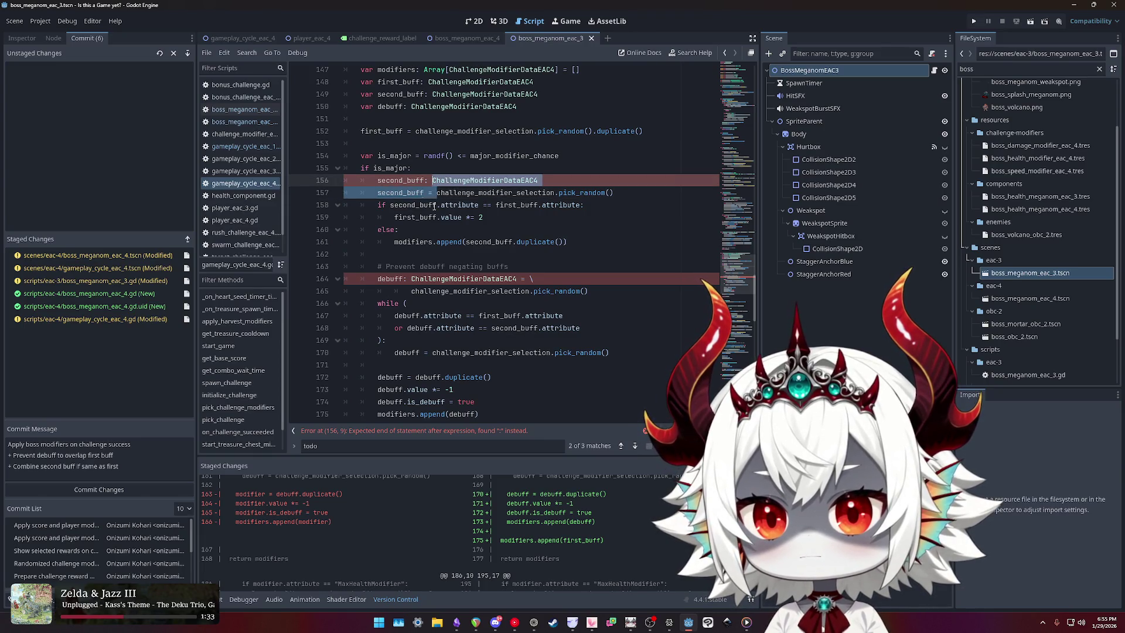
{"action": "key", "text": "Delete"}
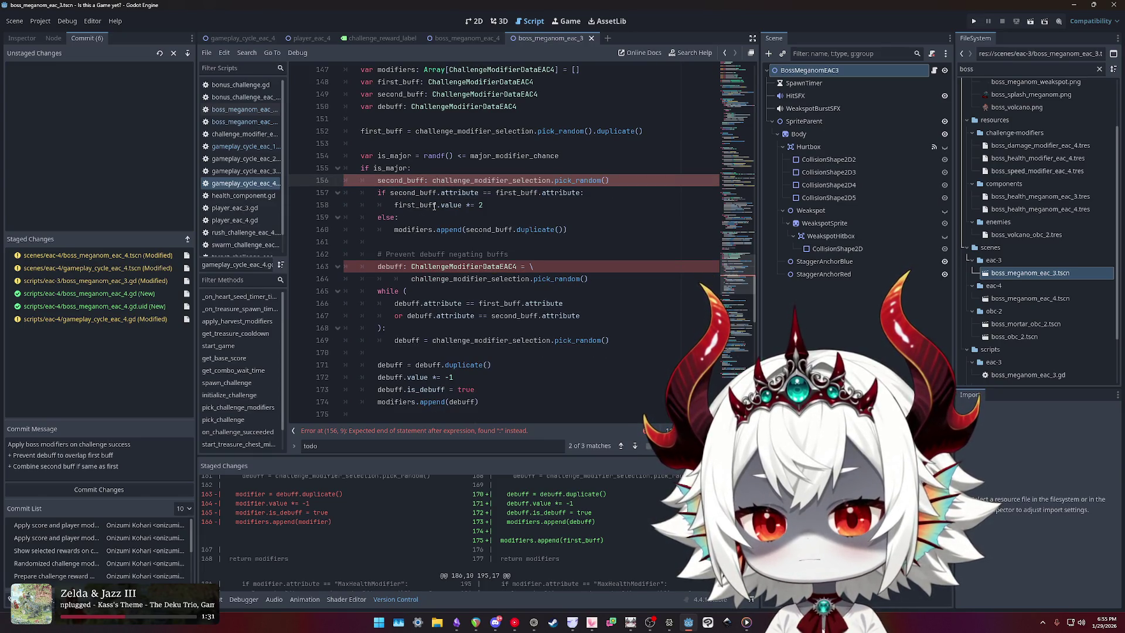
{"action": "key", "text": "BackSpace"}
{"action": "key", "text": "BackSpace"}
{"action": "type", "text": "="}
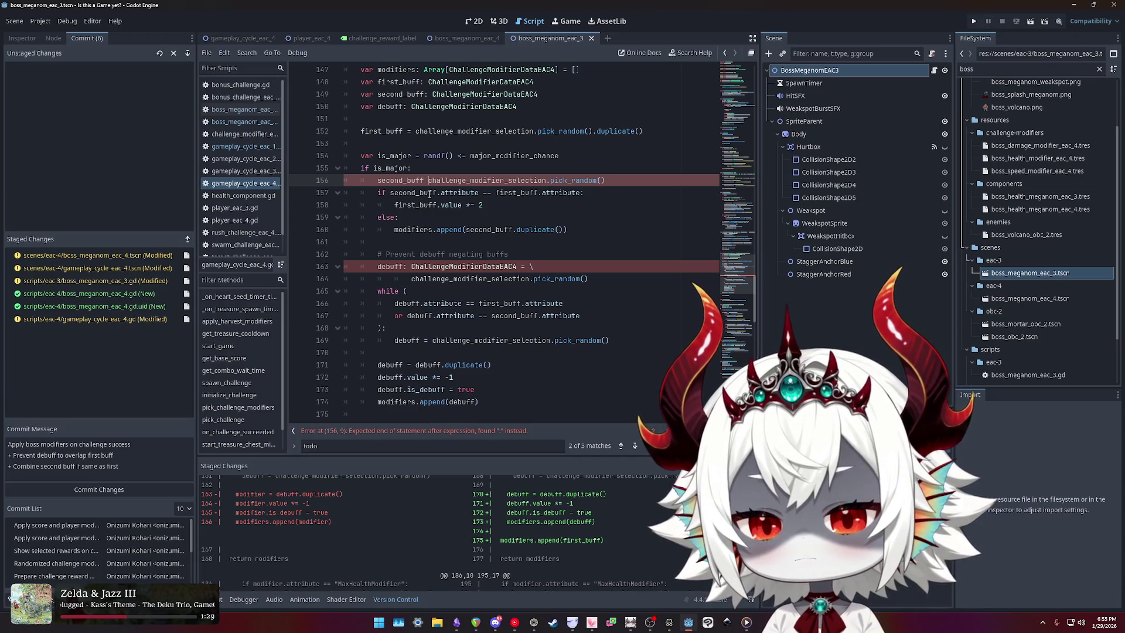
{"action": "scroll", "coordinate": [426, 231], "scroll_direction": "up", "scroll_amount": 2}
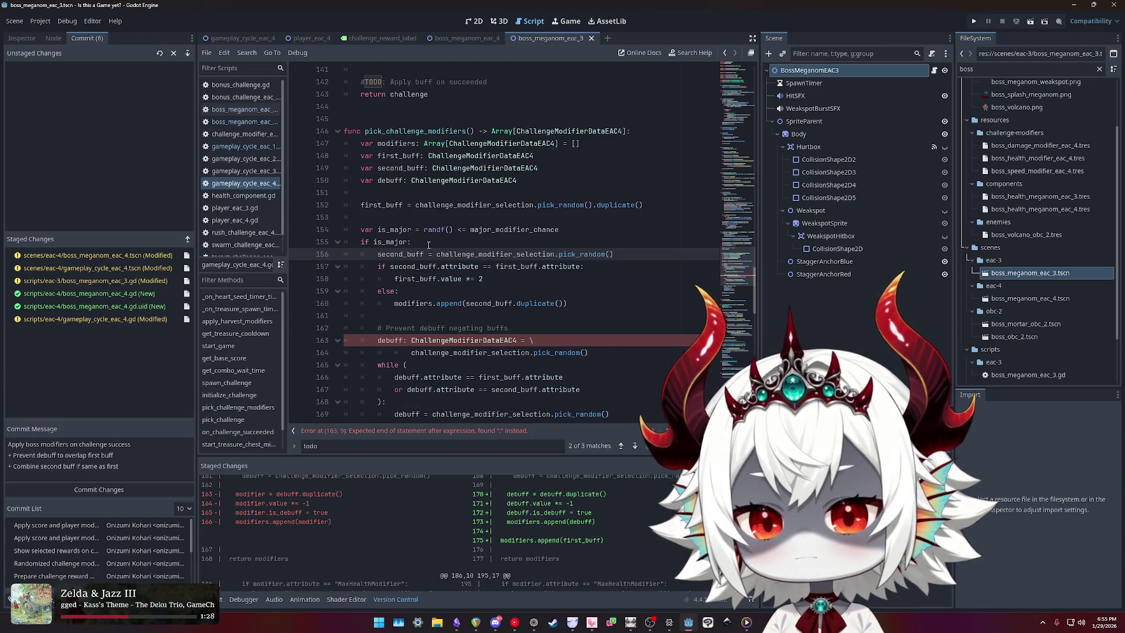
{"action": "type", "text": ":Chall"}
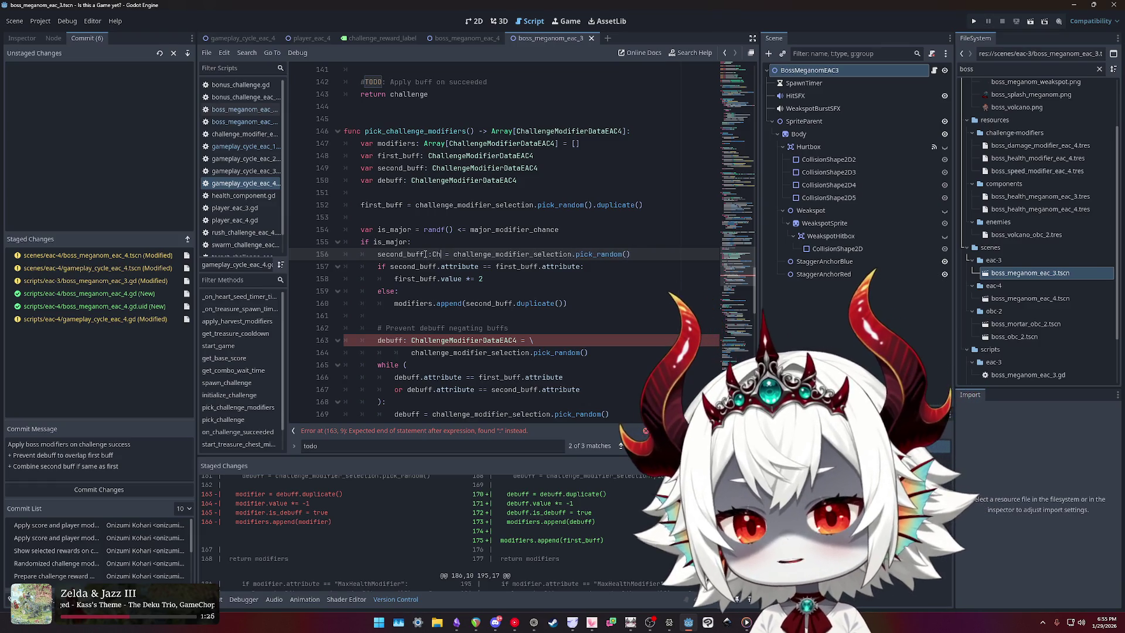
{"action": "key", "text": "ctrl+z"}
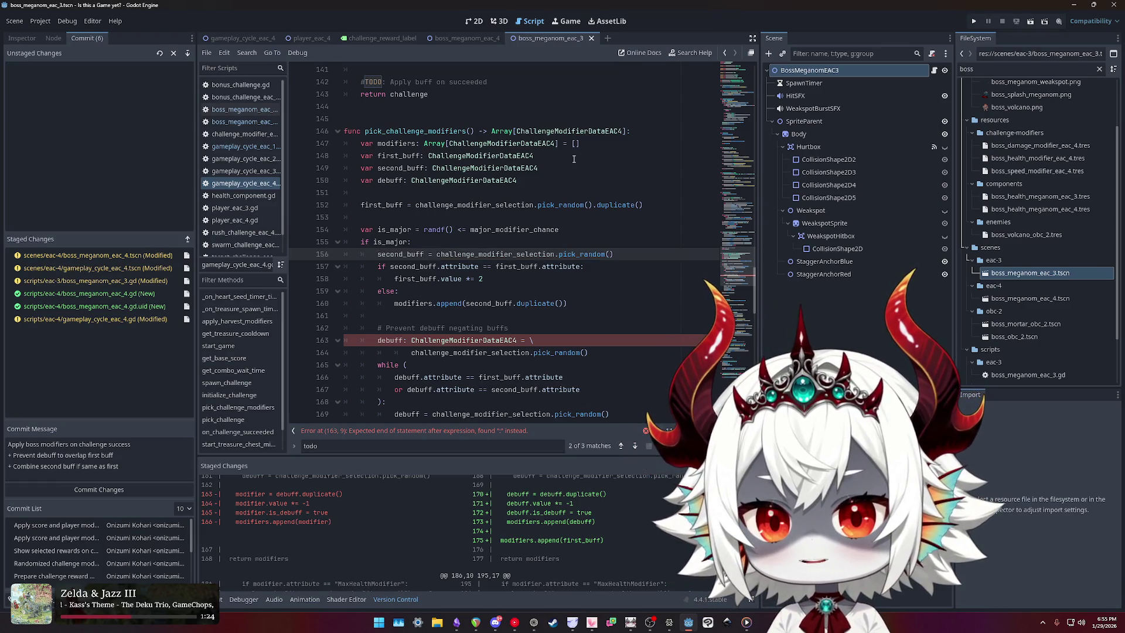
- Initialise first_buff in its declaration with '= \' and the indented pick expression, then save
{"action": "left_click", "coordinate": [576, 154]}
{"action": "left_click_drag", "start_coordinate": [415, 204], "coordinate": [670, 208]}
{"action": "key", "text": "ctrl+c"}
{"action": "left_click", "coordinate": [560, 158]}
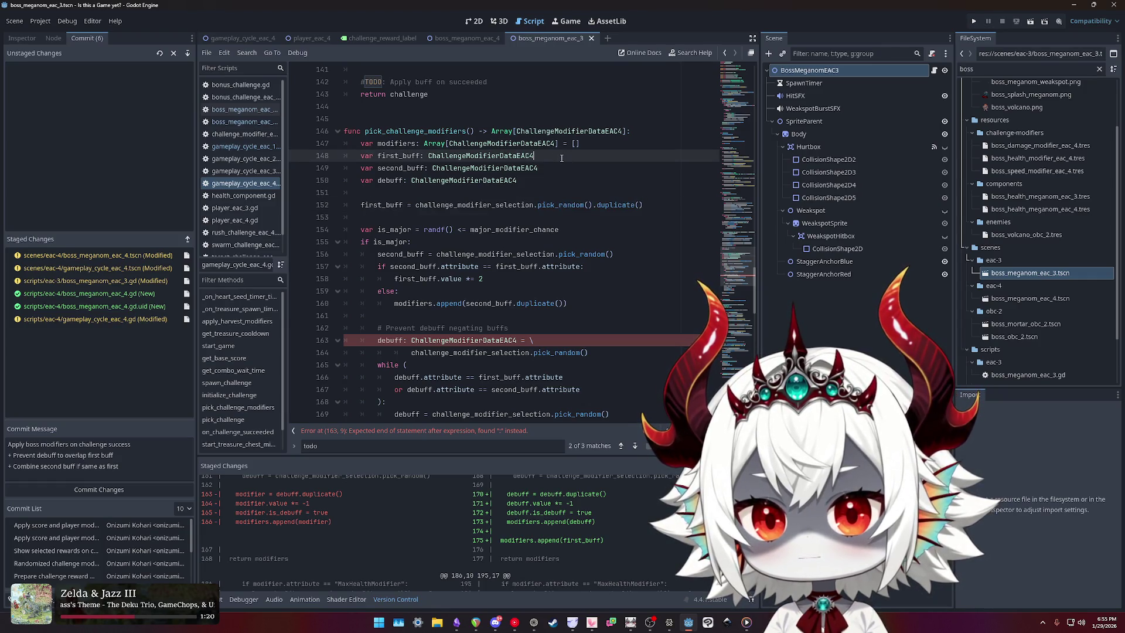
{"action": "key", "text": "ctrl+v"}
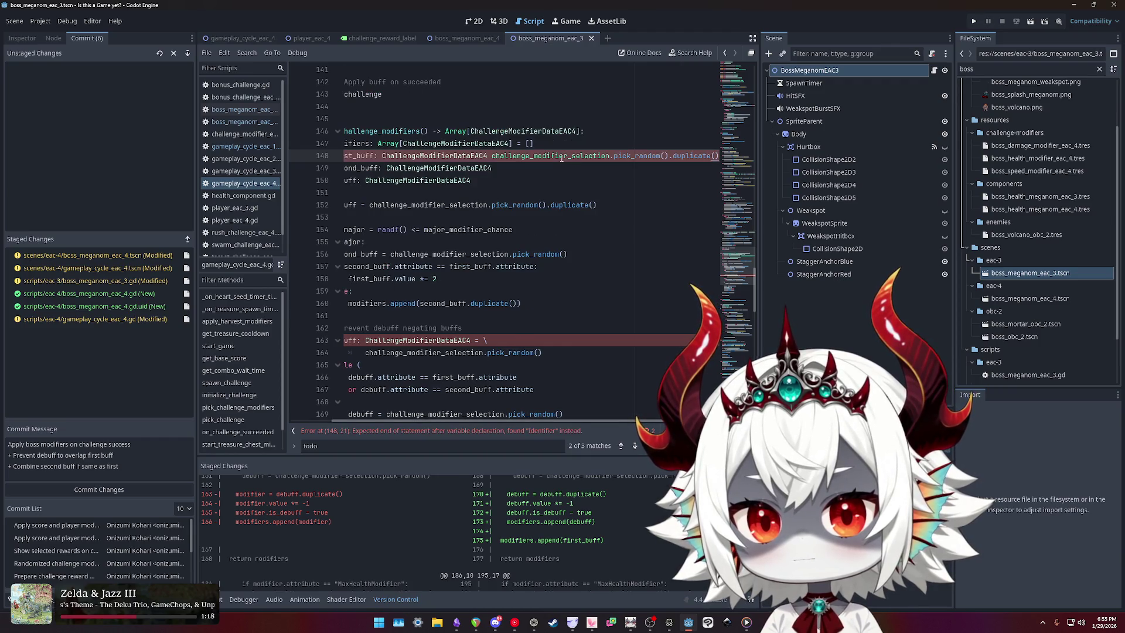
{"action": "key", "text": "Home"}
{"action": "type", "text": "= \\"}
{"action": "key", "text": "Return"}
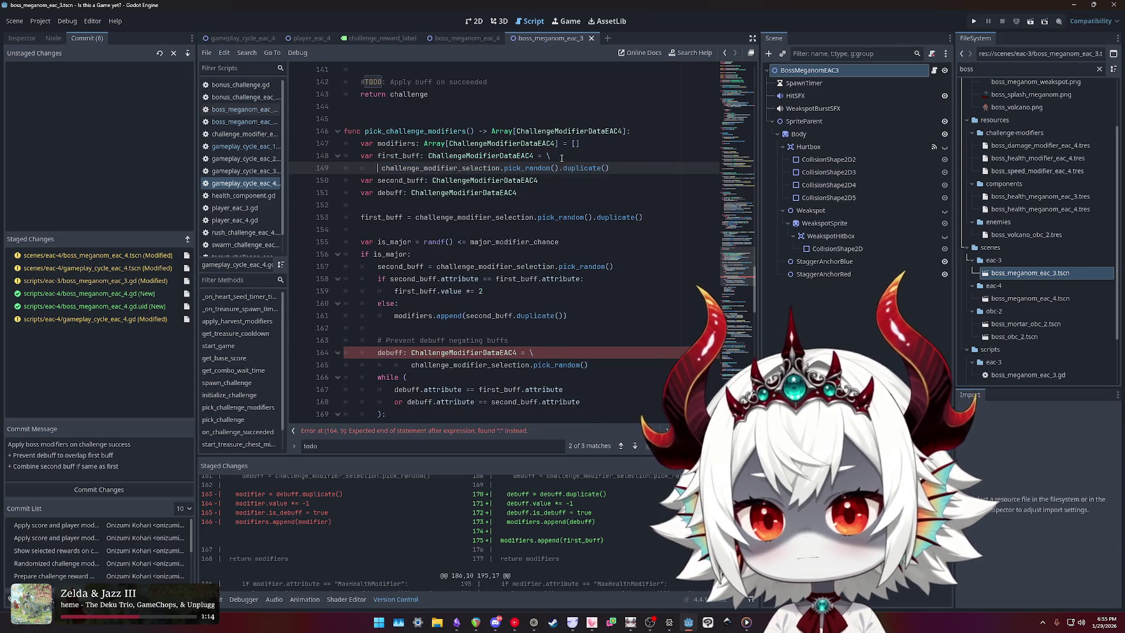
{"action": "key", "text": "Tab"}
{"action": "key", "text": "ctrl+s"}
- Delete the redundant first_buff assignment, tidy blank lines, and add a blank line before the is_major roll
{"action": "left_click", "coordinate": [515, 197]}
{"action": "key", "text": "Up"}
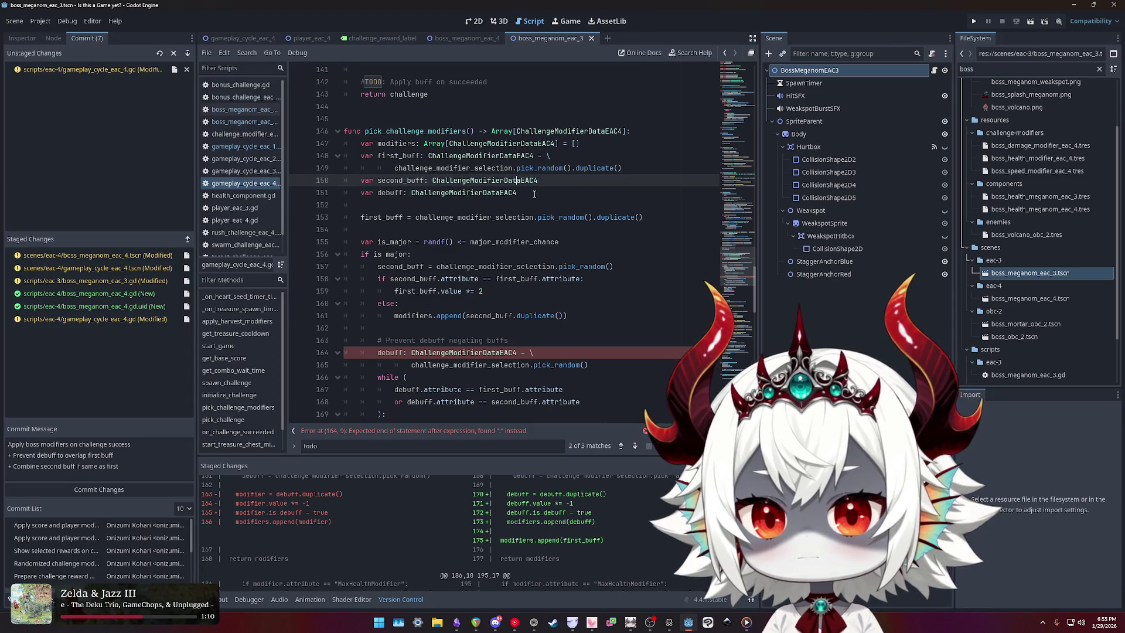
{"action": "key", "text": "Return"}
{"action": "key", "text": "Down"}
{"action": "key", "text": "Down"}
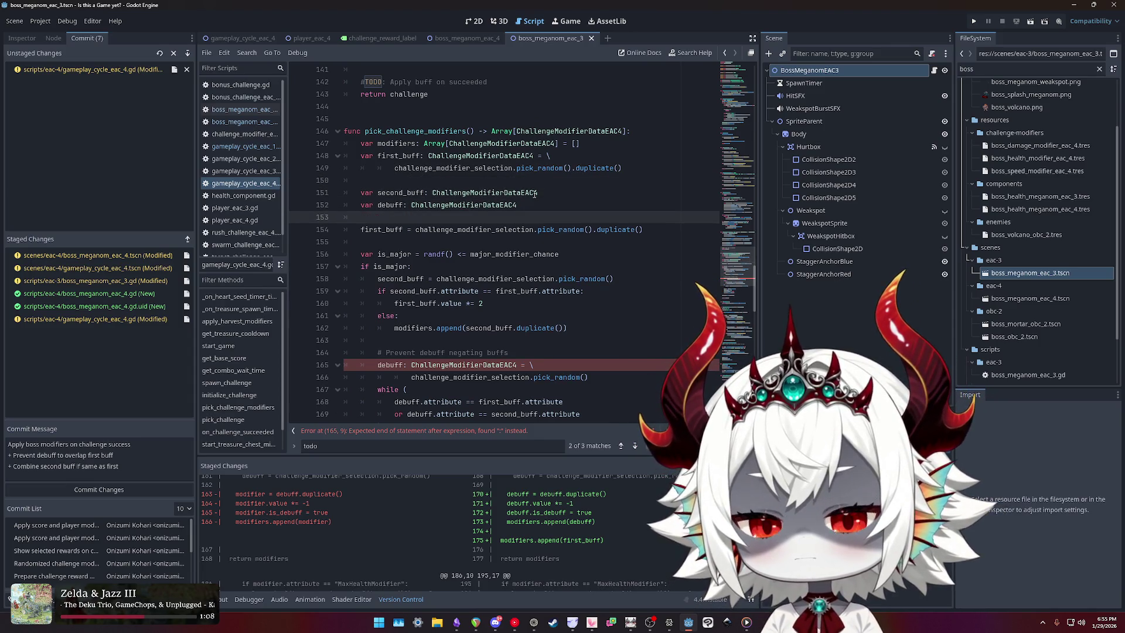
{"action": "key", "text": "shift+Down"}
{"action": "key", "text": "shift+Down"}
{"action": "key", "text": "Delete"}
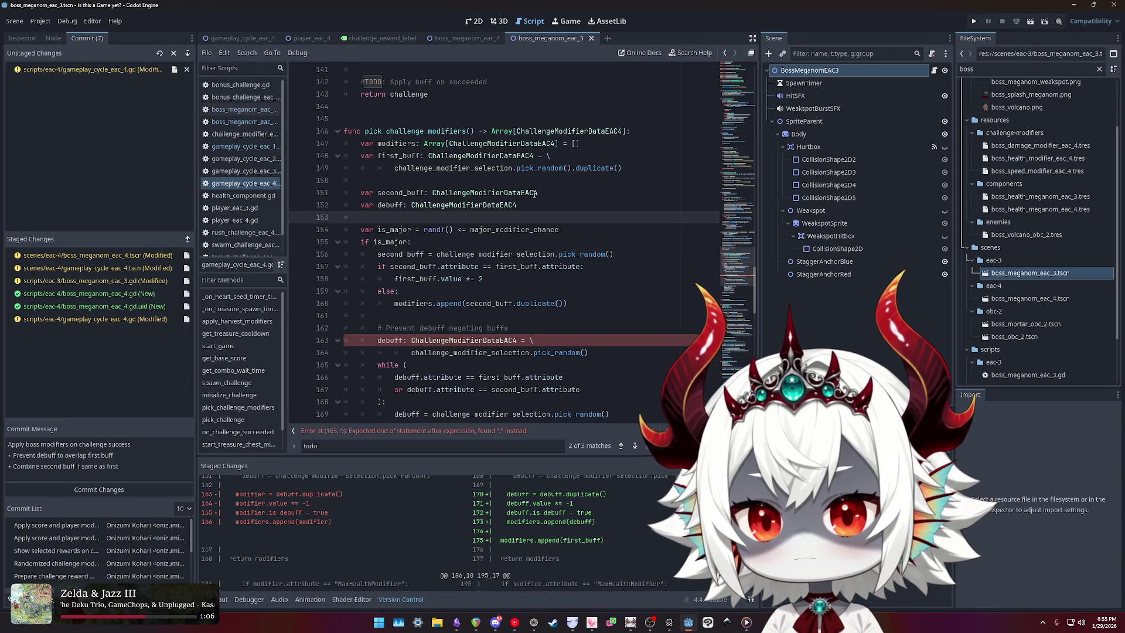
{"action": "key", "text": "BackSpace"}
{"action": "key", "text": "Up"}
{"action": "key", "text": "Up"}
{"action": "key", "text": "BackSpace"}
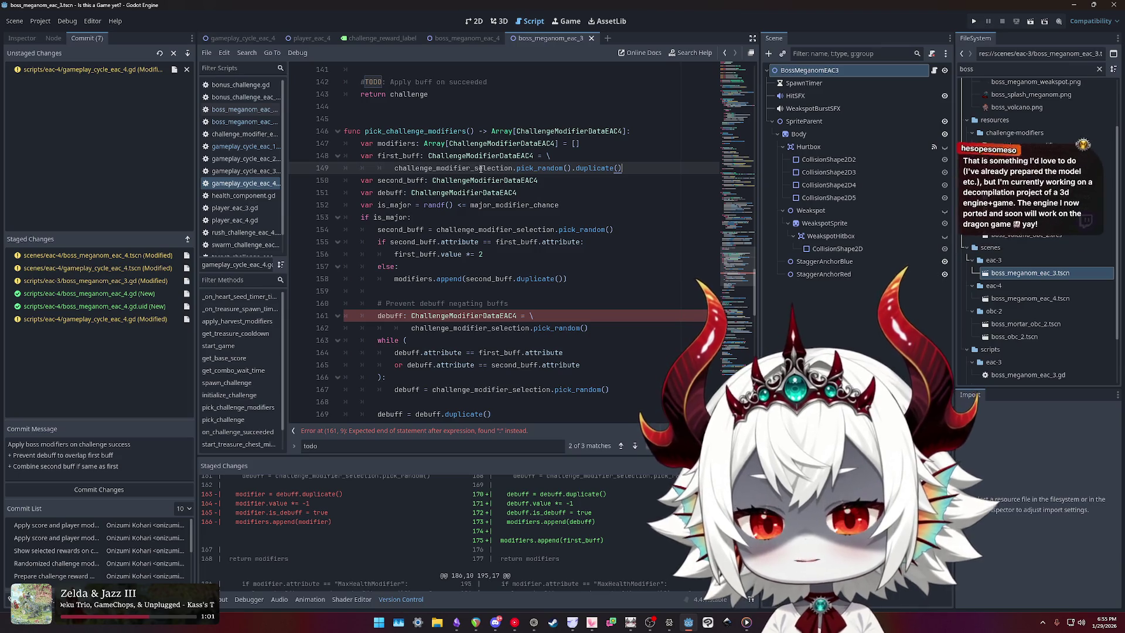
{"action": "scroll", "coordinate": [487, 171], "scroll_direction": "down", "scroll_amount": 1}
{"action": "left_click", "coordinate": [361, 168]}
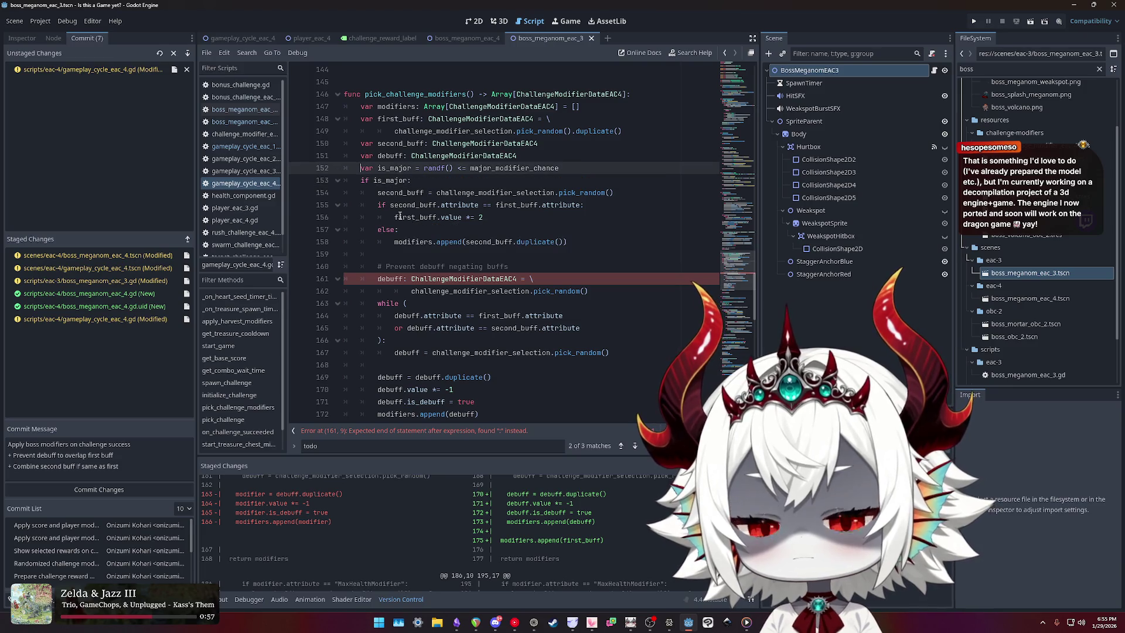
{"action": "key", "text": "Return"}
- Remove the type annotation from the debuff line and join its pick onto one line
{"action": "scroll", "coordinate": [399, 217], "scroll_direction": "down", "scroll_amount": 1}
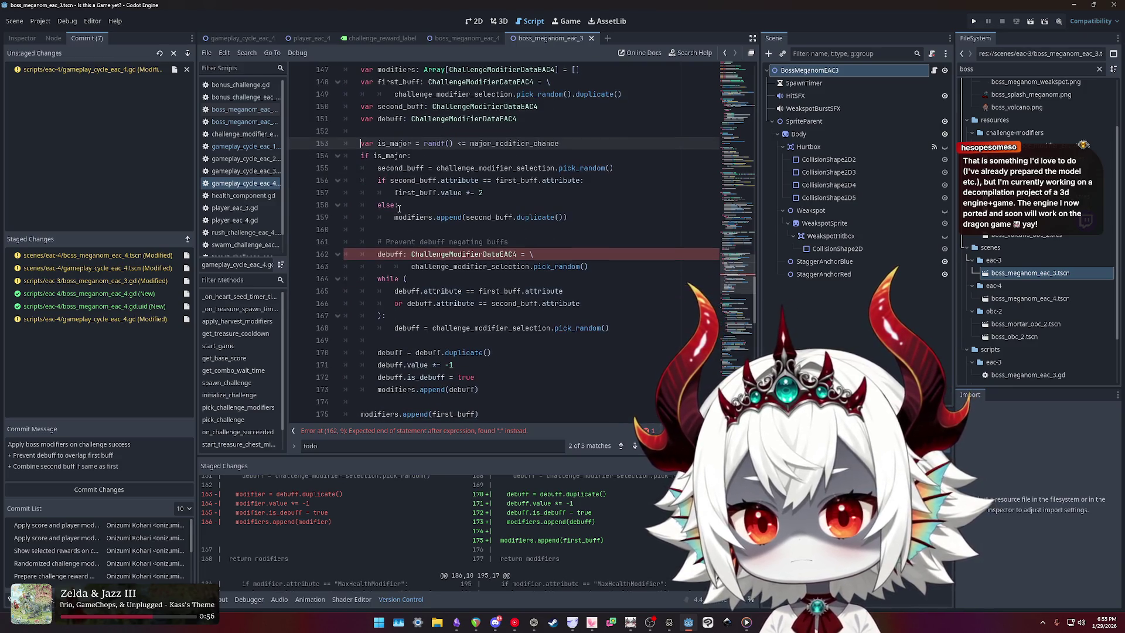
{"action": "double_click", "coordinate": [423, 254]}
{"action": "key", "text": "BackSpace"}
{"action": "key", "text": "BackSpace"}
{"action": "key", "text": "BackSpace"}
{"action": "key", "text": "BackSpace"}
{"action": "key", "text": "Delete"}
- Clean up the leftover indentation so the debuff pick fits on one line
{"action": "double_click", "coordinate": [423, 254]}
{"action": "key", "text": "BackSpace"}
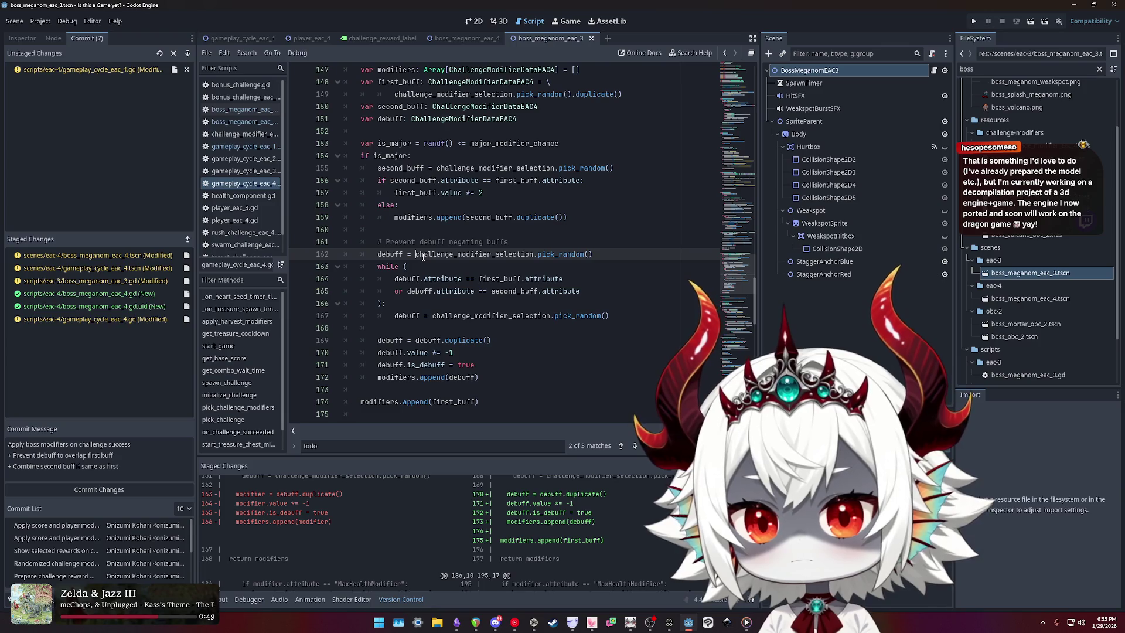
{"action": "scroll", "coordinate": [469, 253], "scroll_direction": "down", "scroll_amount": 2}
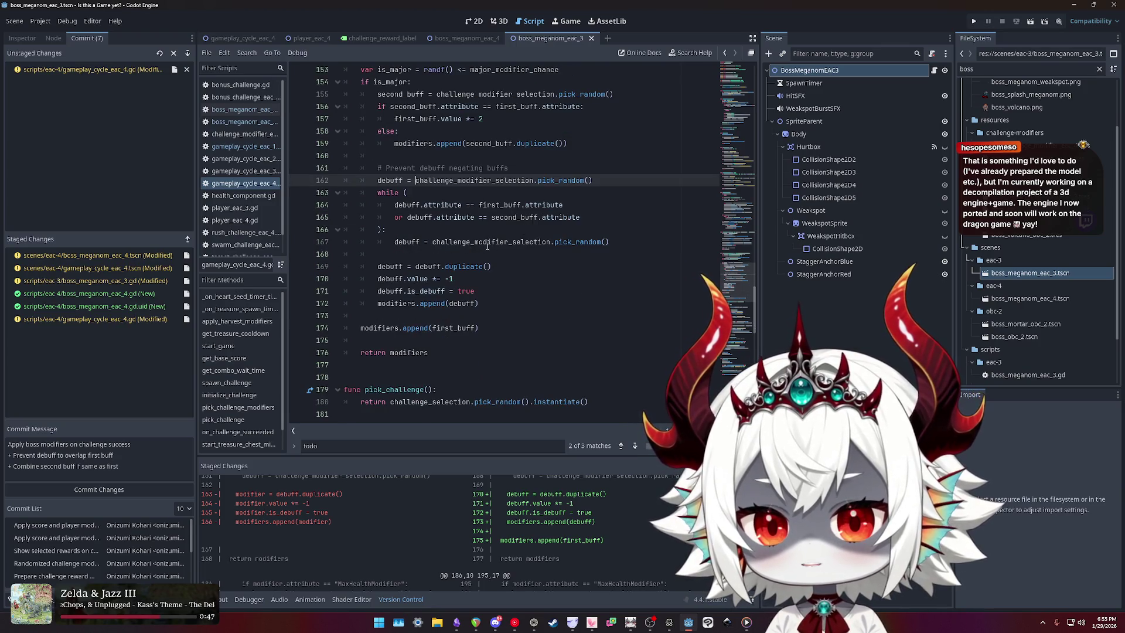
{"action": "left_click", "coordinate": [483, 246]}
{"action": "double_click", "coordinate": [580, 242]}
{"action": "left_click", "coordinate": [446, 267]}
{"action": "double_click", "coordinate": [447, 268]}
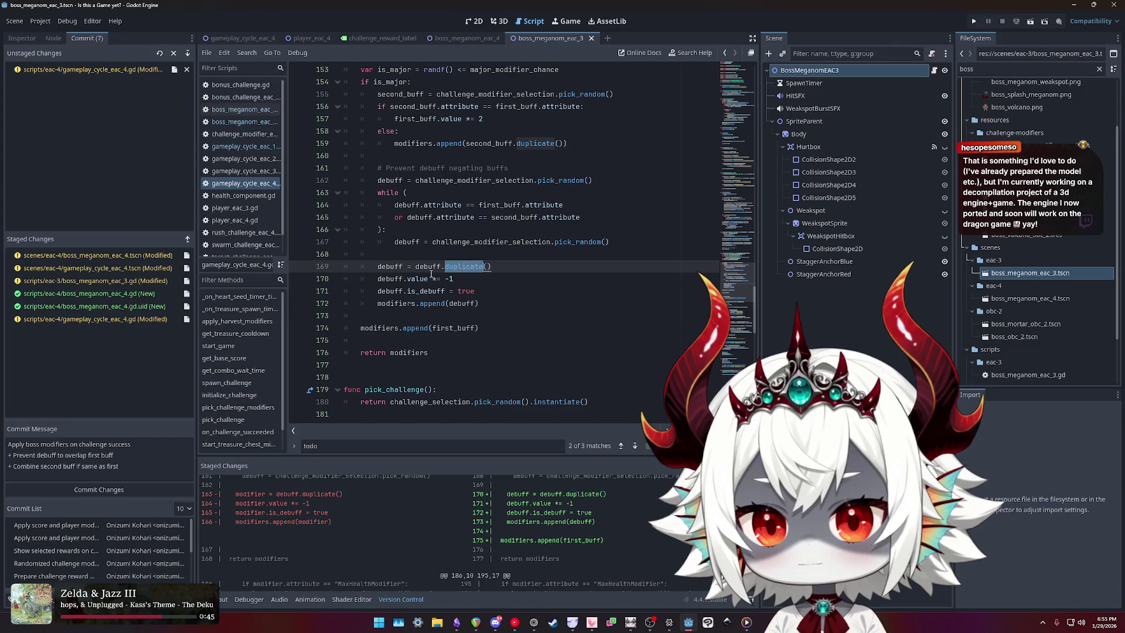
- Move modifiers.append(debuff) below the first_buff append and duplicate modifiers.append(first_buff)
{"action": "double_click", "coordinate": [389, 279]}
{"action": "left_click", "coordinate": [506, 296]}
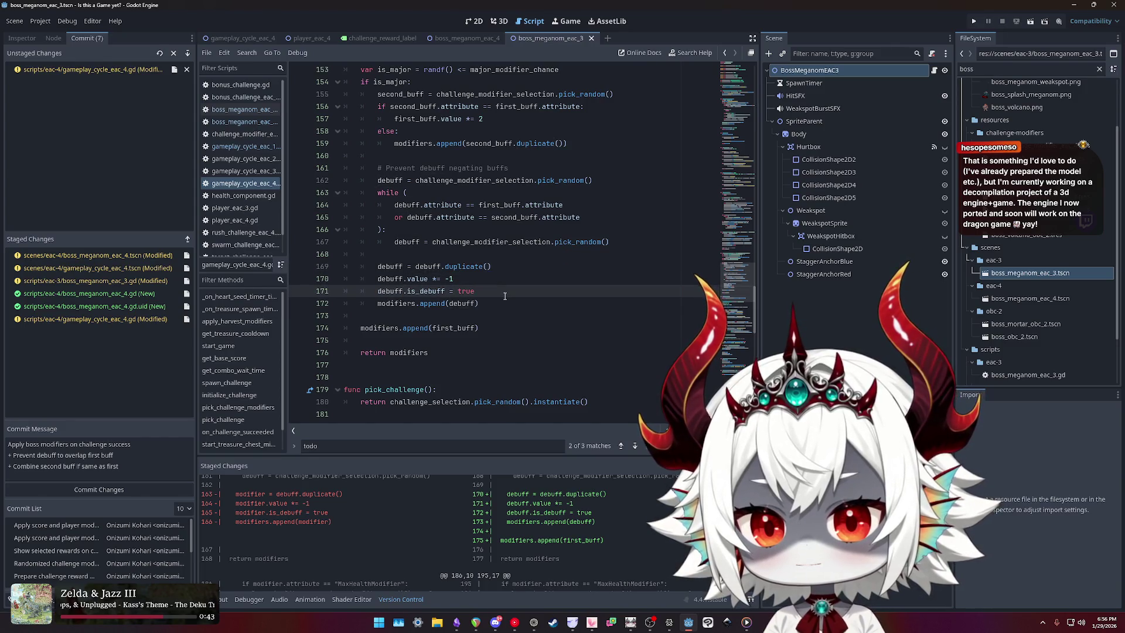
{"action": "key", "text": "Down"}
{"action": "key", "text": "alt+Down"}
{"action": "key", "text": "alt+Down"}
{"action": "key", "text": "Up"}
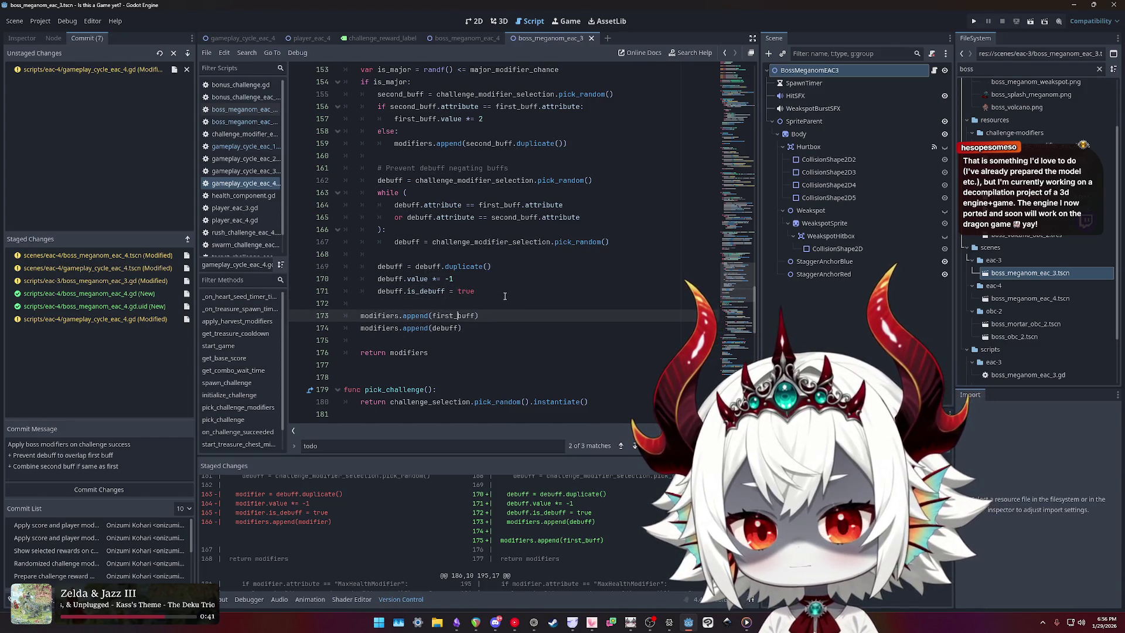
{"action": "key", "text": "ctrl+shift+d"}
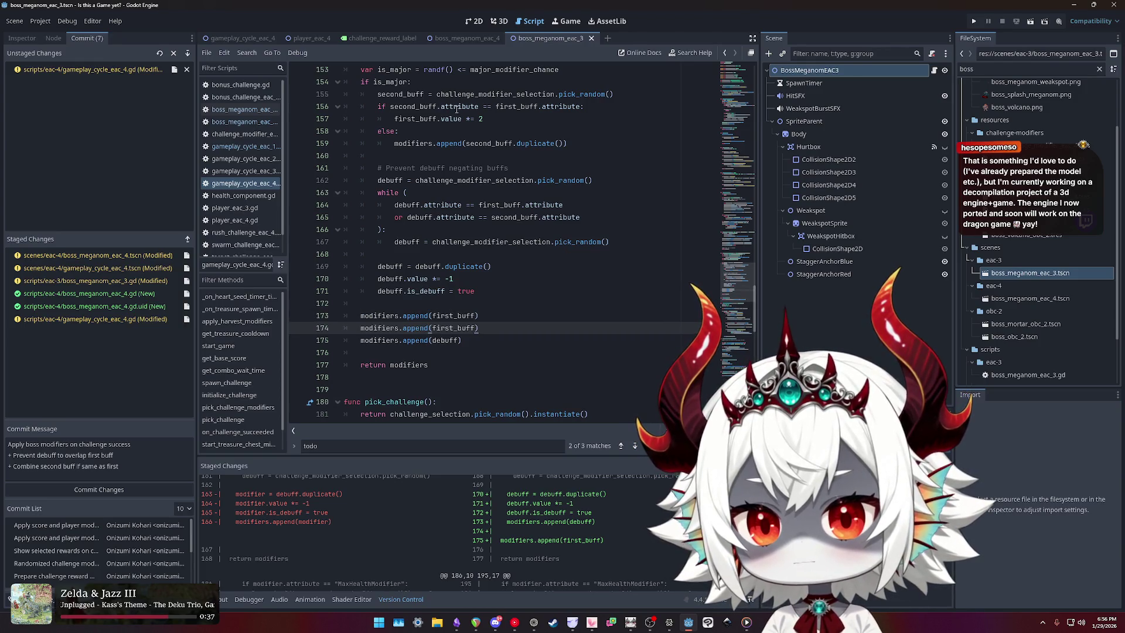
- Cut the second-buff merge if/else out of the is_major branch and paste it above modifiers.append(first_buff)
{"action": "mouse_move", "coordinate": [569, 143]}
{"action": "left_mouse_down"}
{"action": "mouse_move", "coordinate": [351, 131]}
{"action": "mouse_move", "coordinate": [340, 107]}
{"action": "left_mouse_up"}
{"action": "key", "text": "ctrl+c"}
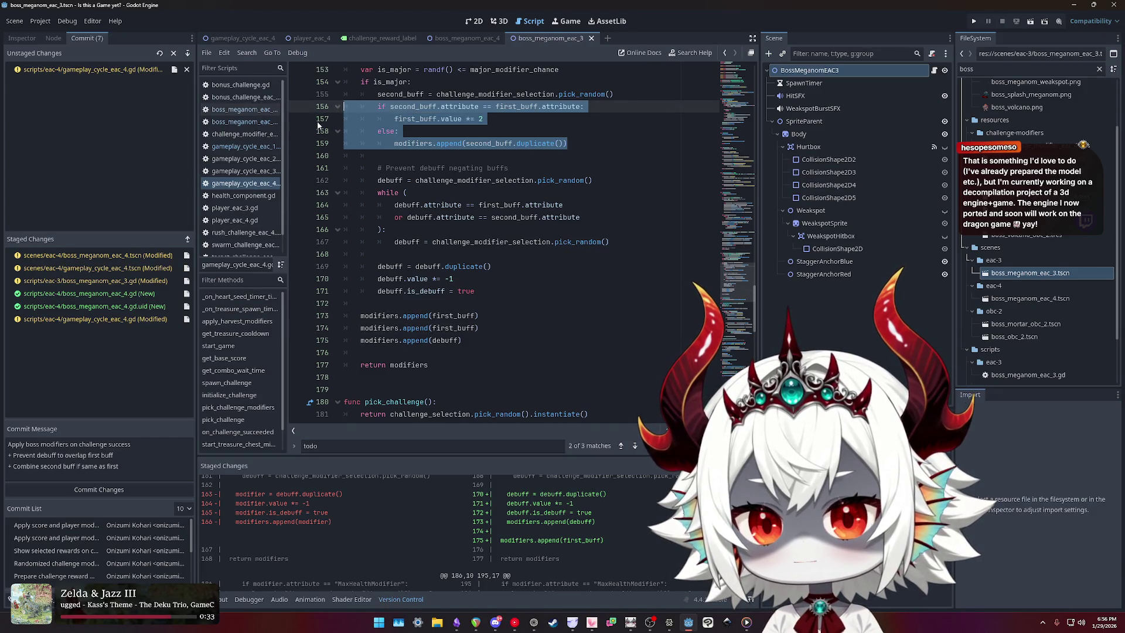
{"action": "key", "text": "BackSpace"}
{"action": "key", "text": "BackSpace"}
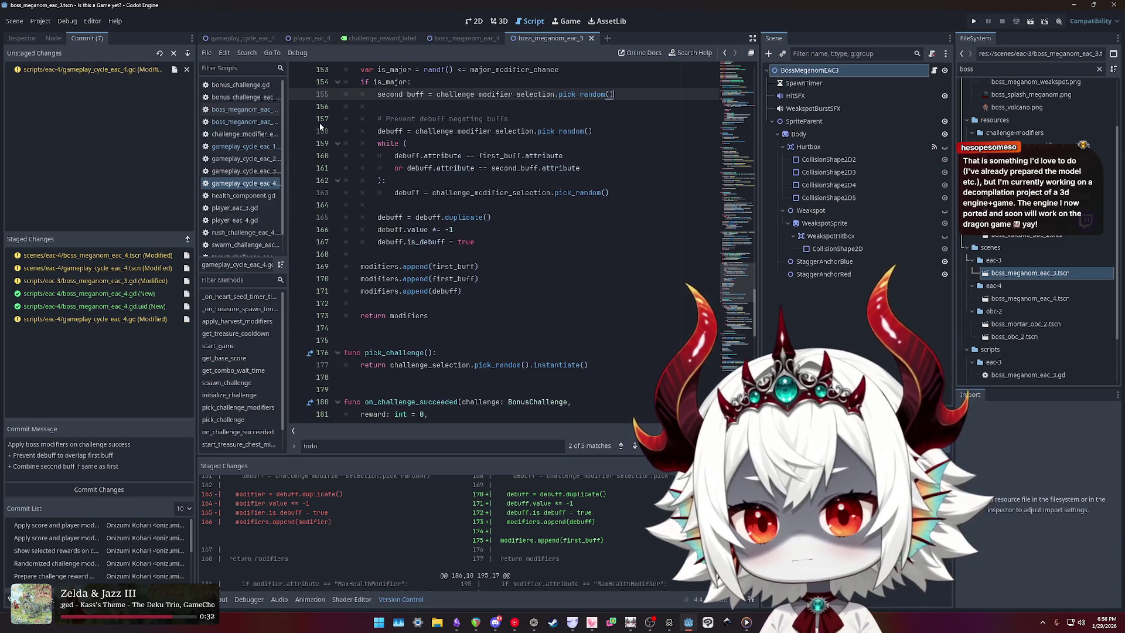
{"action": "left_click", "coordinate": [510, 266]}
{"action": "key", "text": "ctrl+shift+Return"}
{"action": "key", "text": "ctrl+v"}
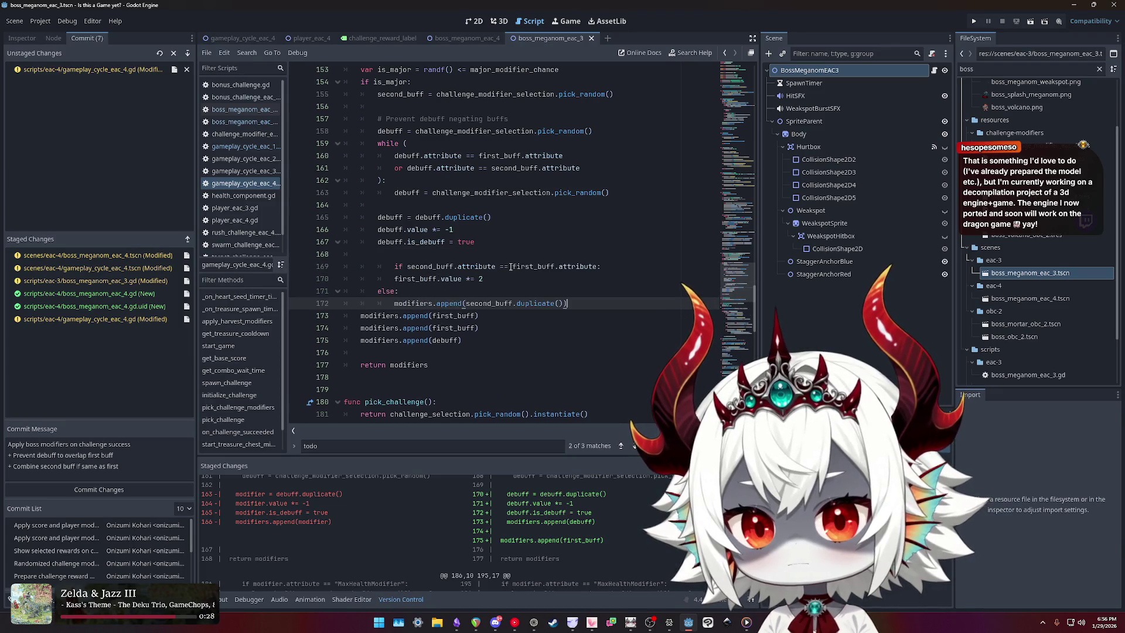
- Unindent the pasted if/else to function level and start typing 'isva' before second_buff on line 169
{"action": "key", "text": "Up"}
{"action": "key", "text": "Up"}
{"action": "key", "text": "Up"}
{"action": "key", "text": "shift+Tab"}
{"action": "key", "text": "Down"}
{"action": "key", "text": "Down"}
{"action": "key", "text": "Down"}
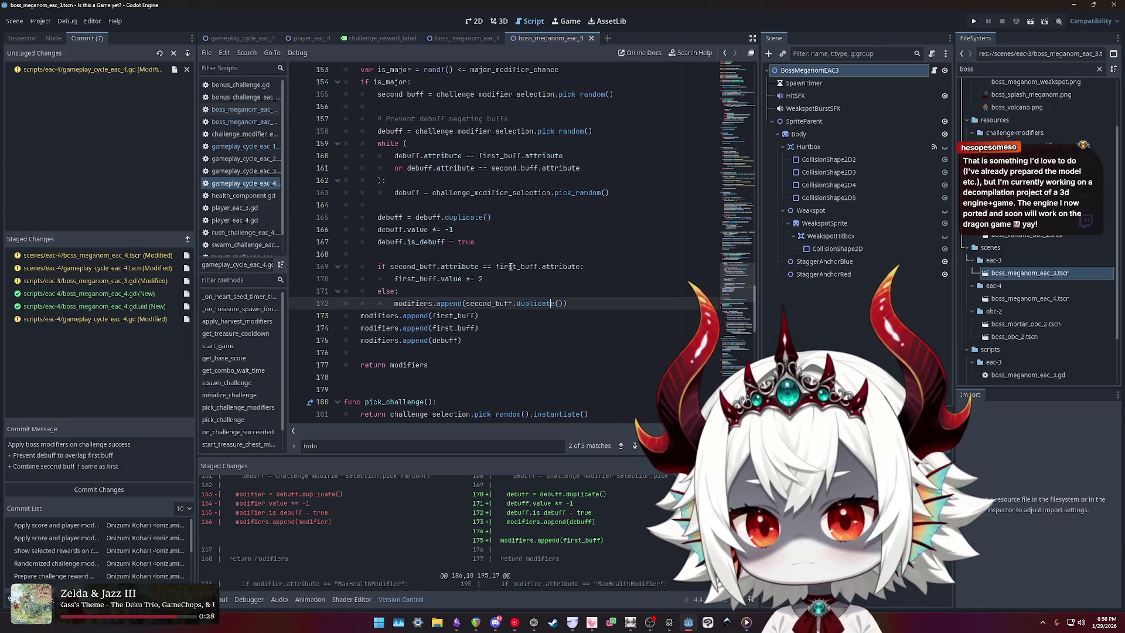
{"action": "key", "text": "shift+Up"}
{"action": "key", "text": "shift+Up"}
{"action": "key", "text": "shift+Up"}
{"action": "key", "text": "shift+Home"}
{"action": "key", "text": "shift+Tab"}
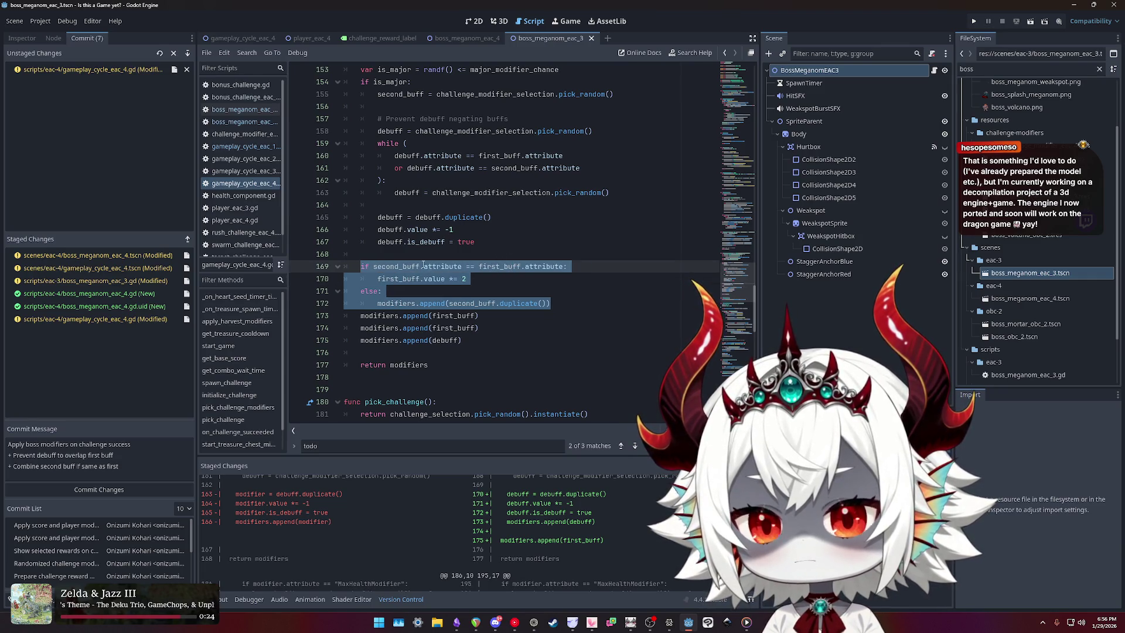
{"action": "scroll", "coordinate": [471, 275], "scroll_direction": "up", "scroll_amount": 2}
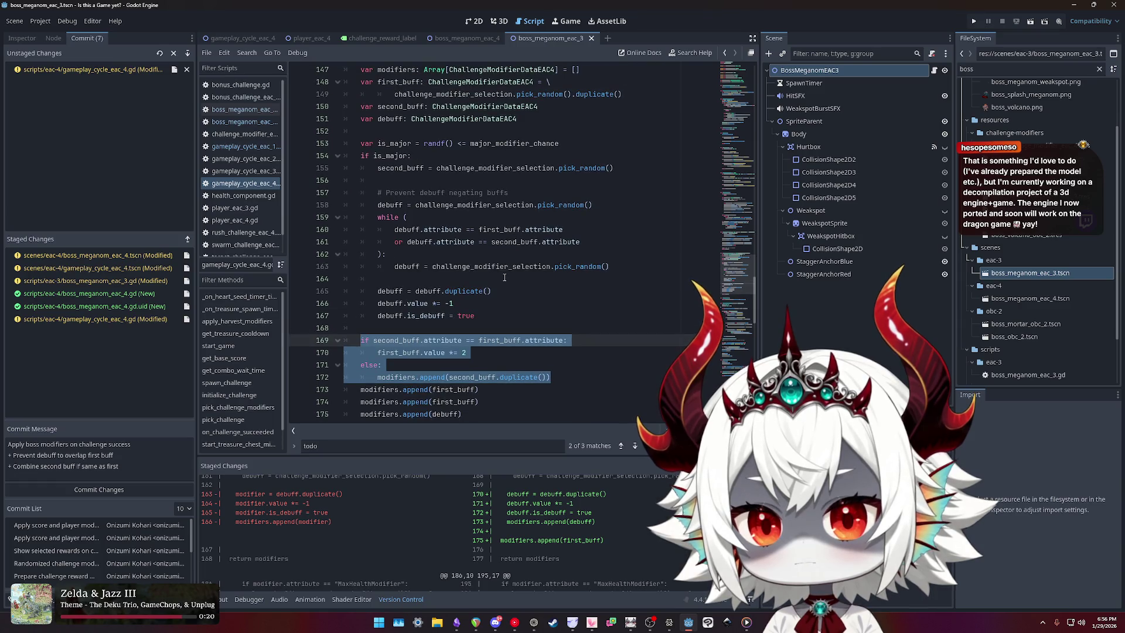
{"action": "scroll", "coordinate": [498, 276], "scroll_direction": "down", "scroll_amount": 2}
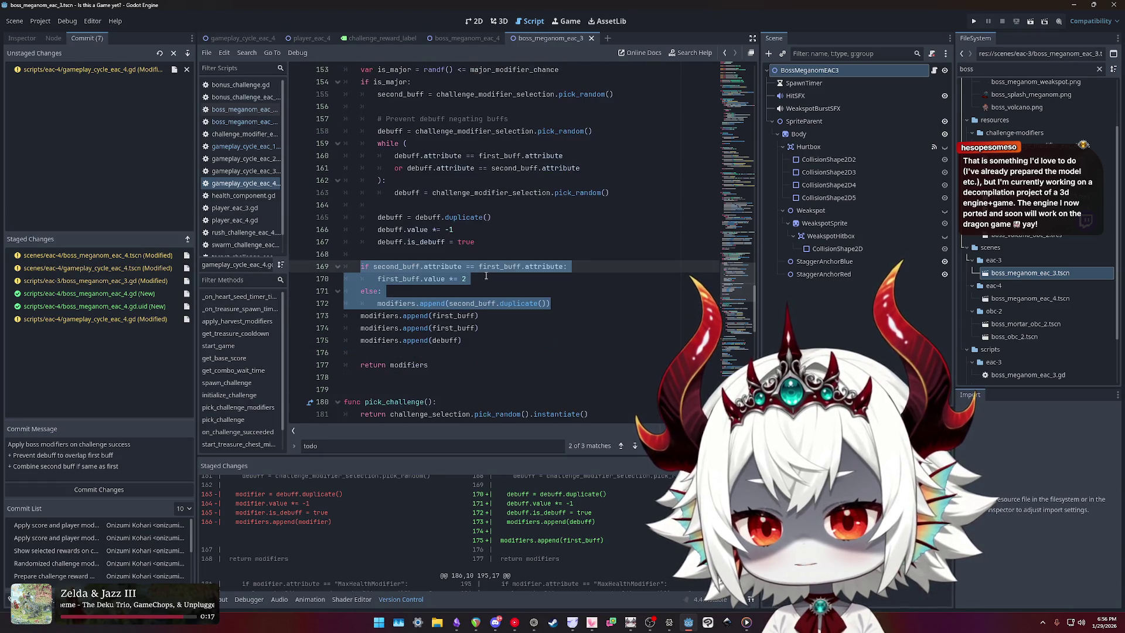
{"action": "left_click", "coordinate": [373, 267]}
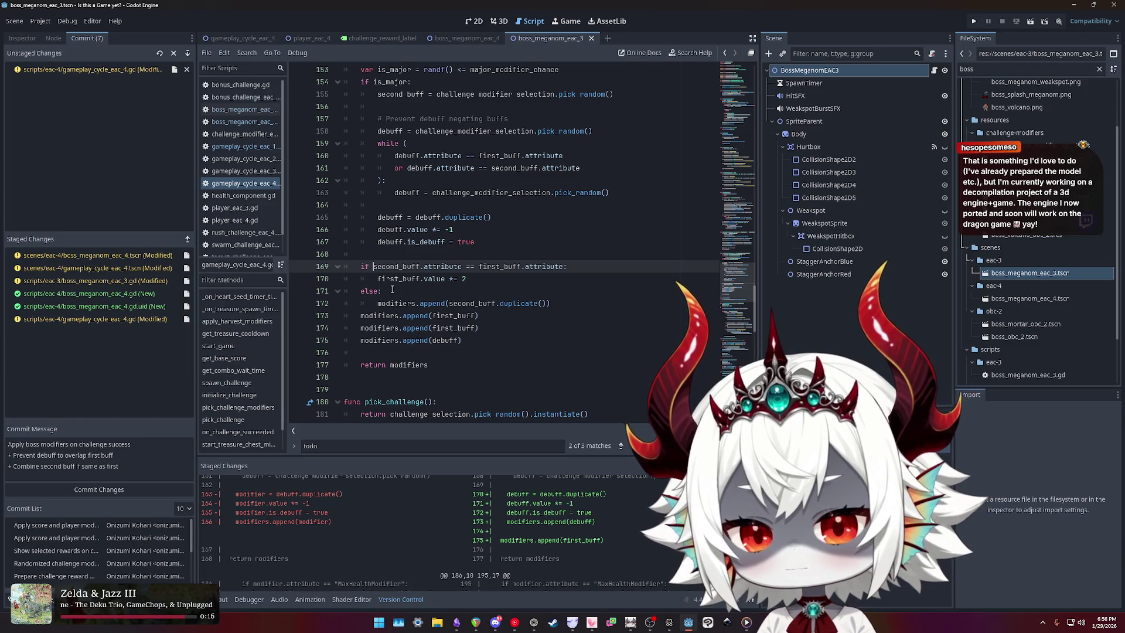
{"action": "type", "text": "isva"}
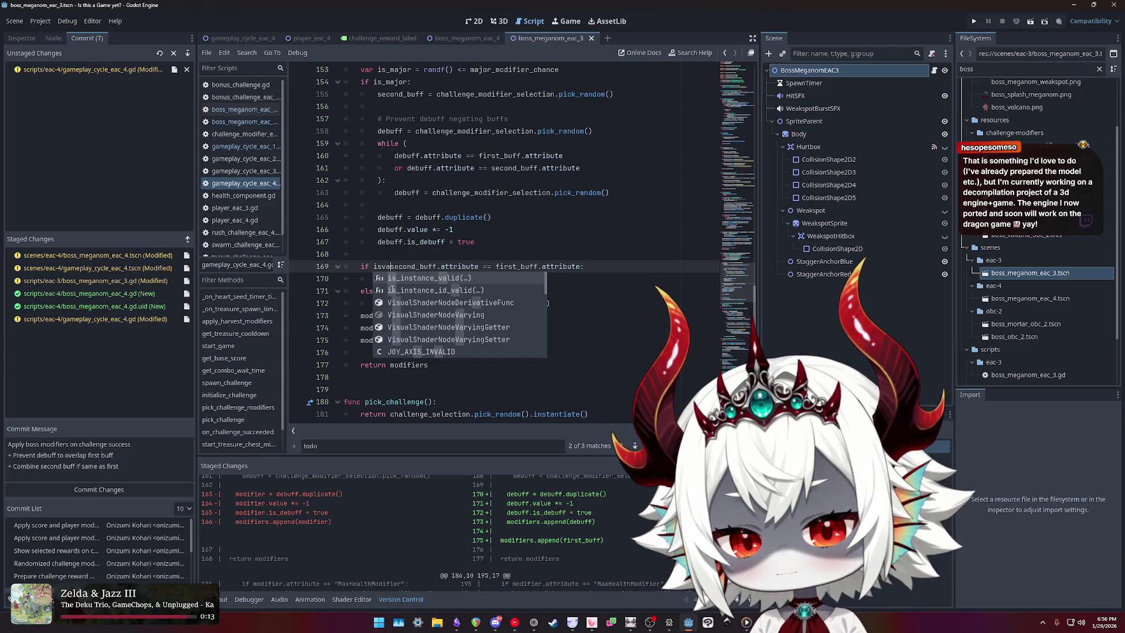
{"action": "key", "text": "BackSpace"}
{"action": "key", "text": "BackSpace"}
{"action": "key", "text": "BackSpace"}
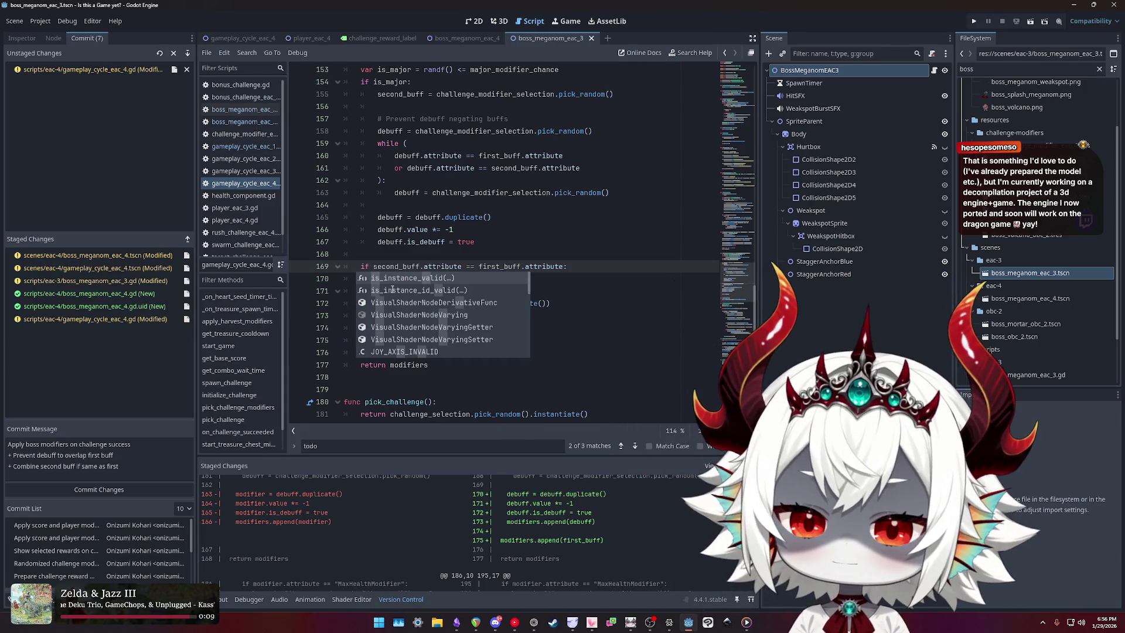
{"action": "key", "text": "Right"}
{"action": "key", "text": "Right"}
{"action": "key", "text": "Right"}
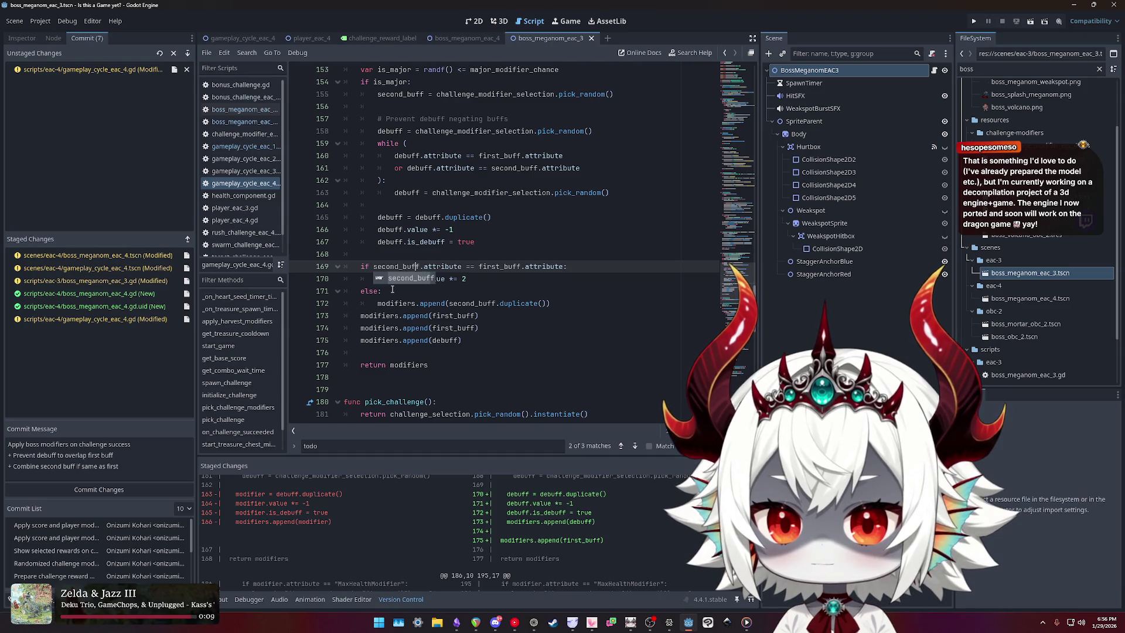
{"action": "key", "text": "Right"}
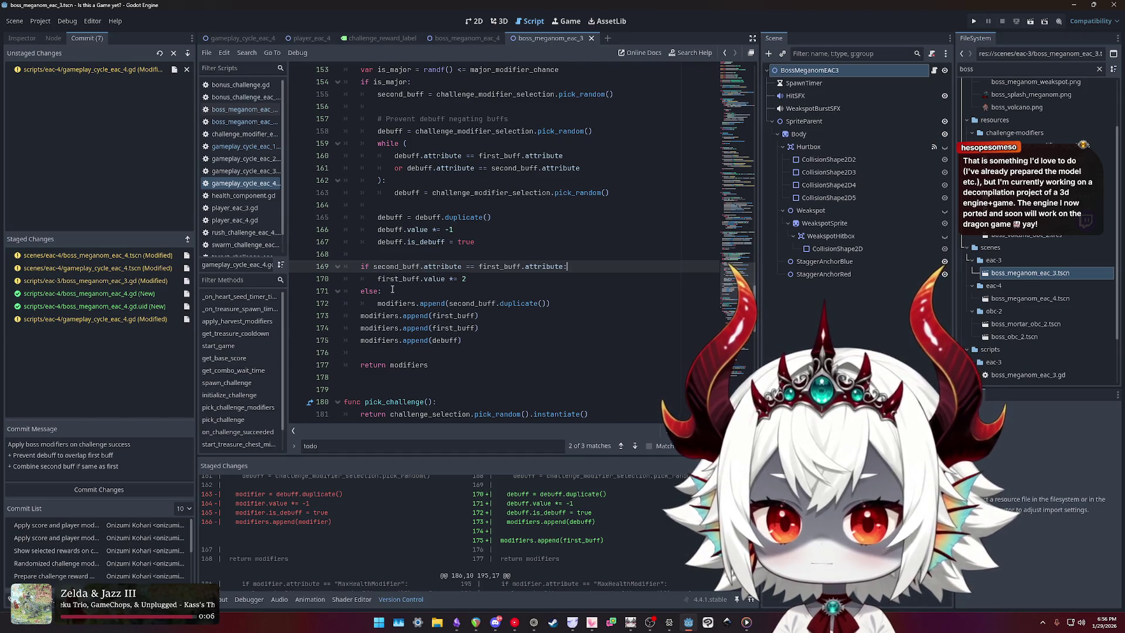
{"action": "scroll", "coordinate": [449, 251], "scroll_direction": "up", "scroll_amount": 3}
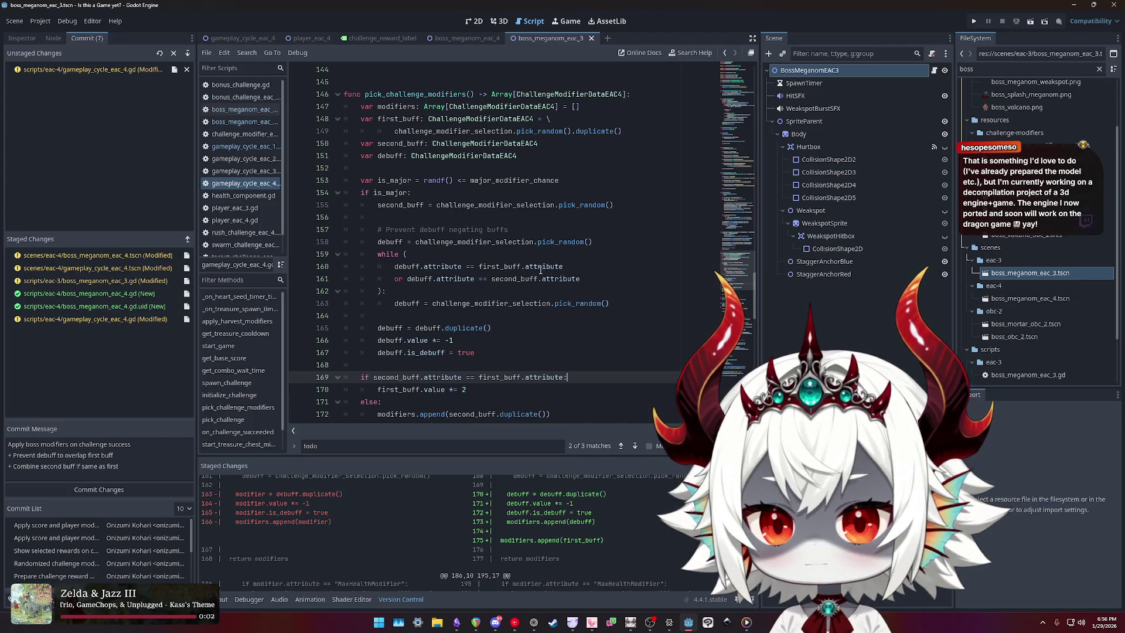
{"action": "scroll", "coordinate": [538, 269], "scroll_direction": "down", "scroll_amount": 3}
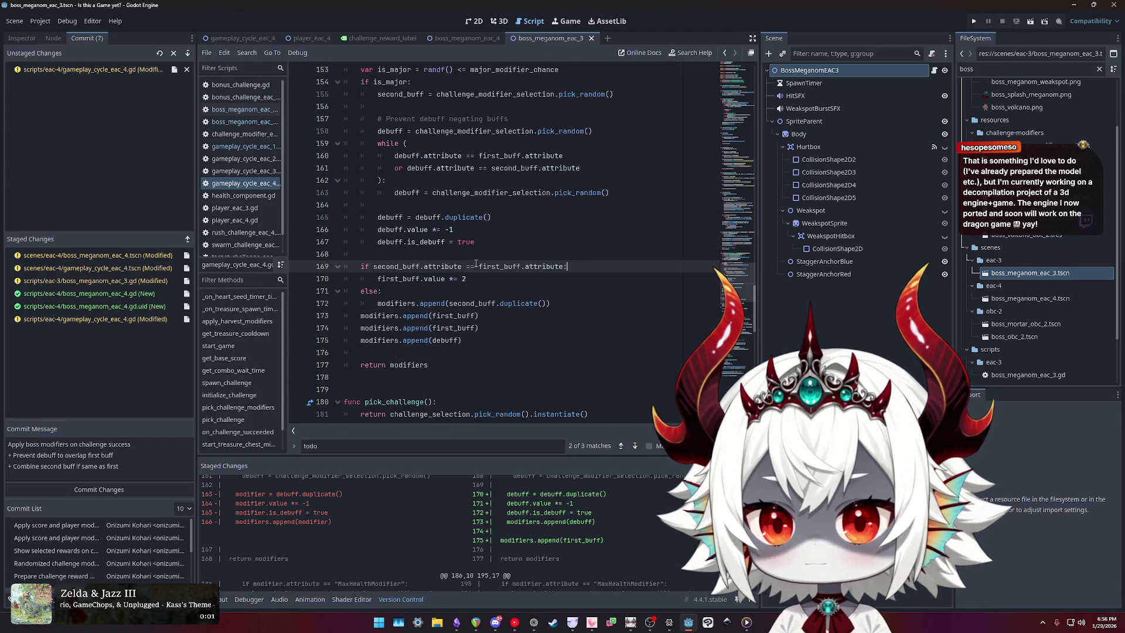
{"action": "double_click", "coordinate": [392, 267]}
{"action": "scroll", "coordinate": [501, 269], "scroll_direction": "up", "scroll_amount": 2}
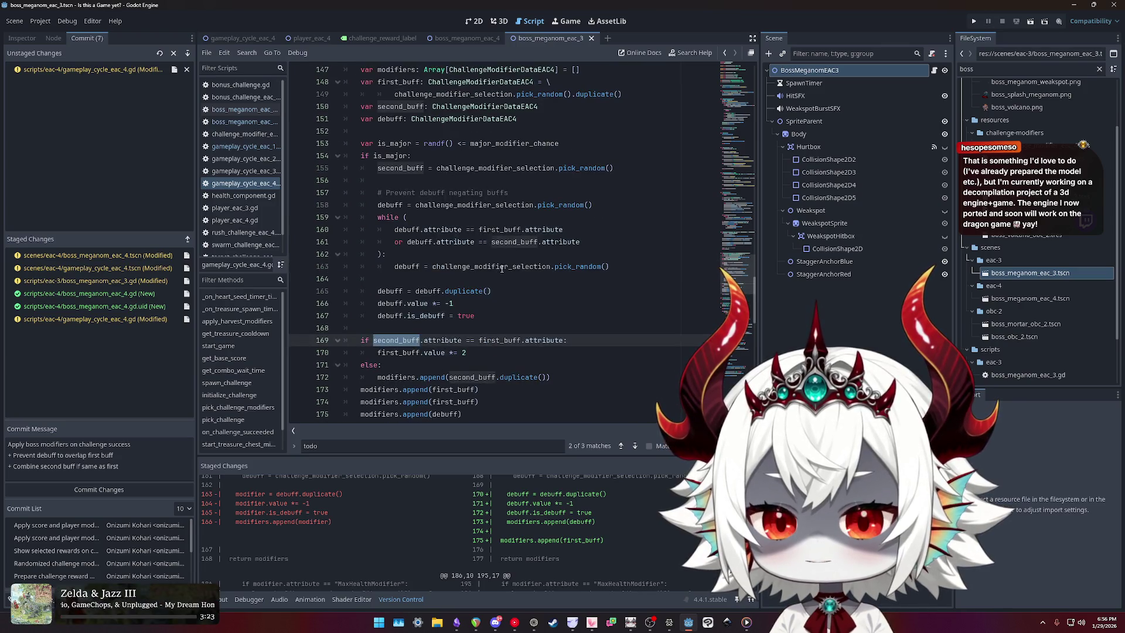
{"action": "double_click", "coordinate": [431, 340]}
{"action": "scroll", "coordinate": [488, 338], "scroll_direction": "down", "scroll_amount": 1}
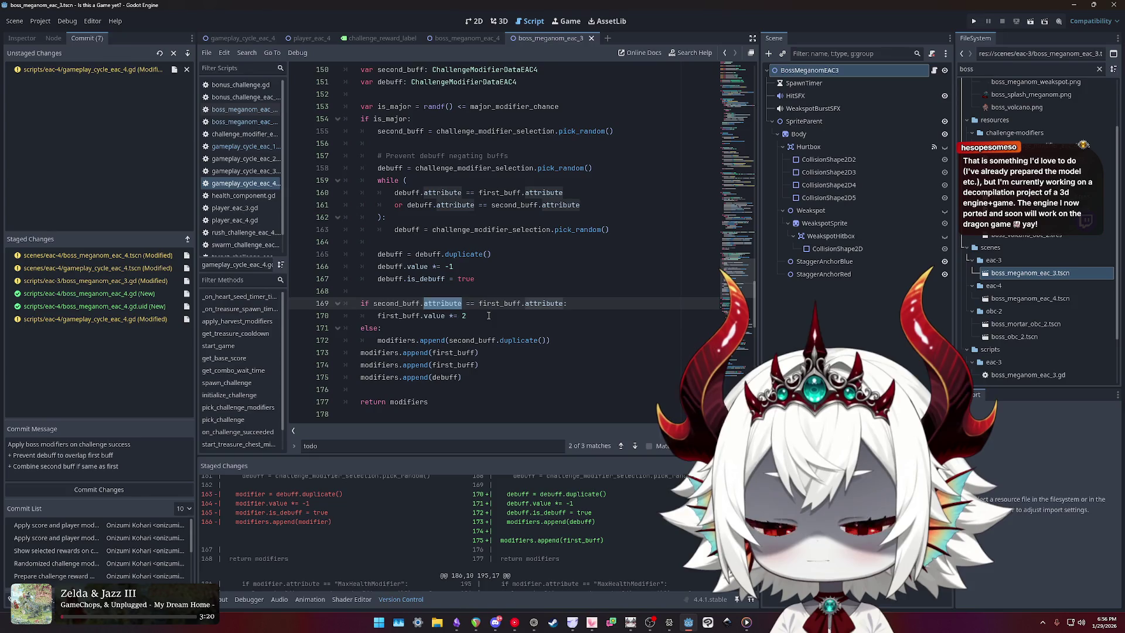
{"action": "double_click", "coordinate": [488, 316]}
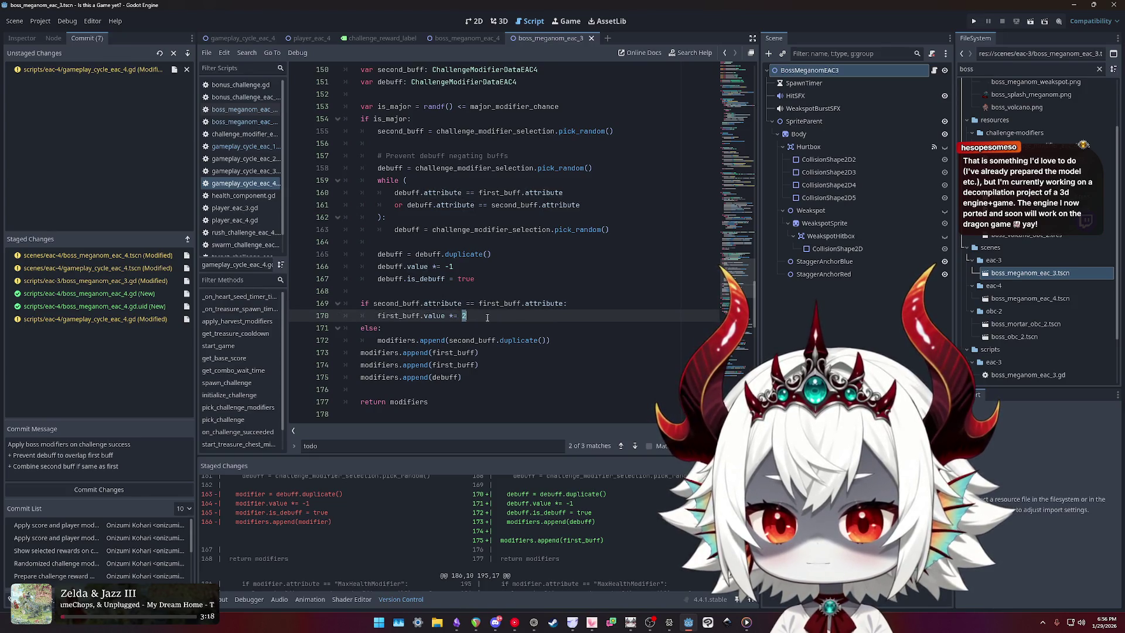
{"action": "scroll", "coordinate": [450, 309], "scroll_direction": "down", "scroll_amount": 1}
{"action": "double_click", "coordinate": [479, 304]}
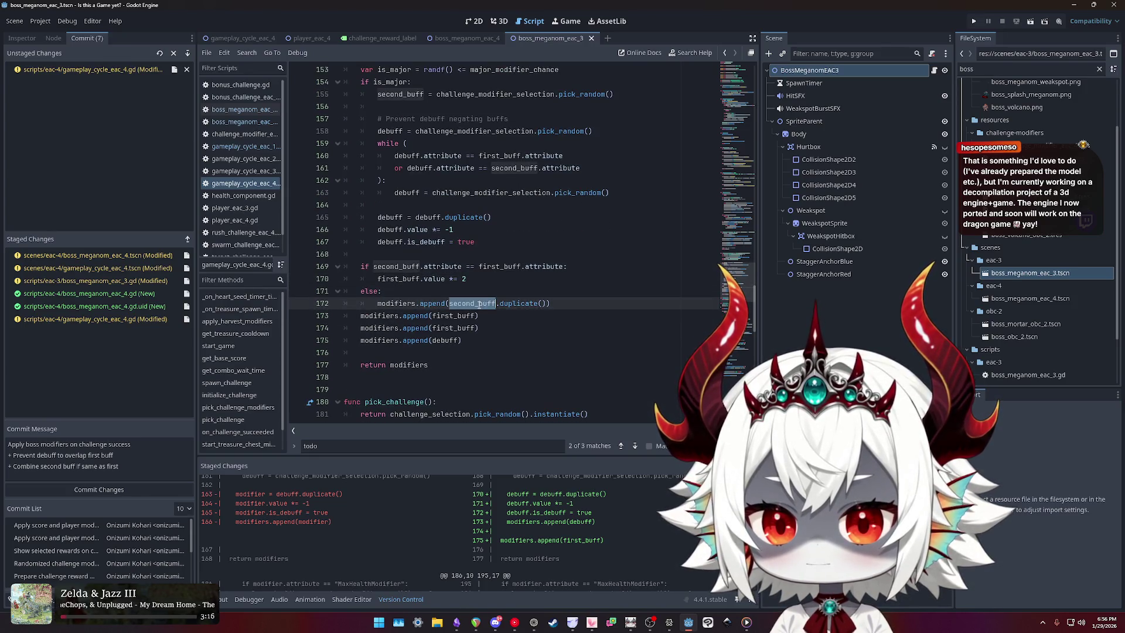
{"action": "left_click", "coordinate": [494, 319]}
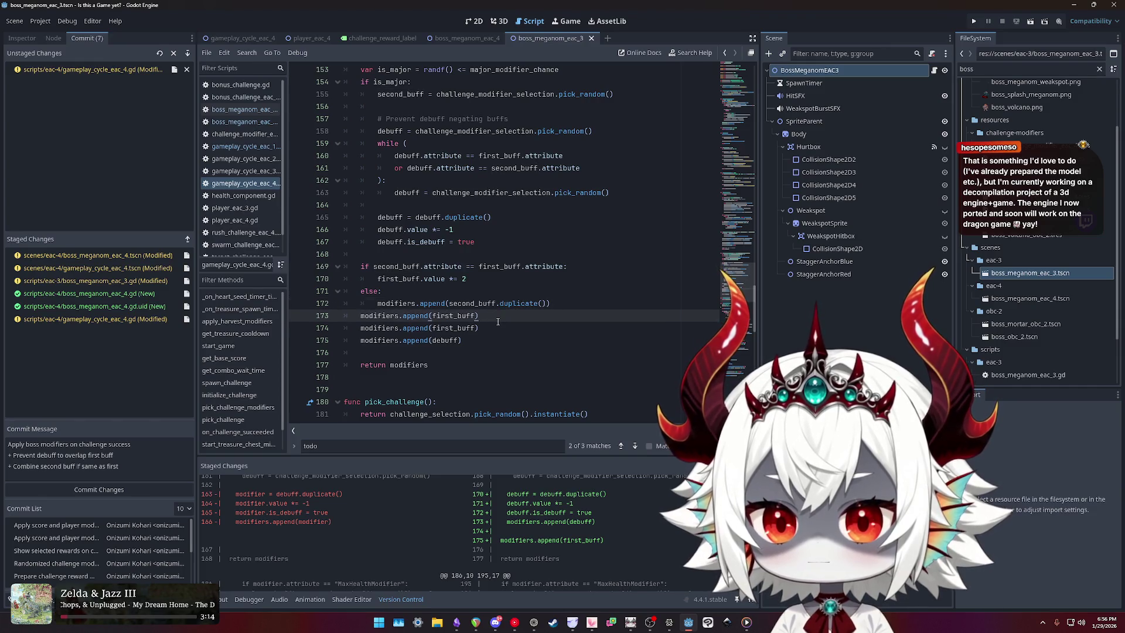
- Reposition the modifiers.append(first_buff) line to function level after the if/else
{"action": "key", "text": "alt+Up"}
{"action": "key", "text": "alt+Up"}
{"action": "key", "text": "Home"}
{"action": "key", "text": "Tab"}
{"action": "key", "text": "Down"}
{"action": "key", "text": "Down"}
{"action": "key", "text": "Up"}
{"action": "key", "text": "Up"}
{"action": "key", "text": "alt+Down"}
{"action": "key", "text": "alt+Down"}
{"action": "key", "text": "shift+Tab"}
{"action": "key", "text": "Up"}
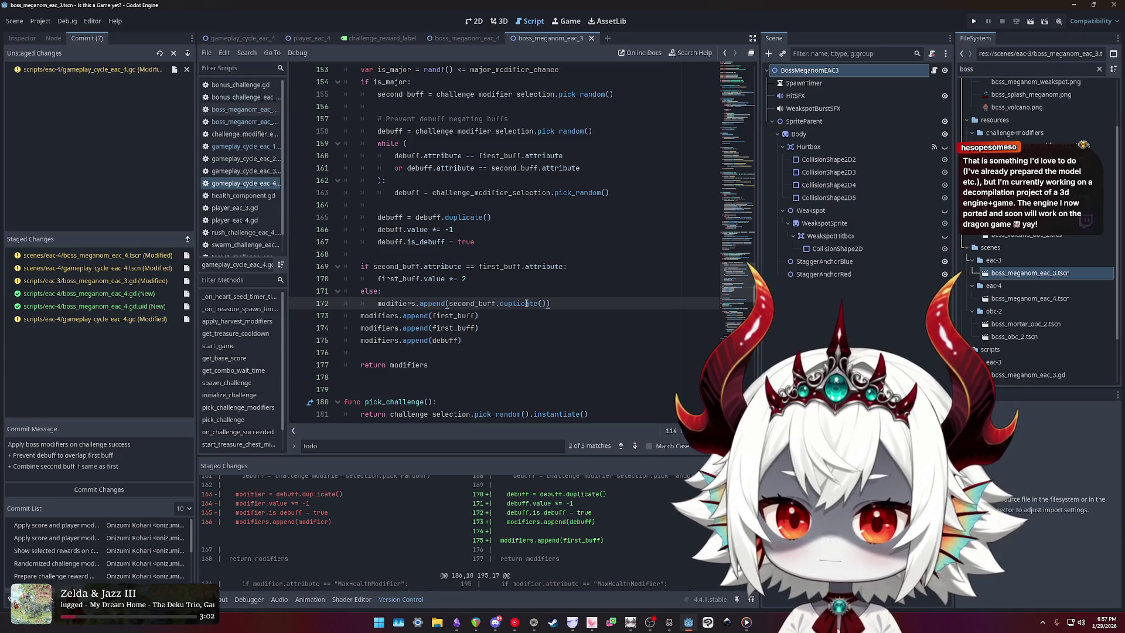
- Delete the duplicate first_buff append line and view the unstaged diff of gameplay_cycle_eac_4.gd
{"action": "double_click", "coordinate": [431, 304]}
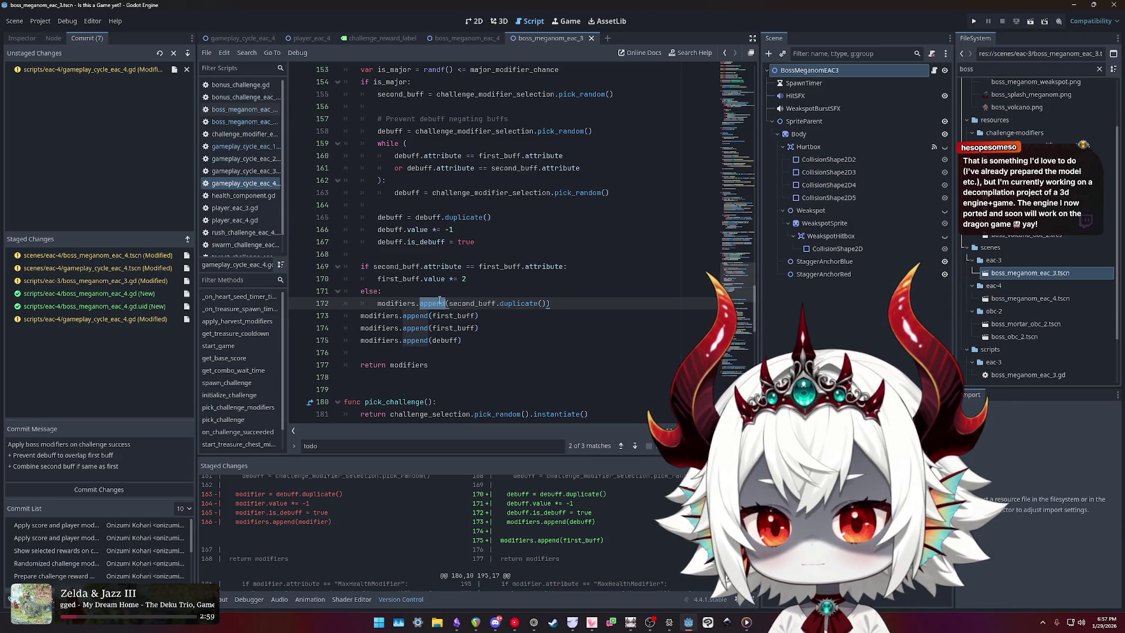
{"action": "left_click", "coordinate": [492, 318]}
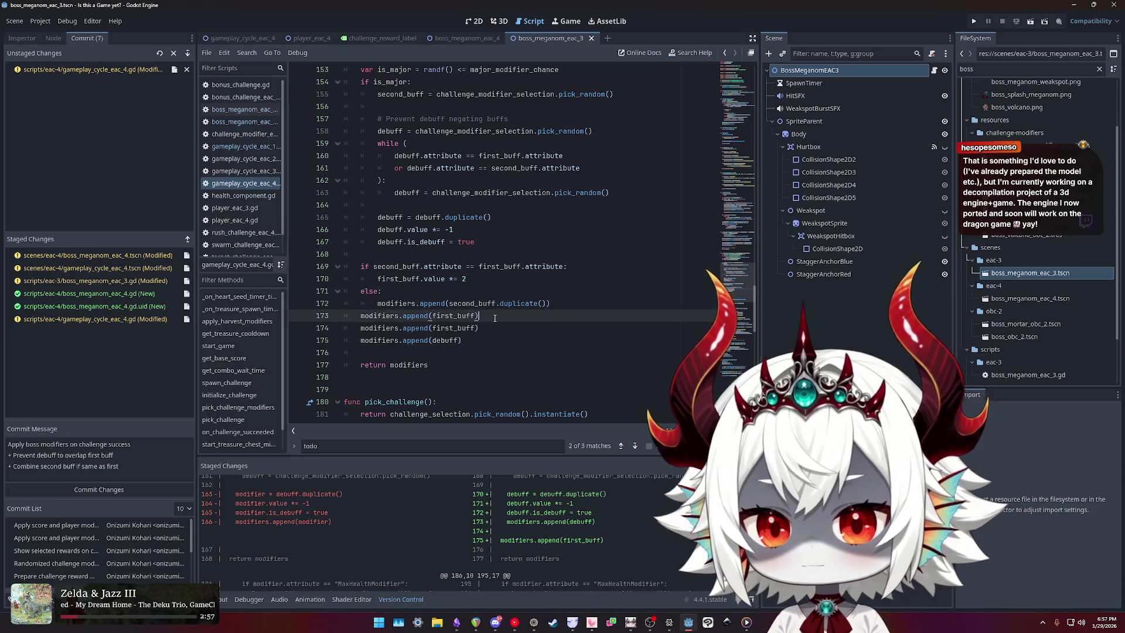
{"action": "key", "text": "ctrl+shift+k"}
{"action": "left_click", "coordinate": [577, 303]}
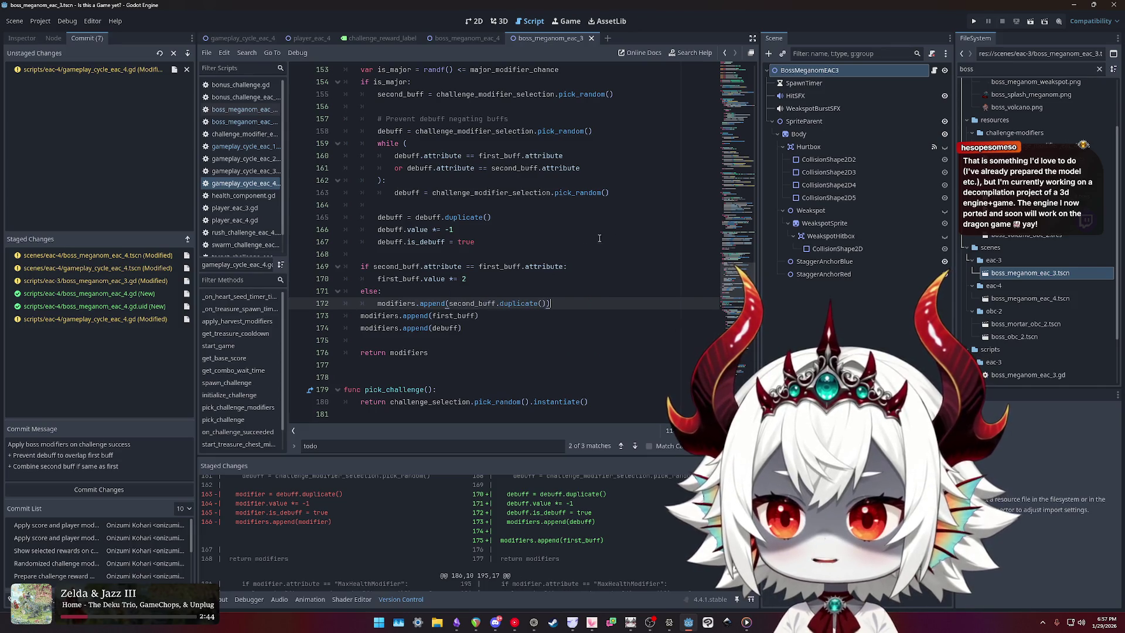
{"action": "left_click", "coordinate": [111, 69]}
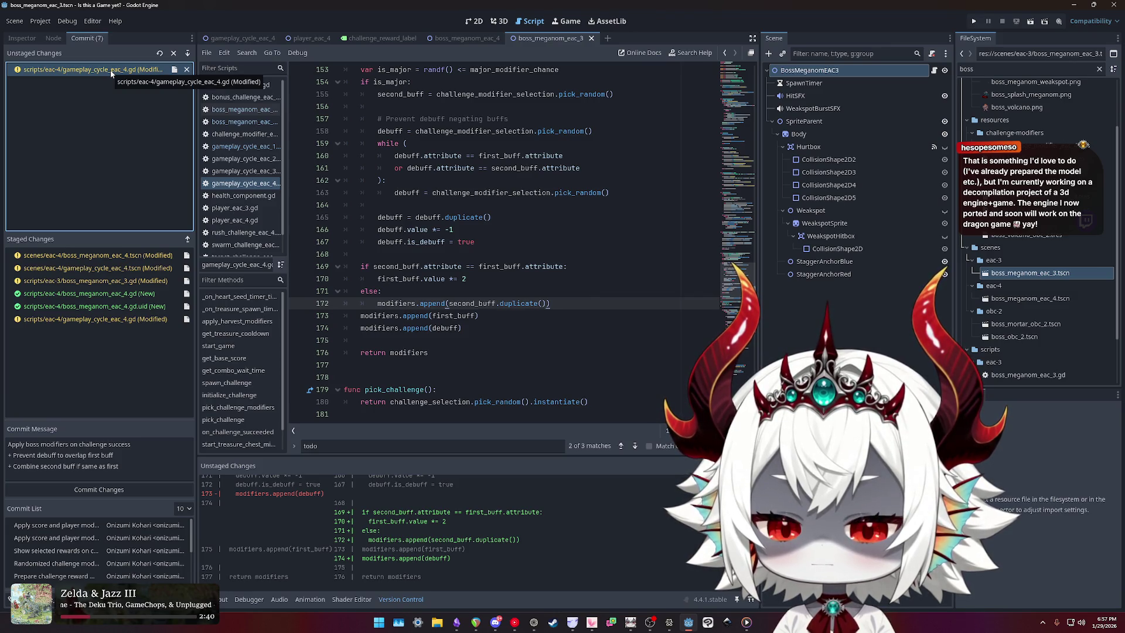
- Stage gameplay_cycle_eac_4.gd and change 'overlap' to 'negate' in the commit message
{"action": "double_click", "coordinate": [111, 70]}
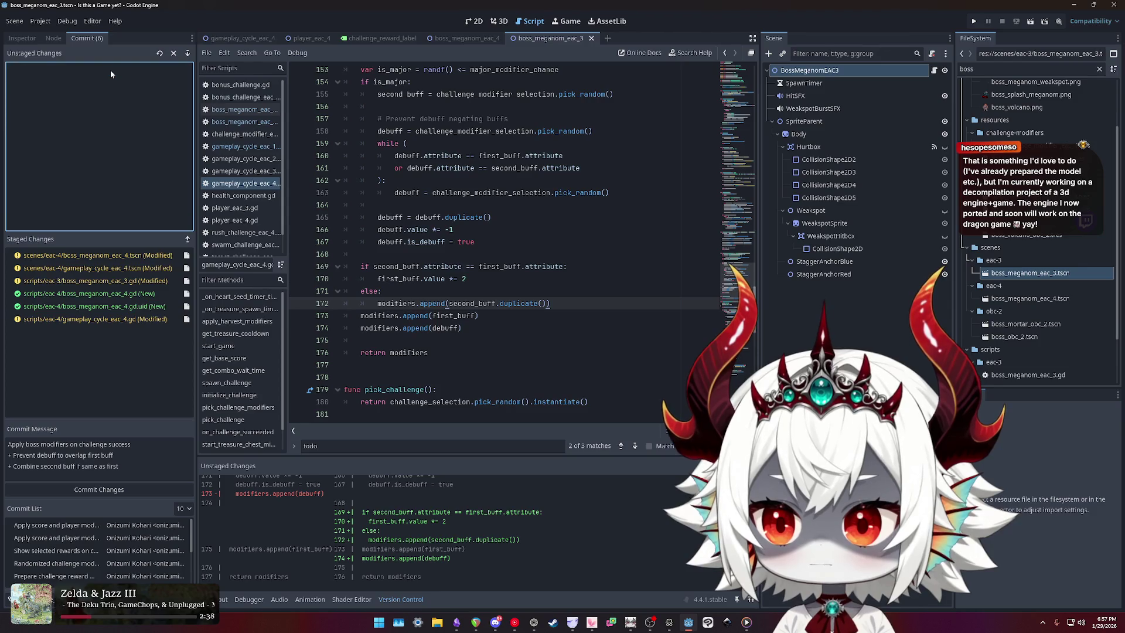
{"action": "left_click", "coordinate": [143, 467]}
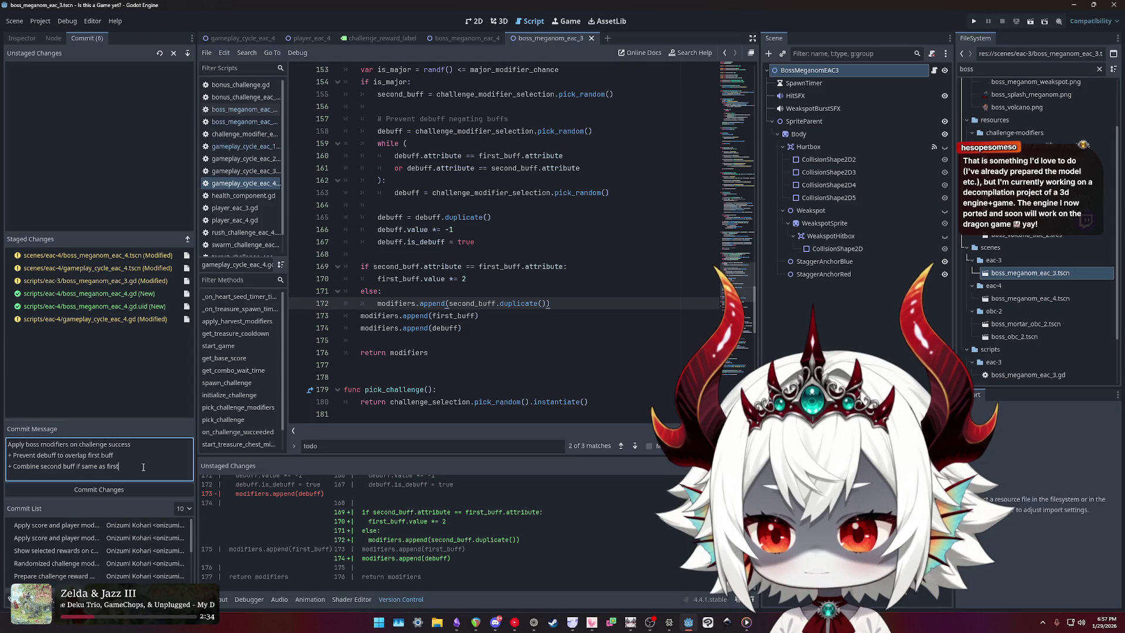
{"action": "double_click", "coordinate": [138, 457]}
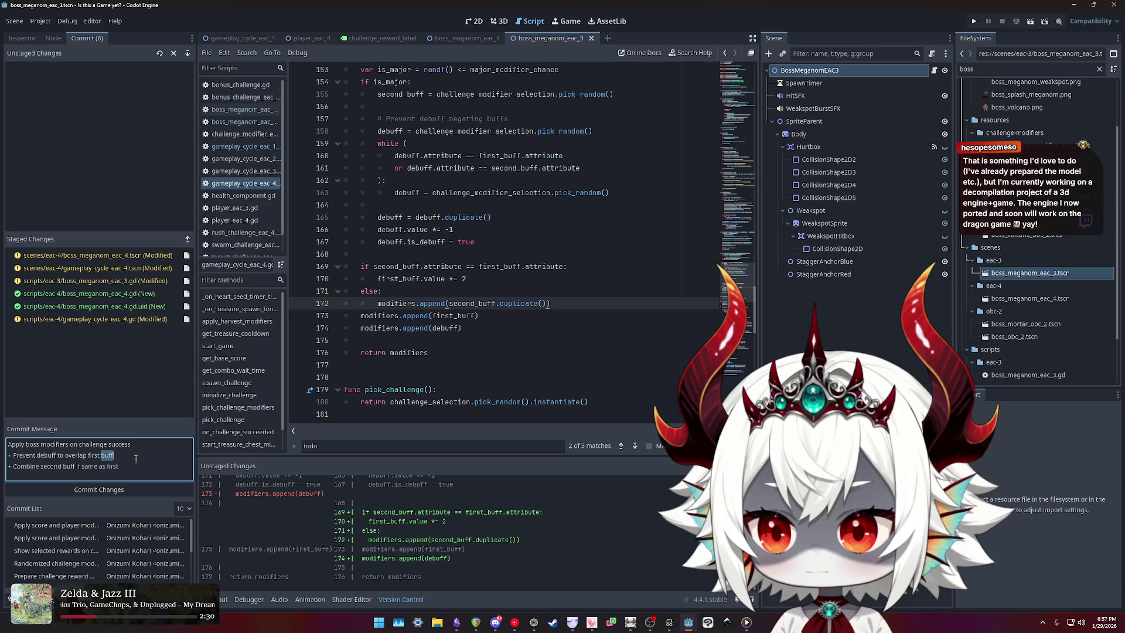
{"action": "double_click", "coordinate": [67, 455]}
{"action": "type", "text": "negate"}
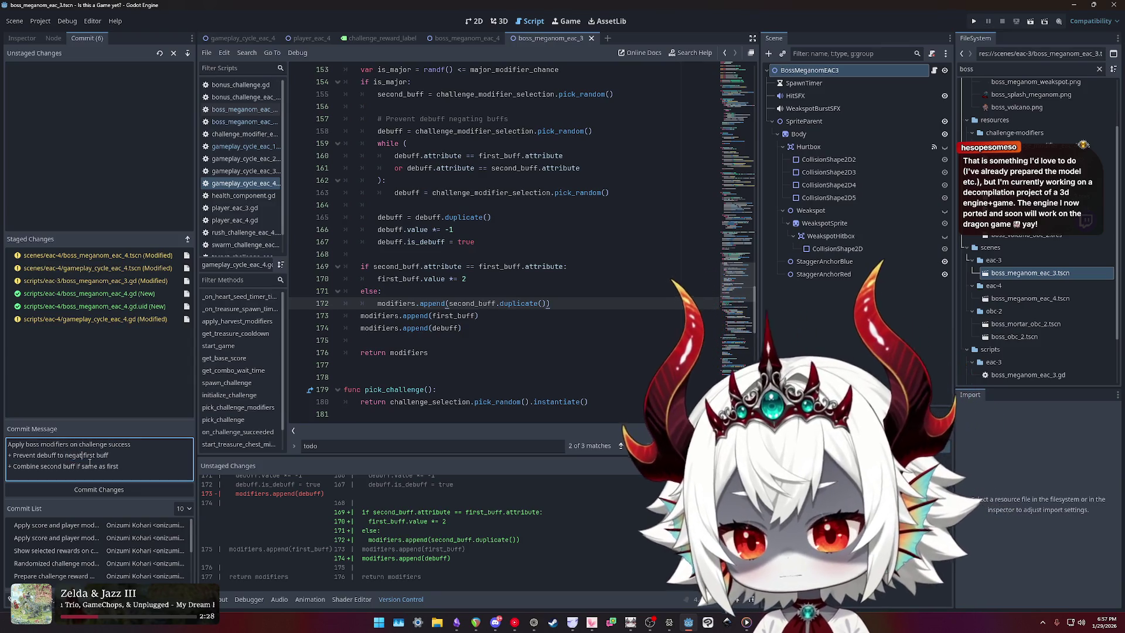
{"action": "left_click", "coordinate": [153, 444]}
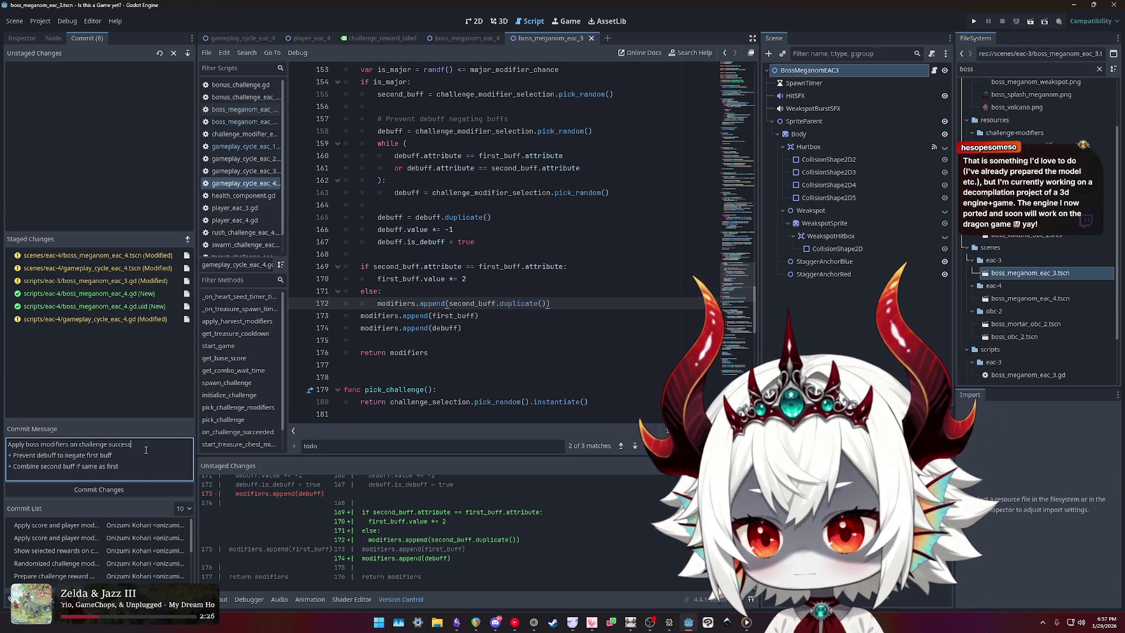
- Run the project, answer No, dismiss the welcome message, and start a new game
{"action": "left_click", "coordinate": [975, 22]}
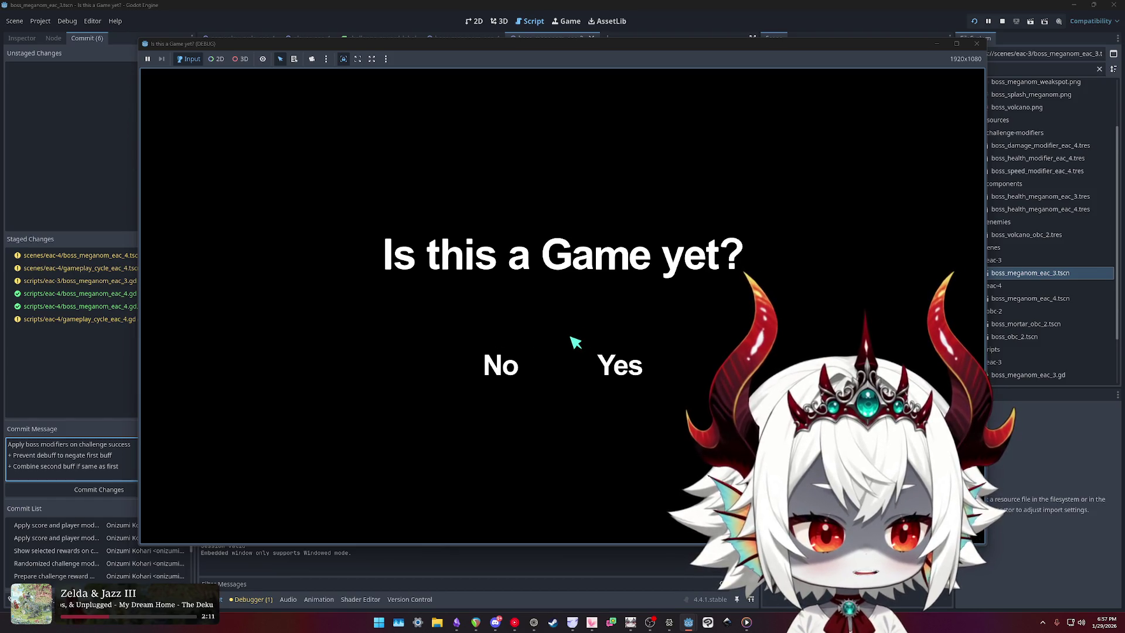
{"action": "left_click", "coordinate": [504, 371]}
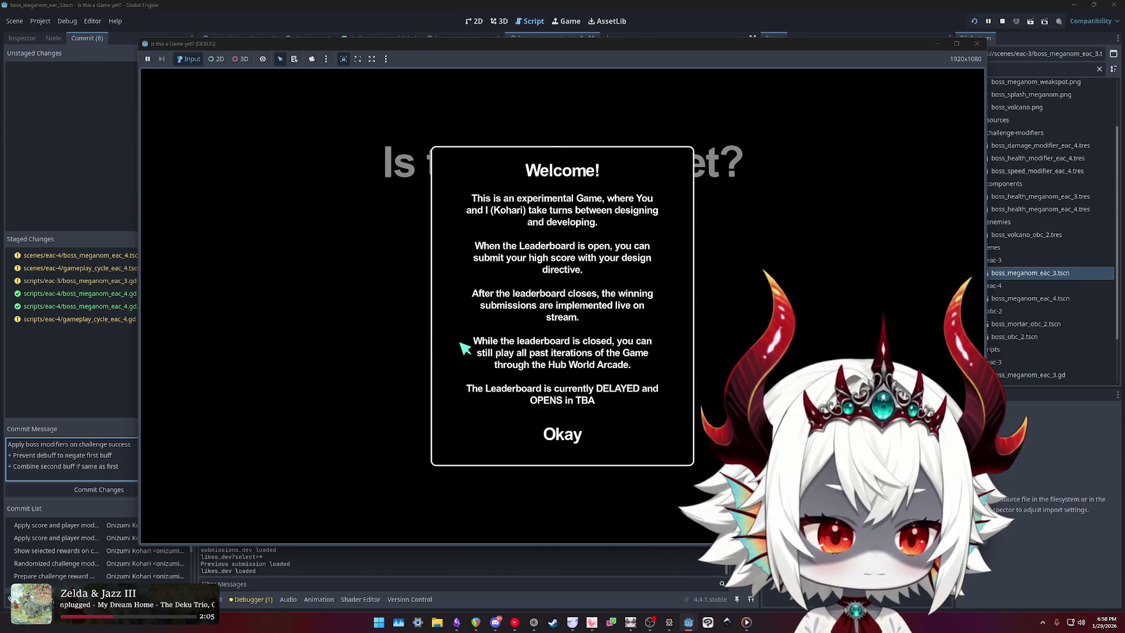
{"action": "left_click", "coordinate": [561, 435]}
{"action": "left_click", "coordinate": [540, 261]}
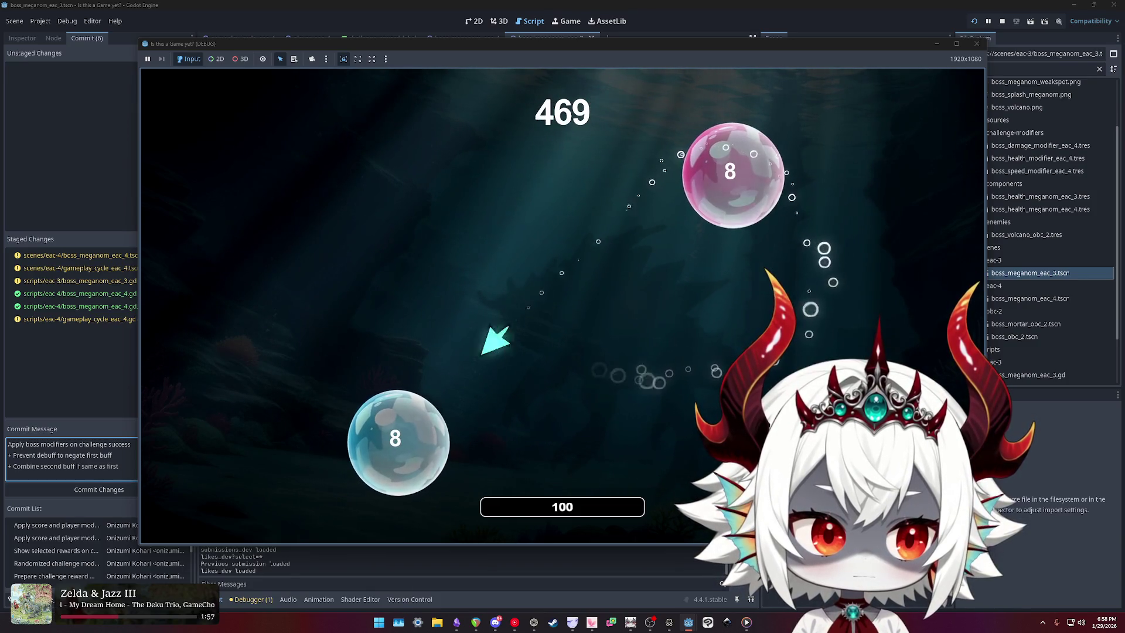
- Pause the game, open Options and go back, then resume playing until it breaks at line 169
{"action": "key", "text": "Escape"}
{"action": "left_click", "coordinate": [563, 354]}
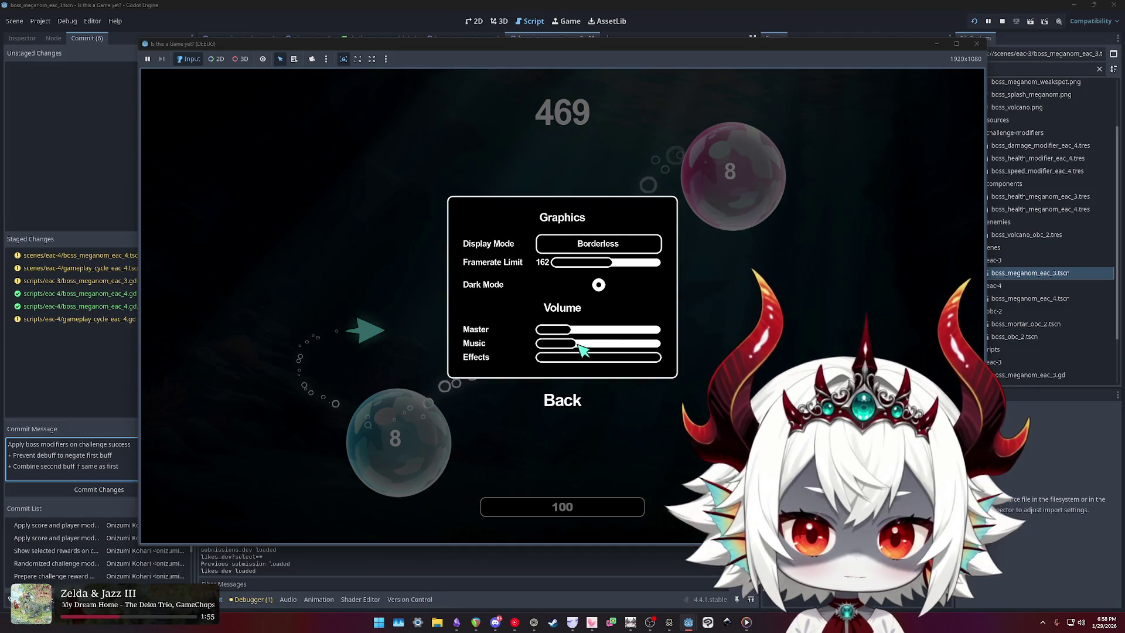
{"action": "left_click", "coordinate": [593, 398]}
{"action": "key", "text": "Escape"}
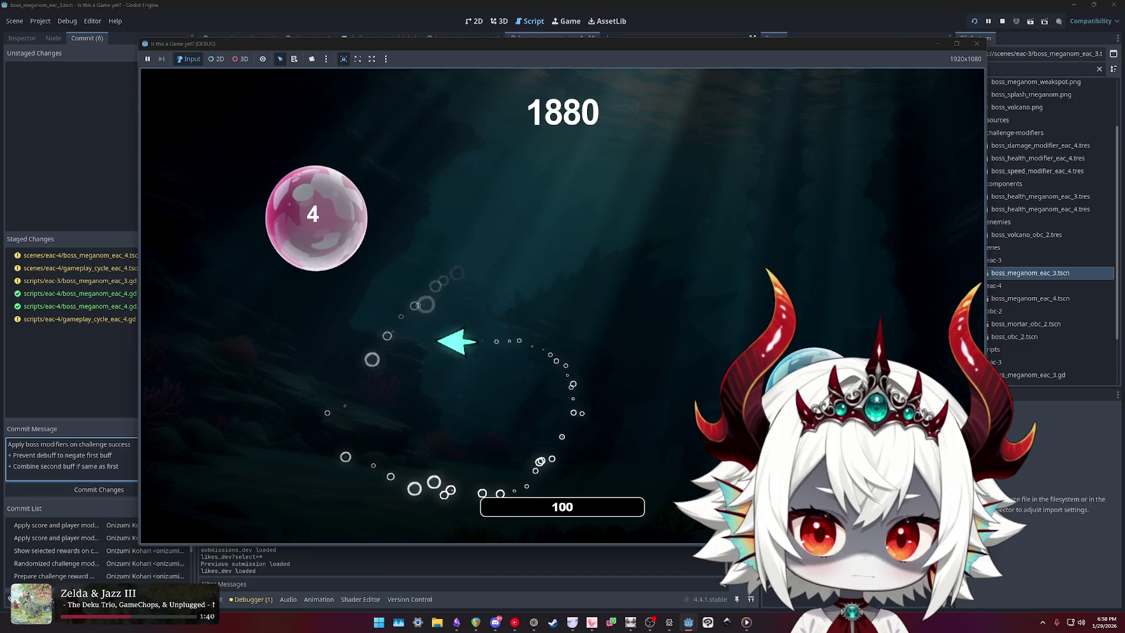
- Stop the crashed game and guard line 169 with 'if second_buff and second_buff.attribute == …', then save
{"action": "type", "text": "wo"}
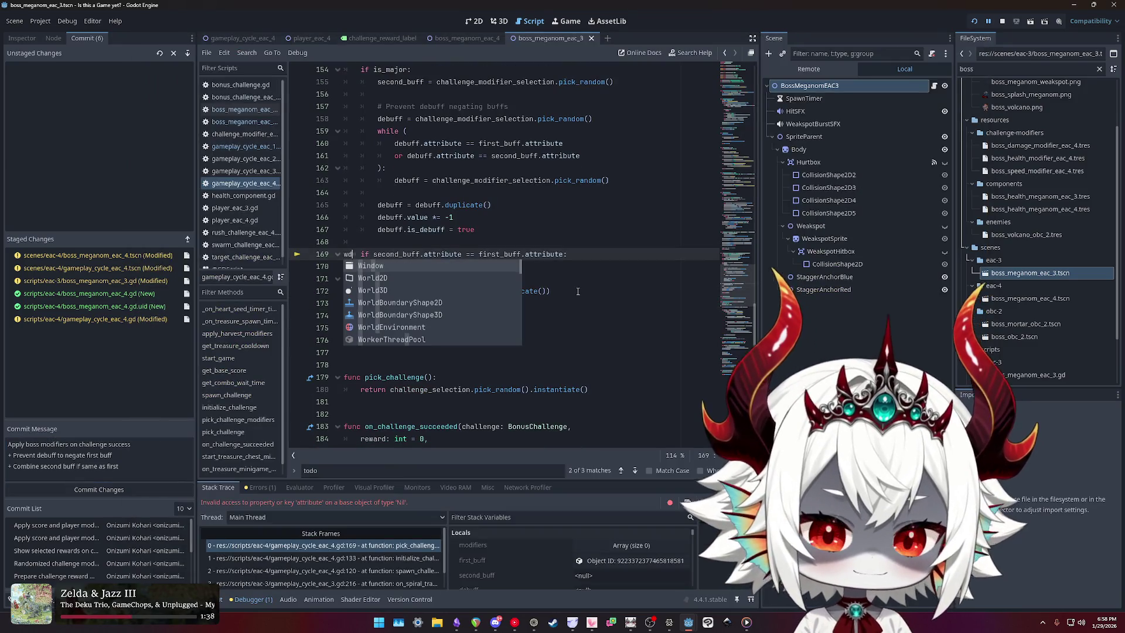
{"action": "key", "text": "BackSpace"}
{"action": "key", "text": "BackSpace"}
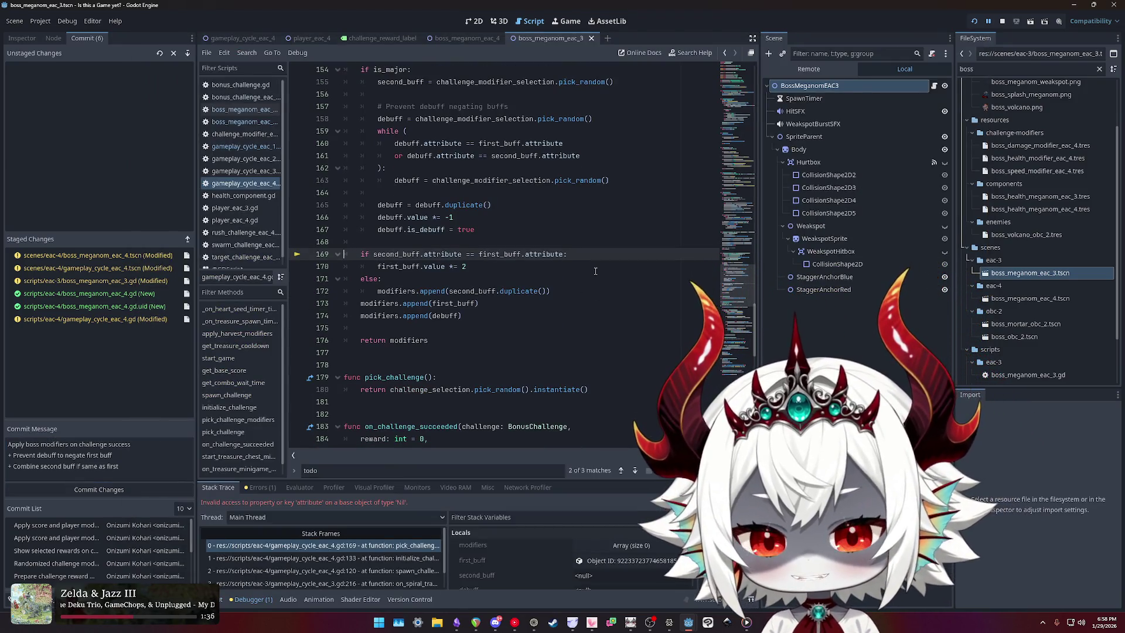
{"action": "left_click", "coordinate": [1000, 22]}
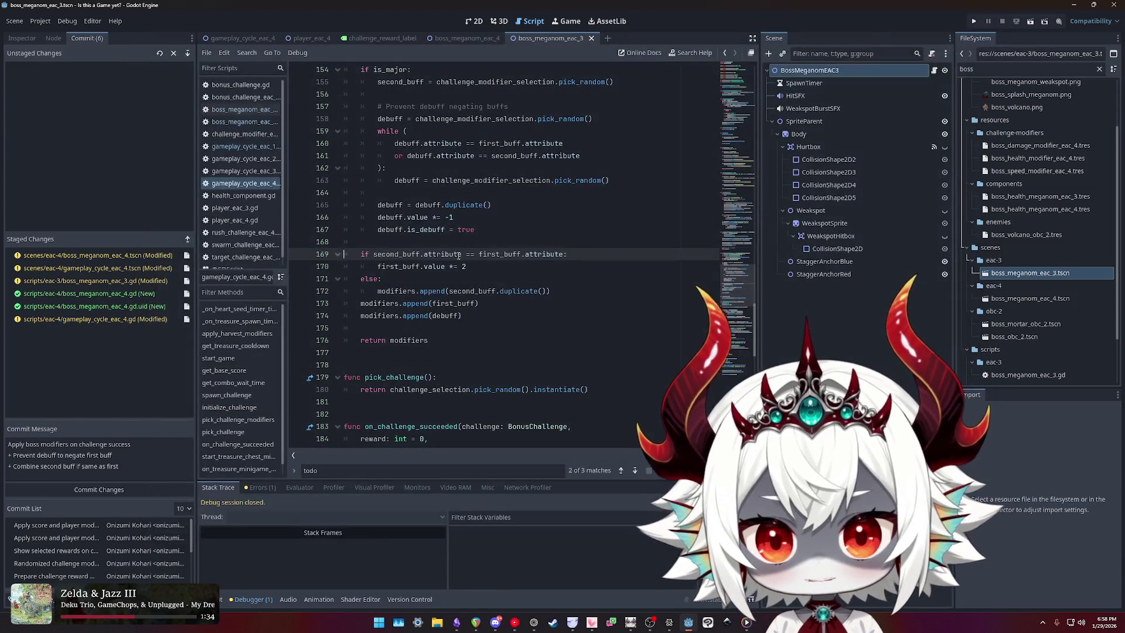
{"action": "double_click", "coordinate": [376, 254]}
{"action": "key", "text": "ctrl+c"}
{"action": "key", "text": "Left"}
{"action": "key", "text": "ctrl+v"}
{"action": "type", "text": "and"}
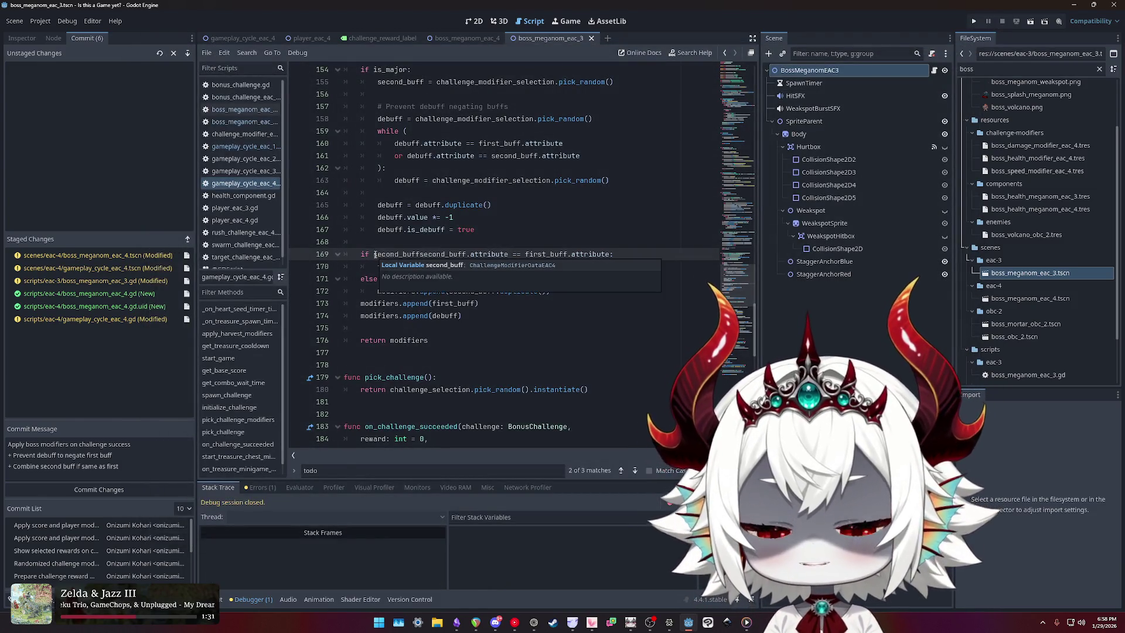
{"action": "key", "text": "ctrl+s"}
- Stage the modified gameplay cycle script in Version Control
{"action": "scroll", "coordinate": [566, 259], "scroll_direction": "up", "scroll_amount": 3}
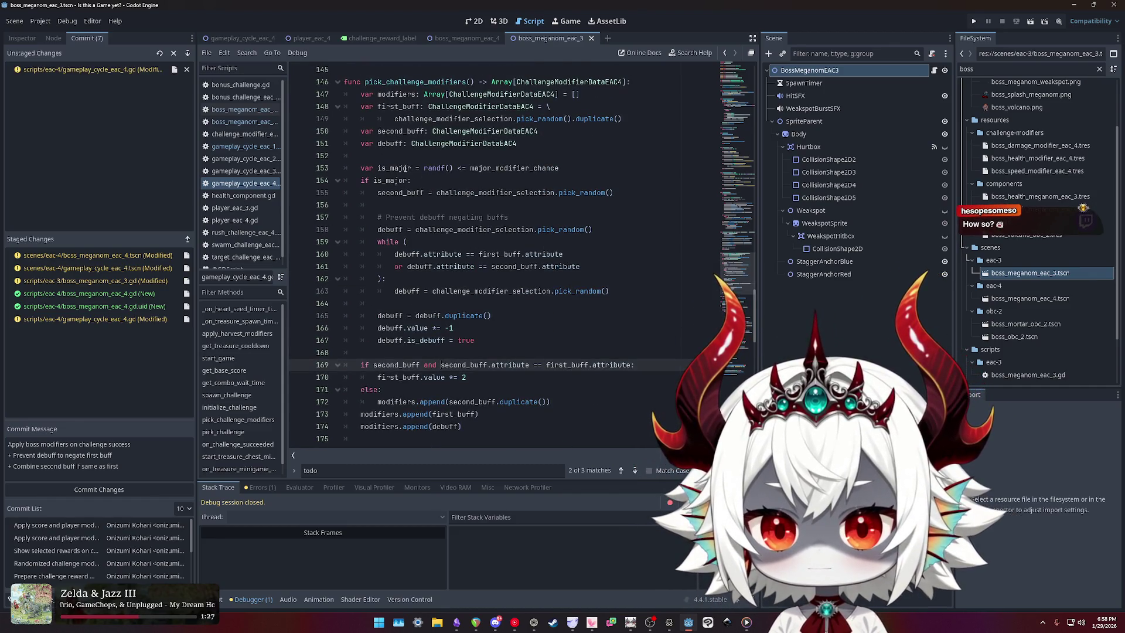
{"action": "left_click", "coordinate": [498, 254], "text": "ctrl"}
{"action": "scroll", "coordinate": [588, 228], "scroll_direction": "down", "scroll_amount": 3}
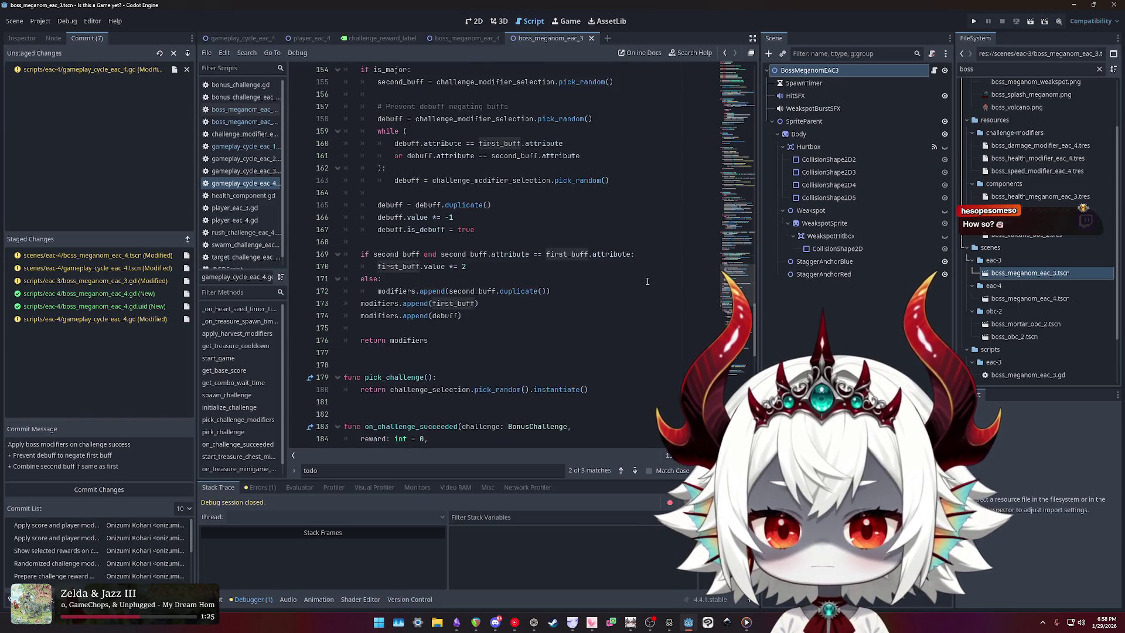
{"action": "left_click", "coordinate": [93, 69]}
{"action": "left_click", "coordinate": [174, 69]}
- Run the project again, answer No, dismiss the welcome message, and click Play
{"action": "left_click", "coordinate": [974, 21]}
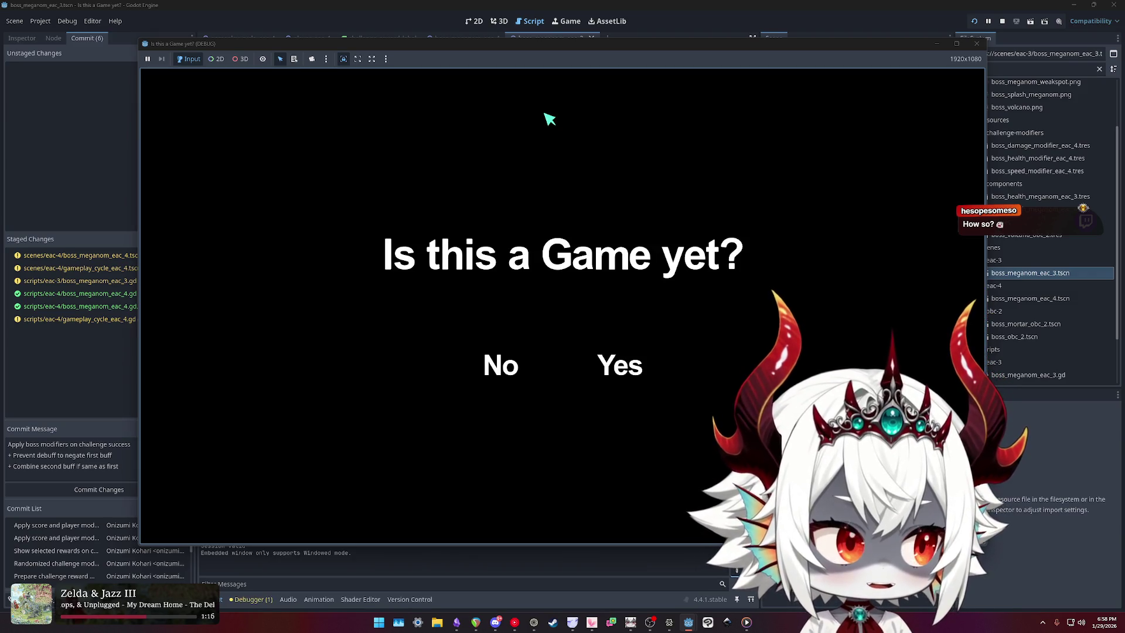
{"action": "left_click", "coordinate": [501, 370]}
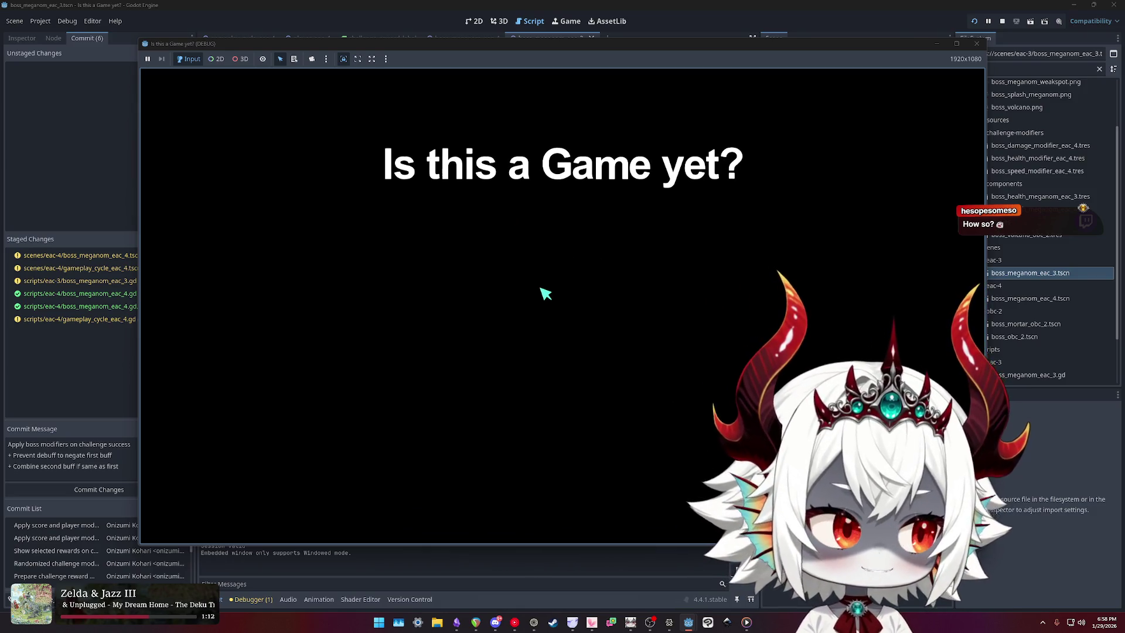
{"action": "left_click", "coordinate": [557, 439]}
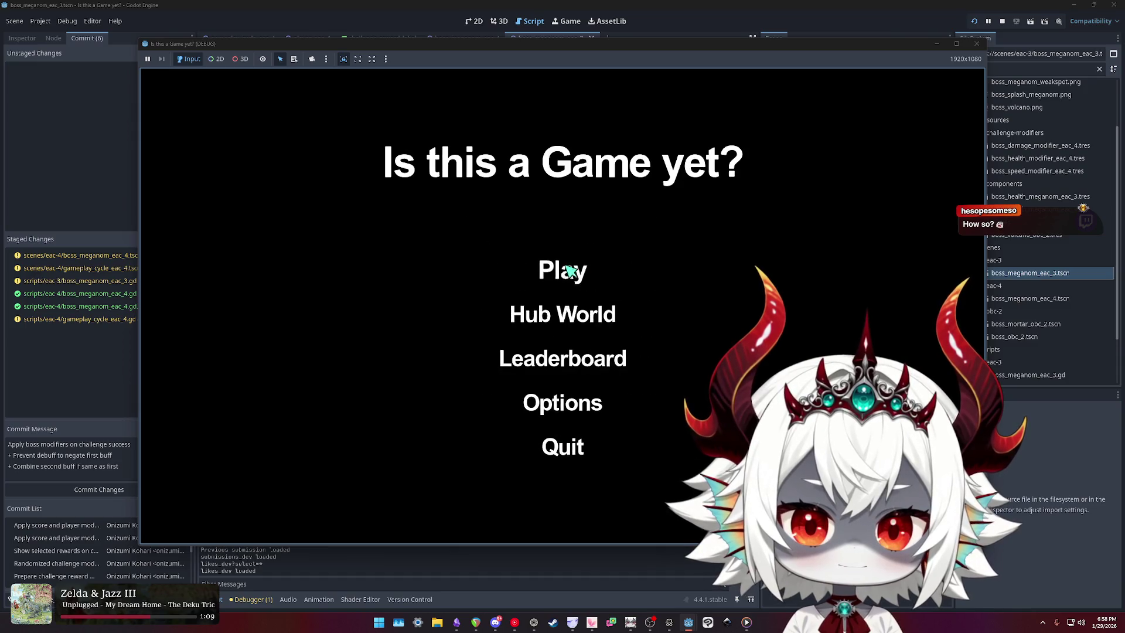
{"action": "left_click", "coordinate": [567, 268]}
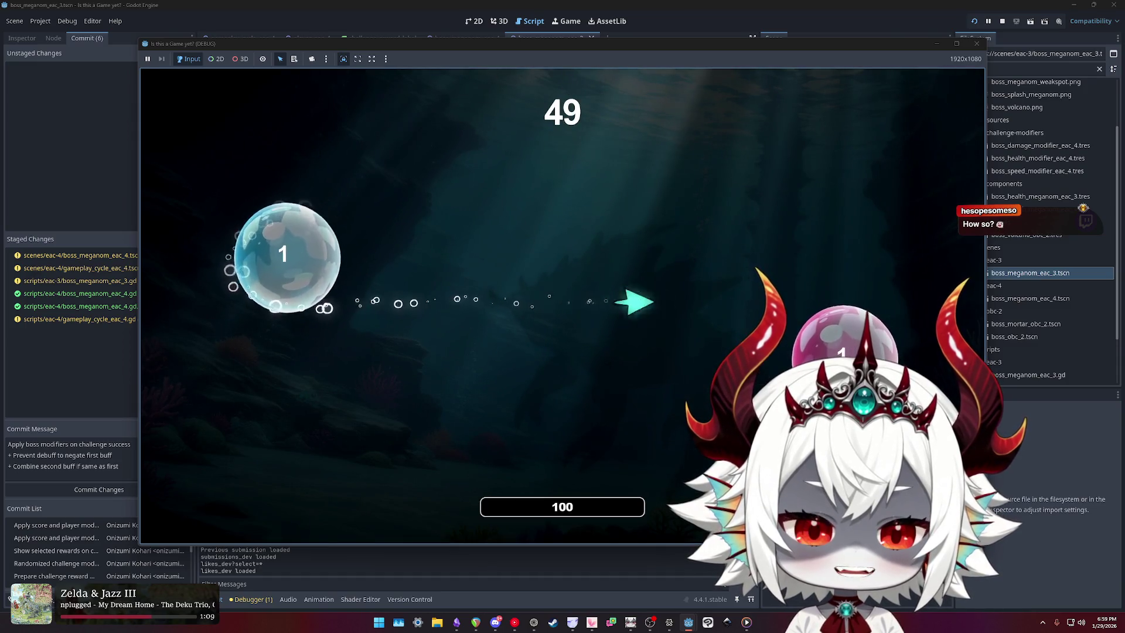
- Pop bubble waves past 2800 points until the debugger breaks on the null duplicate call at line 172
{"action": "left_click", "coordinate": [286, 258]}
{"action": "left_click", "coordinate": [281, 415]}
{"action": "left_click", "coordinate": [317, 432]}
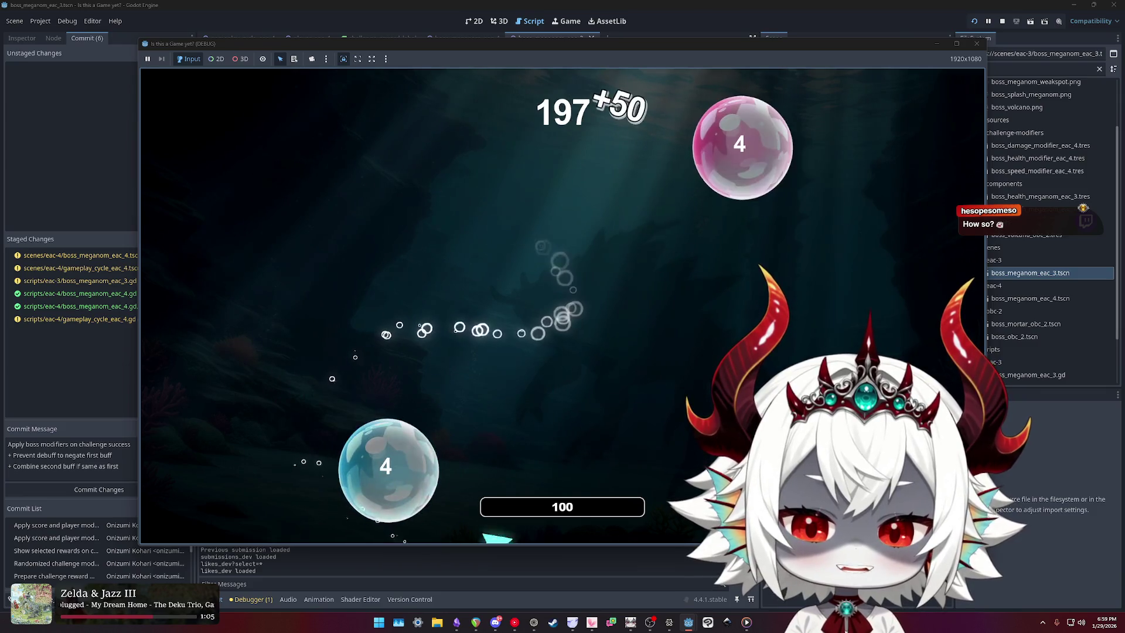
{"action": "left_click", "coordinate": [352, 446]}
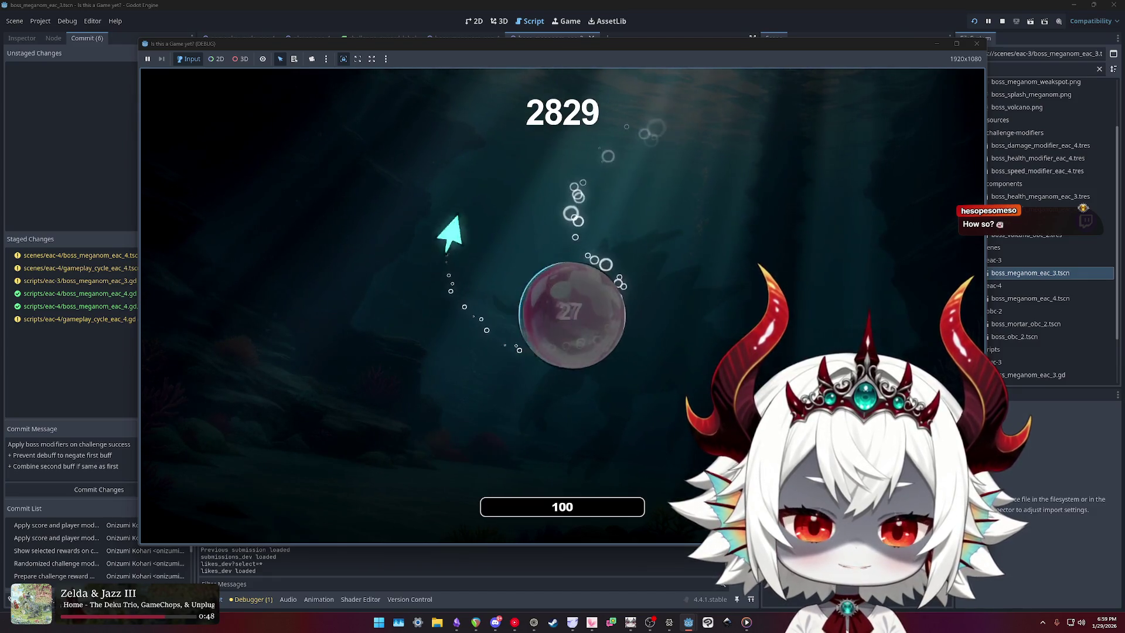
{"action": "type", "text": "awd"}
{"action": "key", "text": "BackSpace"}
{"action": "key", "text": "BackSpace"}
{"action": "key", "text": "BackSpace"}
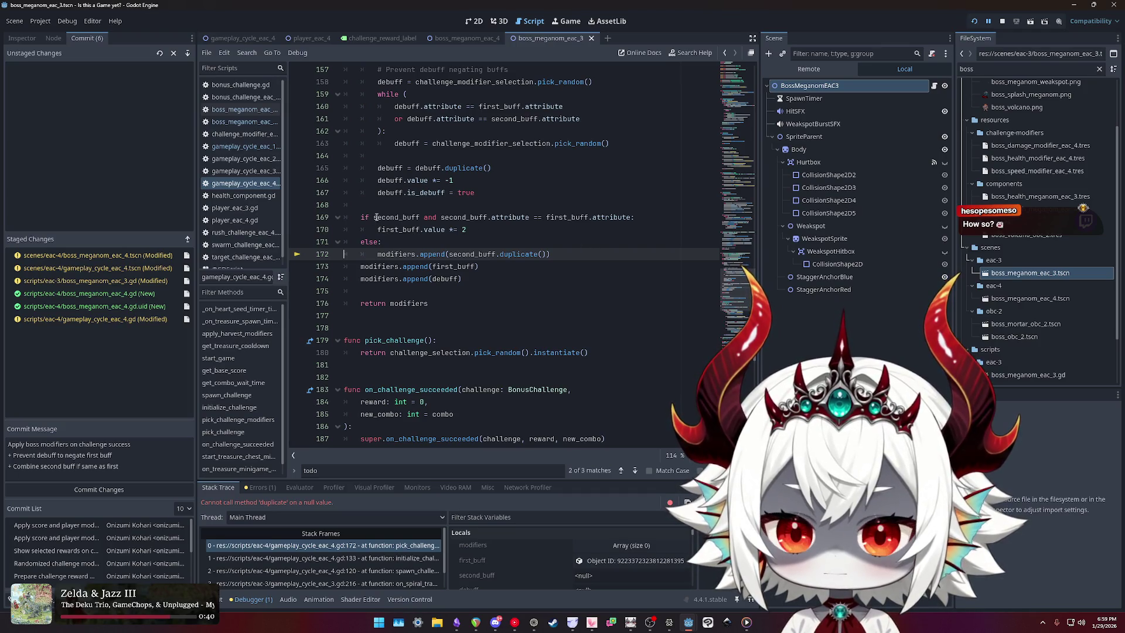
- Stop the crashed debug session and place the caret after the second_buff assignment
{"action": "double_click", "coordinate": [395, 216]}
{"action": "left_click", "coordinate": [1002, 21]}
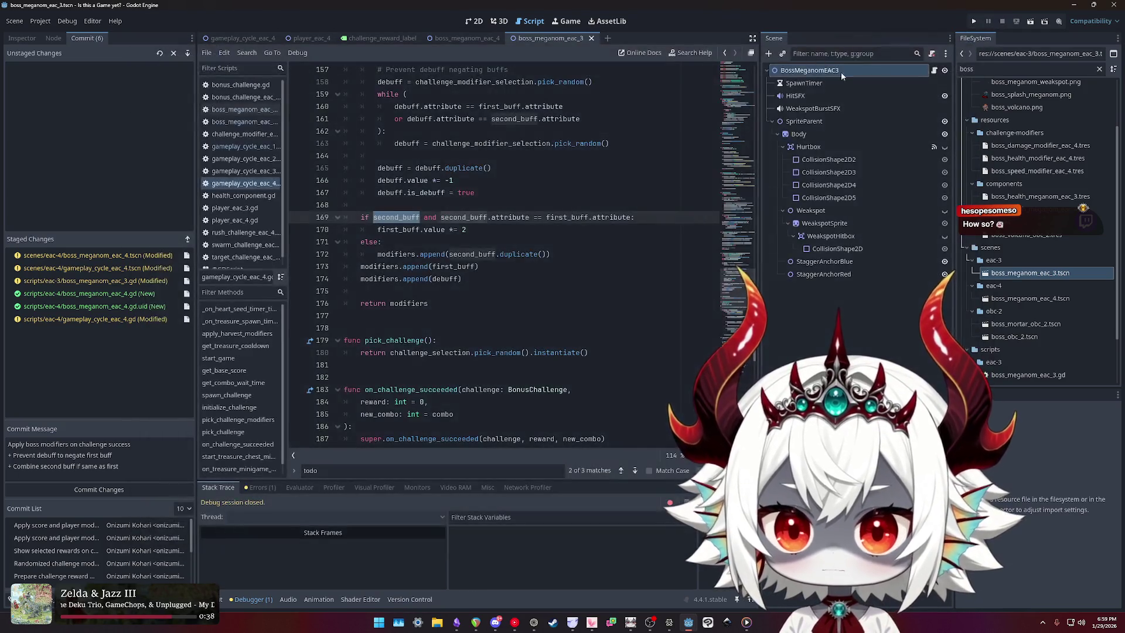
{"action": "left_click", "coordinate": [421, 217]}
{"action": "mouse_move", "coordinate": [436, 227]}
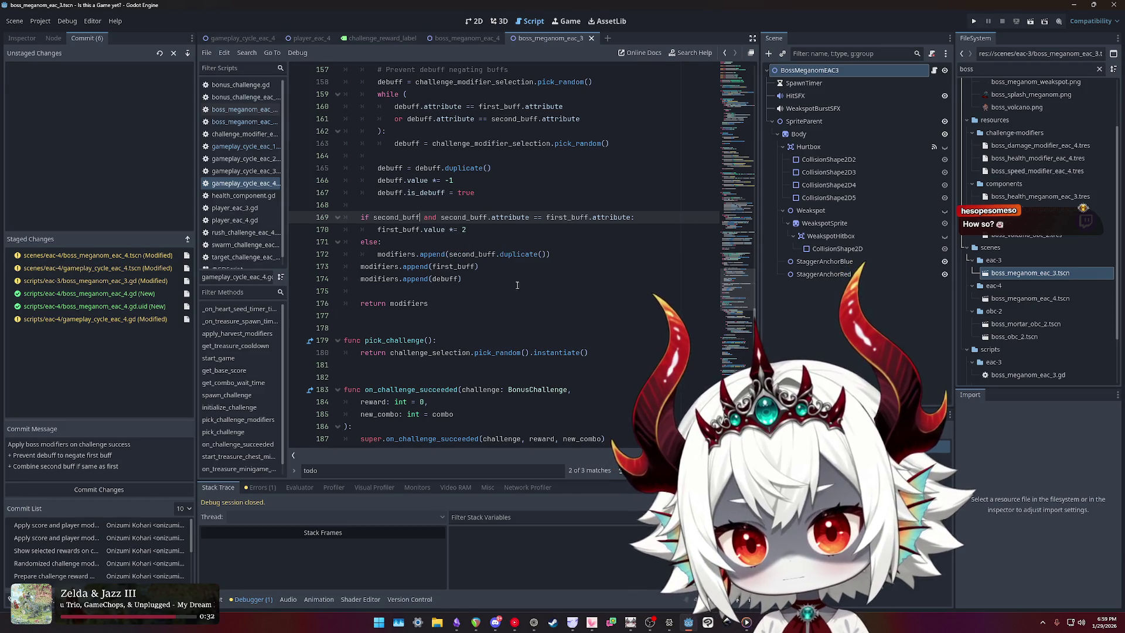
{"action": "scroll", "coordinate": [529, 339], "scroll_direction": "up", "scroll_amount": 4}
{"action": "scroll", "coordinate": [522, 335], "scroll_direction": "down", "scroll_amount": 1}
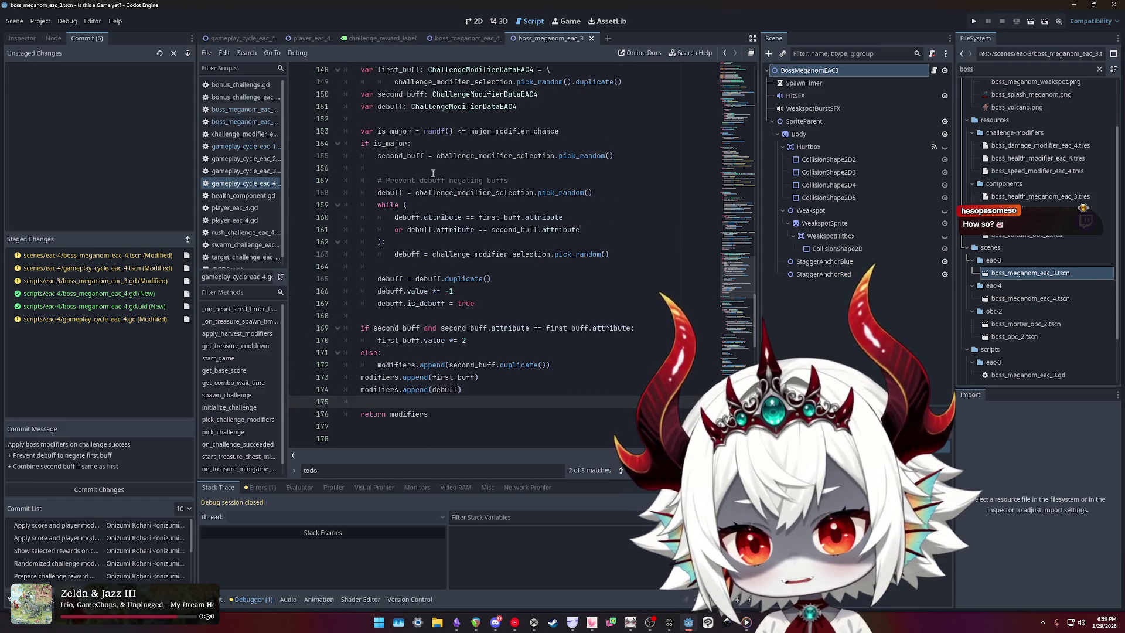
{"action": "left_click", "coordinate": [424, 165]}
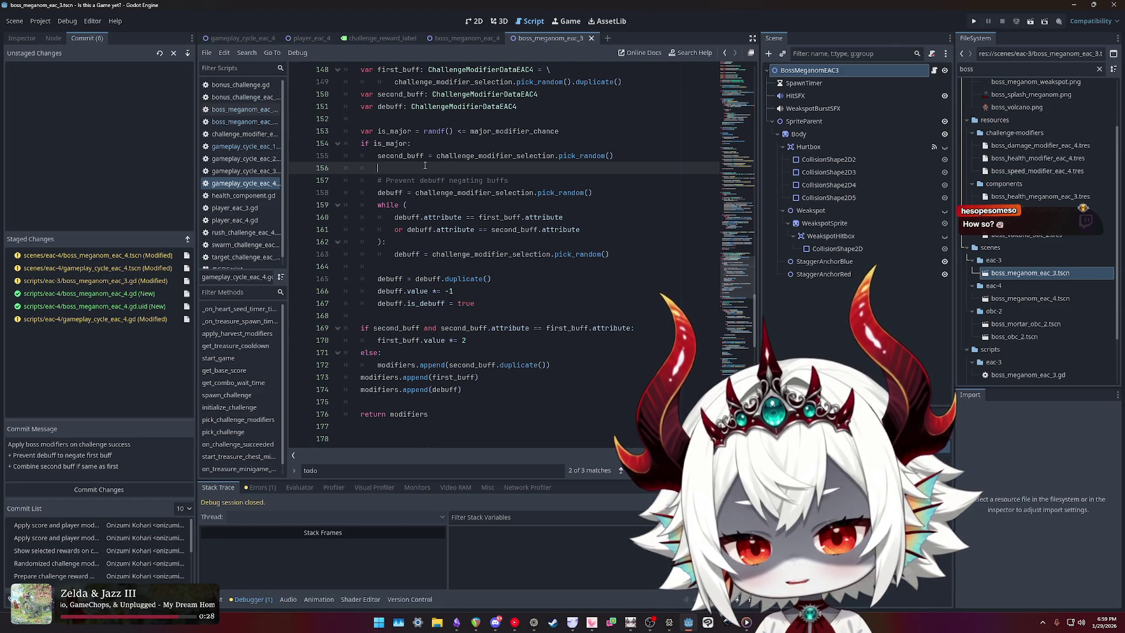
- Move the merge if/else from lines 169–172 under the second_buff assignment in 'if is_major:' and fix indentation
{"action": "mouse_move", "coordinate": [564, 367]}
{"action": "left_mouse_down"}
{"action": "mouse_move", "coordinate": [352, 349]}
{"action": "mouse_move", "coordinate": [307, 326]}
{"action": "left_mouse_up"}
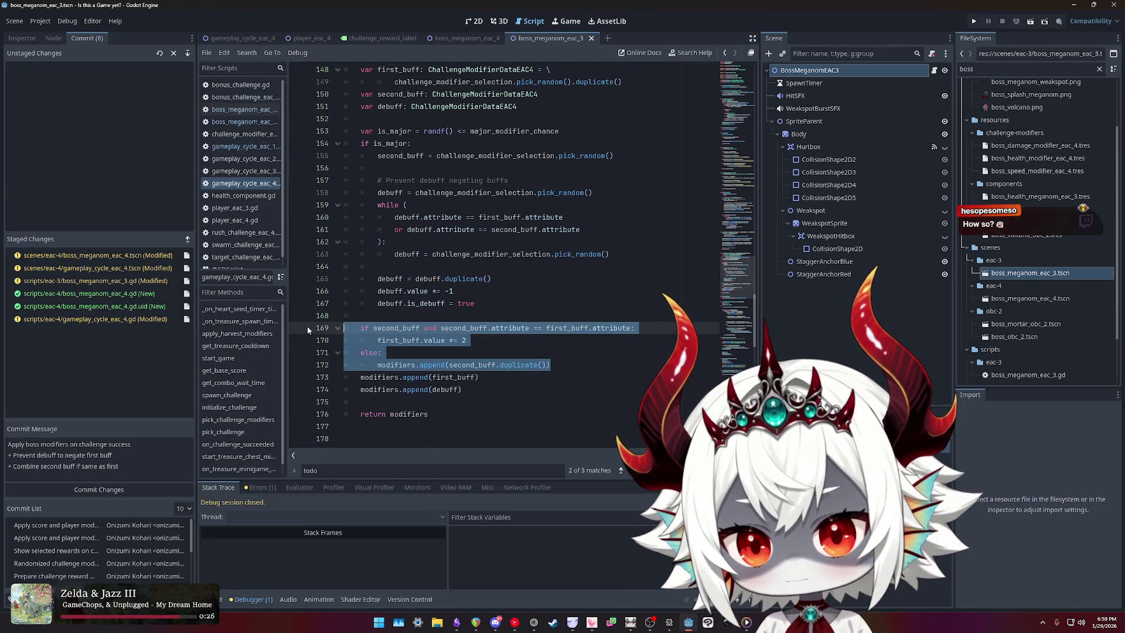
{"action": "key", "text": "BackSpace"}
{"action": "left_click", "coordinate": [428, 166]}
{"action": "key", "text": "ctrl+v"}
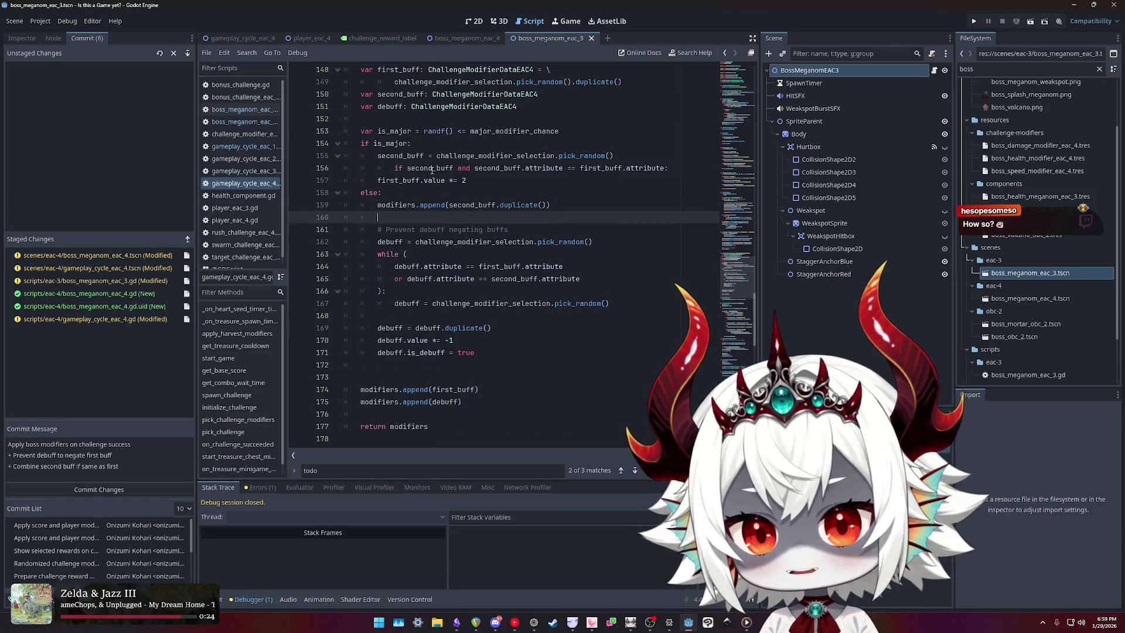
{"action": "key", "text": "shift+Down"}
{"action": "key", "text": "Tab"}
{"action": "key", "text": "Up"}
{"action": "key", "text": "Up"}
{"action": "key", "text": "Up"}
{"action": "key", "text": "shift+Tab"}
{"action": "key", "text": "Down"}
{"action": "key", "text": "Tab"}
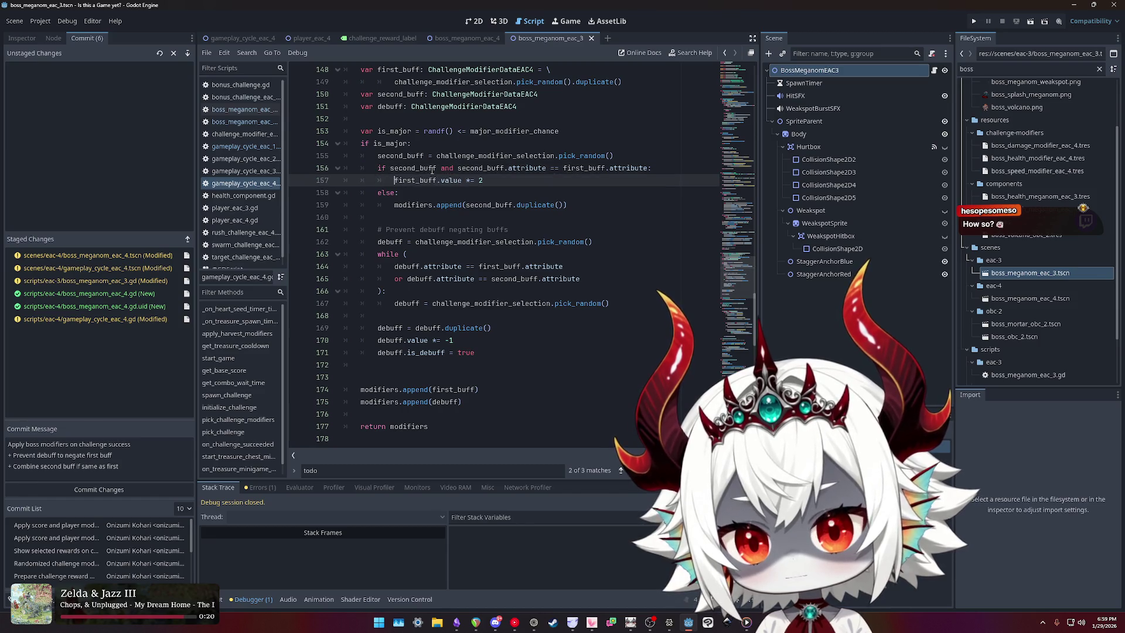
{"action": "left_click", "coordinate": [505, 377]}
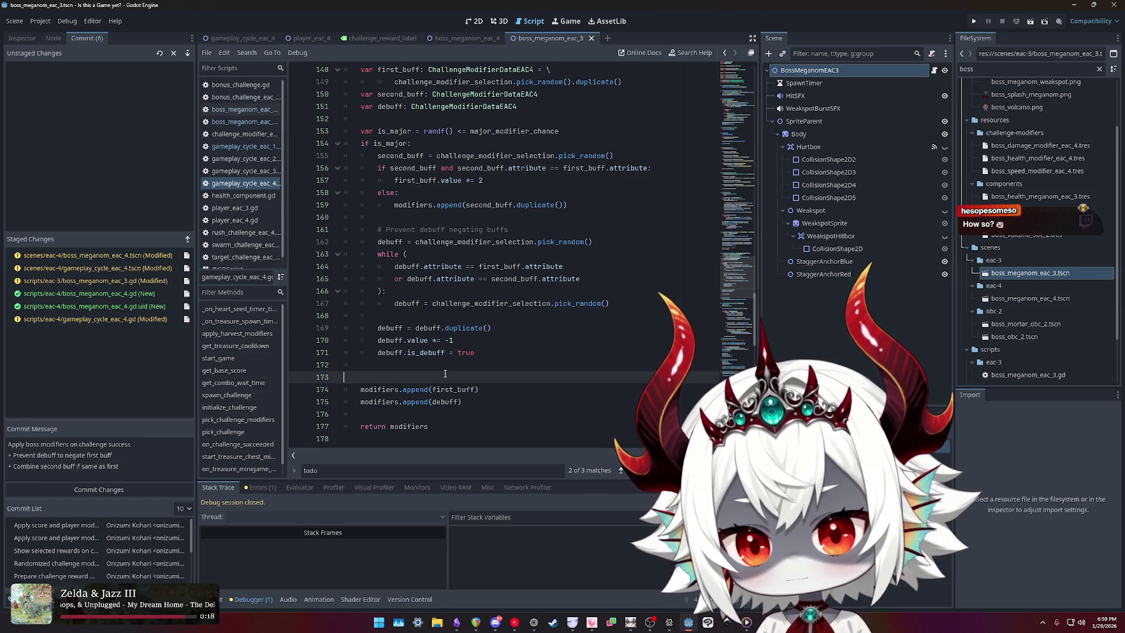
{"action": "key", "text": "BackSpace"}
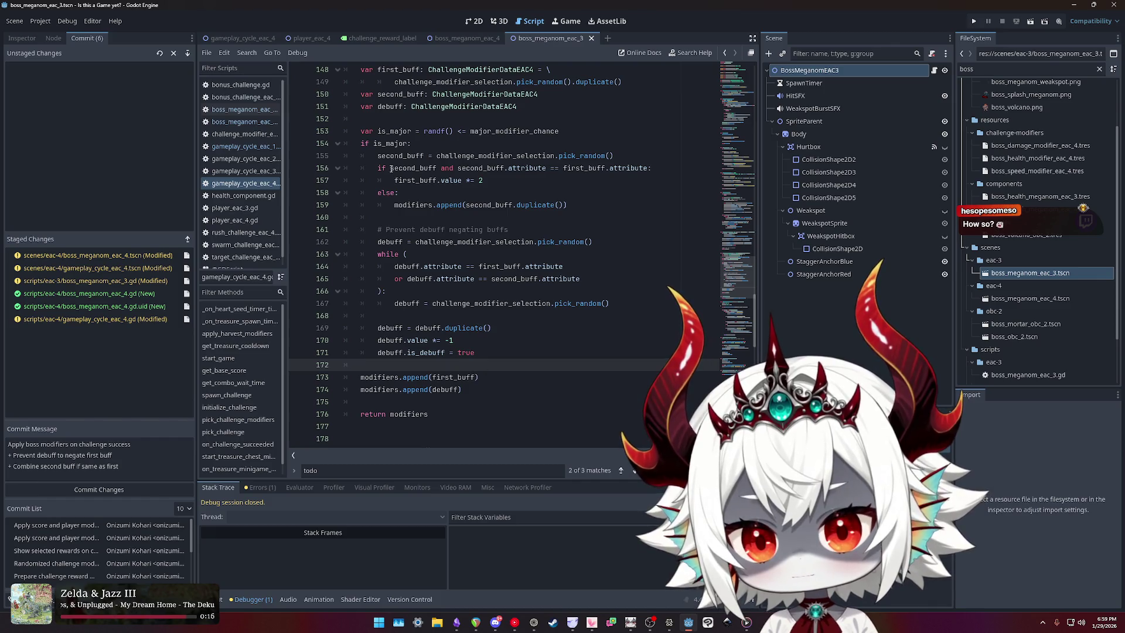
- Delete the 'second_buff and ' null check, save, and relaunch the project
{"action": "double_click", "coordinate": [410, 168]}
{"action": "key", "text": "ctrl+shift+Right"}
{"action": "key", "text": "ctrl+shift+Right"}
{"action": "key", "text": "Delete"}
{"action": "key", "text": "ctrl+s"}
{"action": "left_click", "coordinate": [976, 22]}
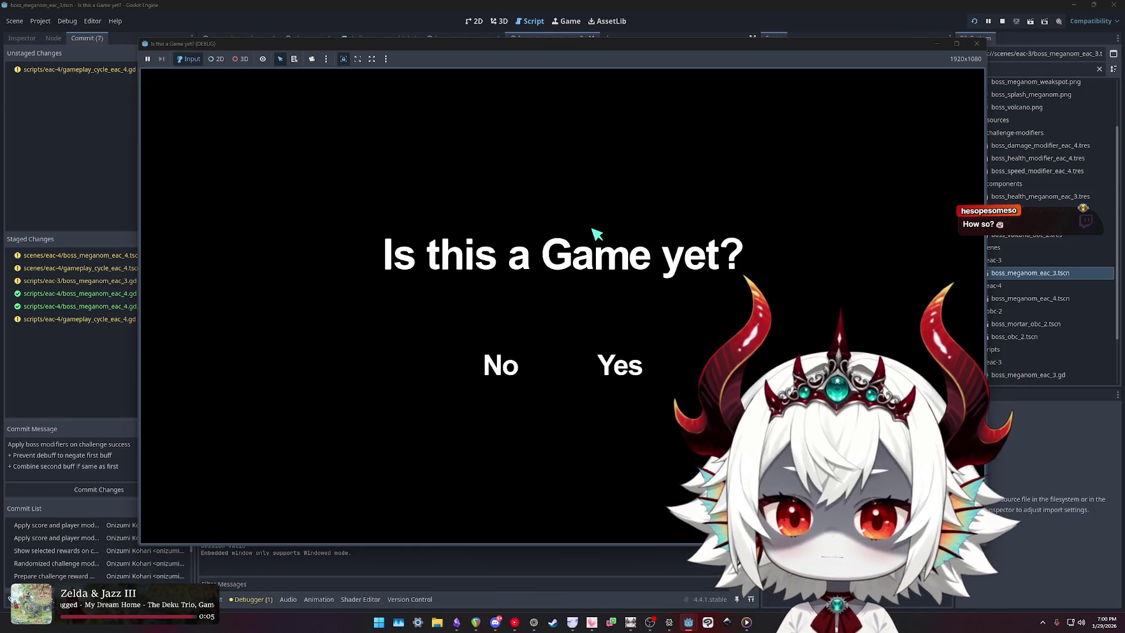
- Answer No, dismiss the welcome message with Okay, and click Play on the main menu
{"action": "left_click", "coordinate": [508, 375]}
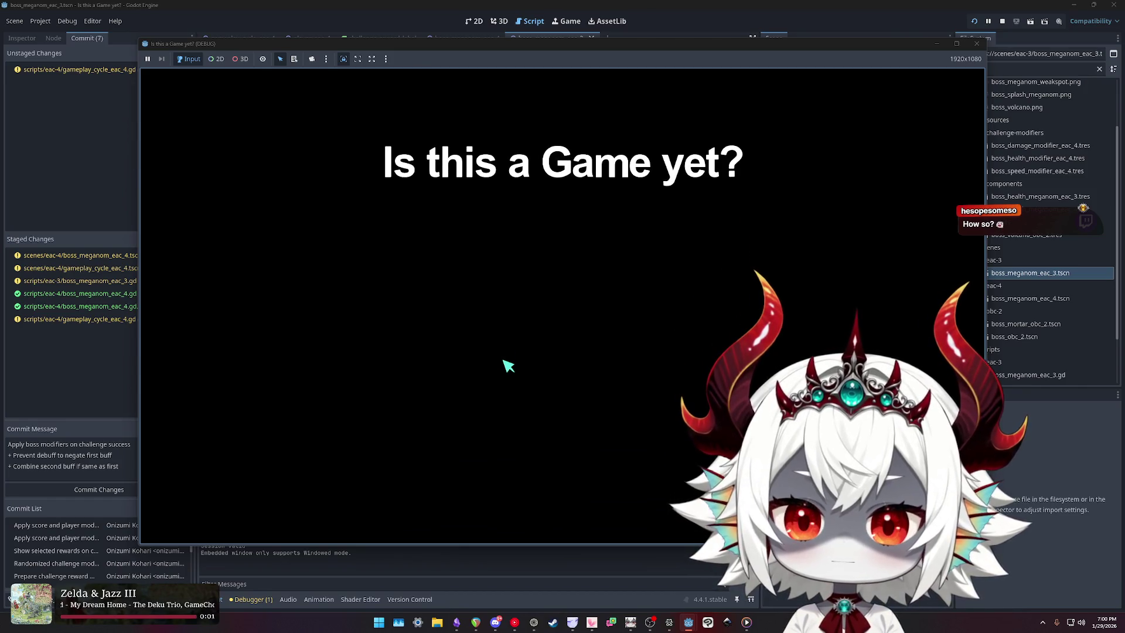
{"action": "left_click", "coordinate": [568, 444]}
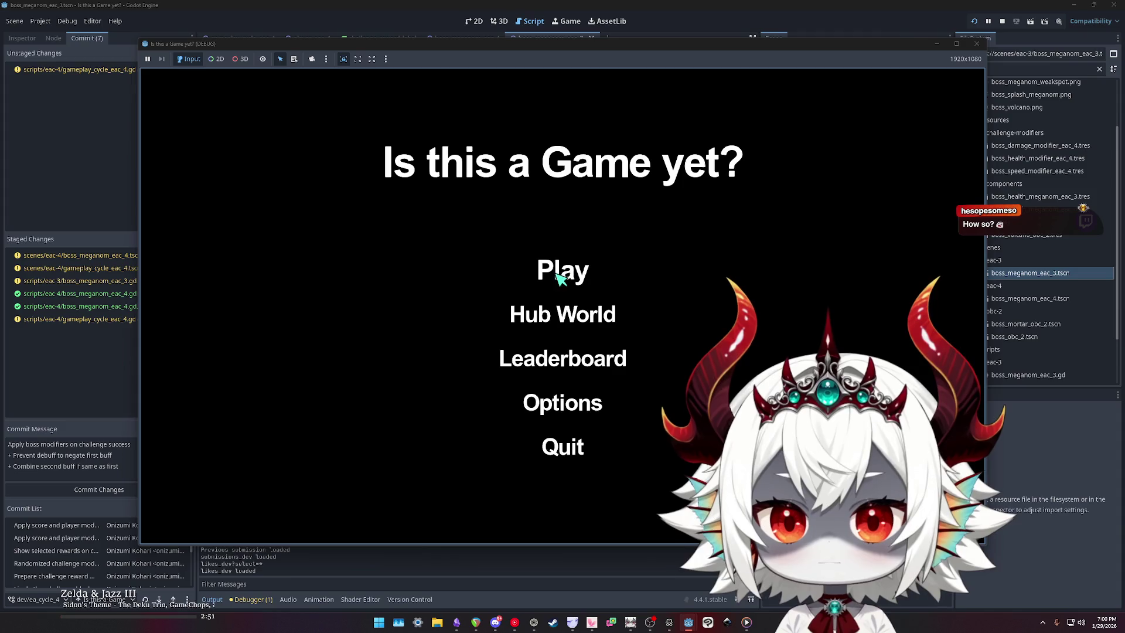
{"action": "left_click", "coordinate": [567, 264]}
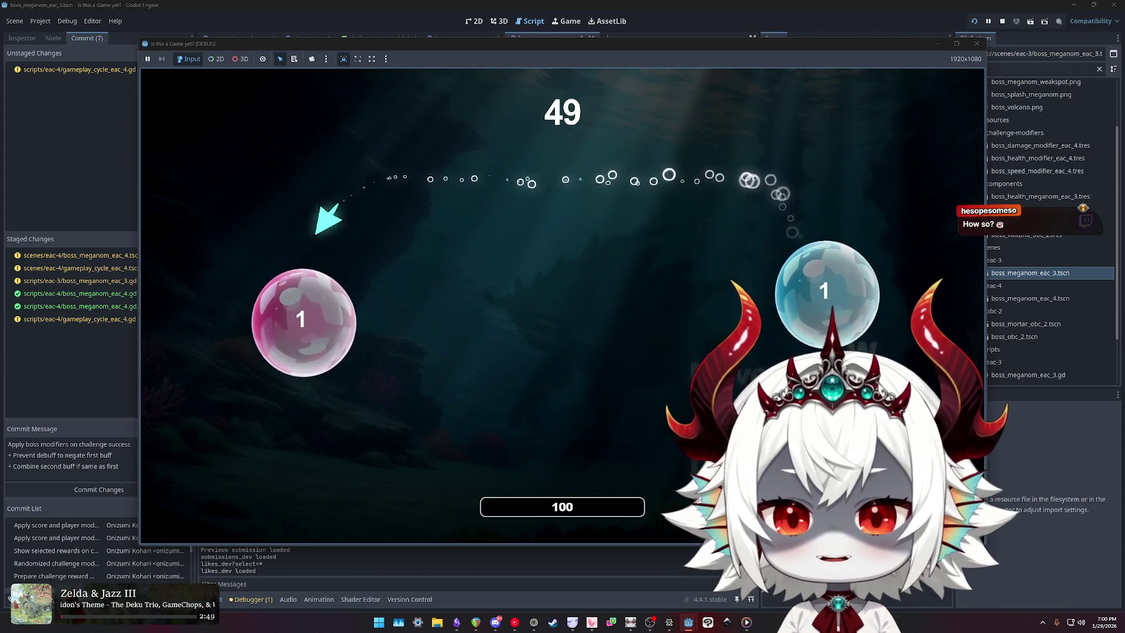
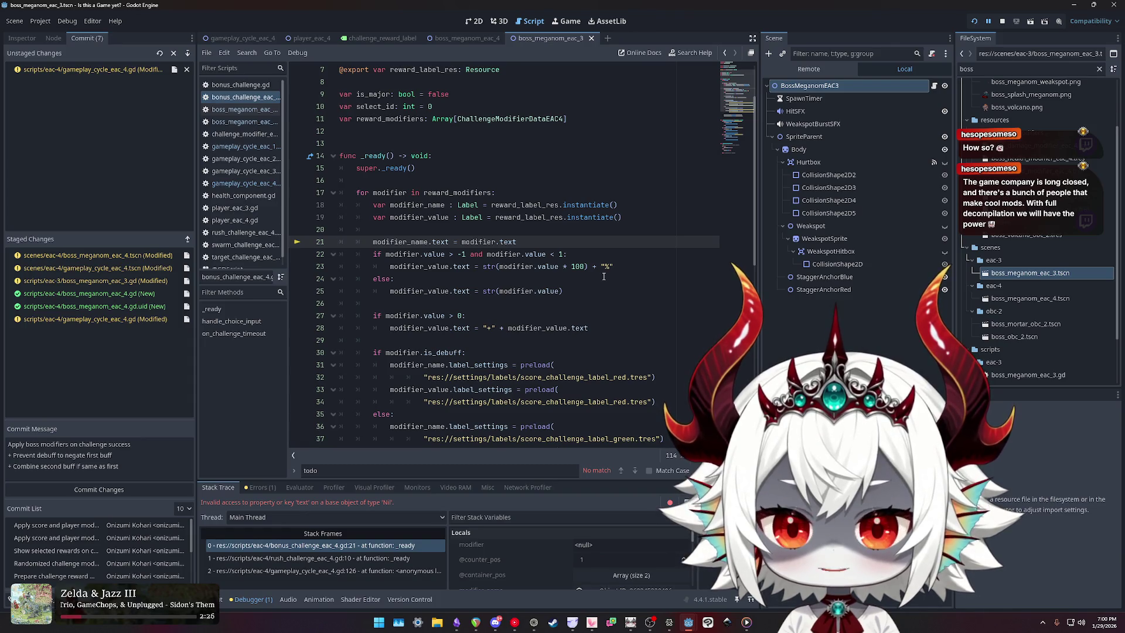
- Review modifier_name, modifier and reward_modifiers usages in the _ready loop, then stop the game
{"action": "double_click", "coordinate": [410, 241]}
{"action": "left_click", "coordinate": [462, 241]}
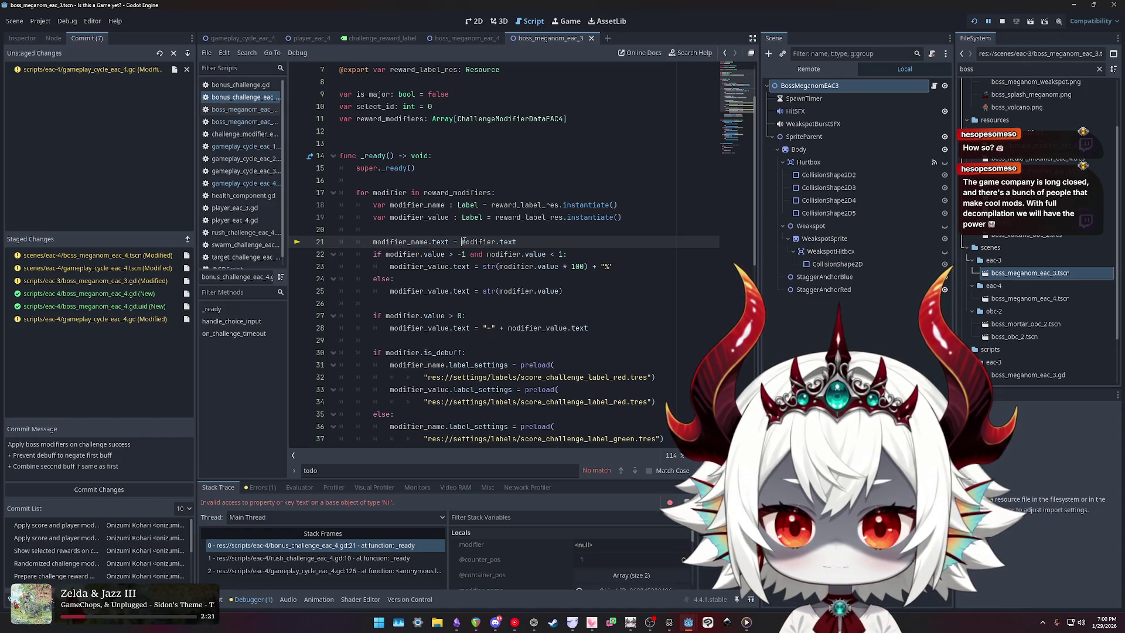
{"action": "left_click", "coordinate": [520, 241]}
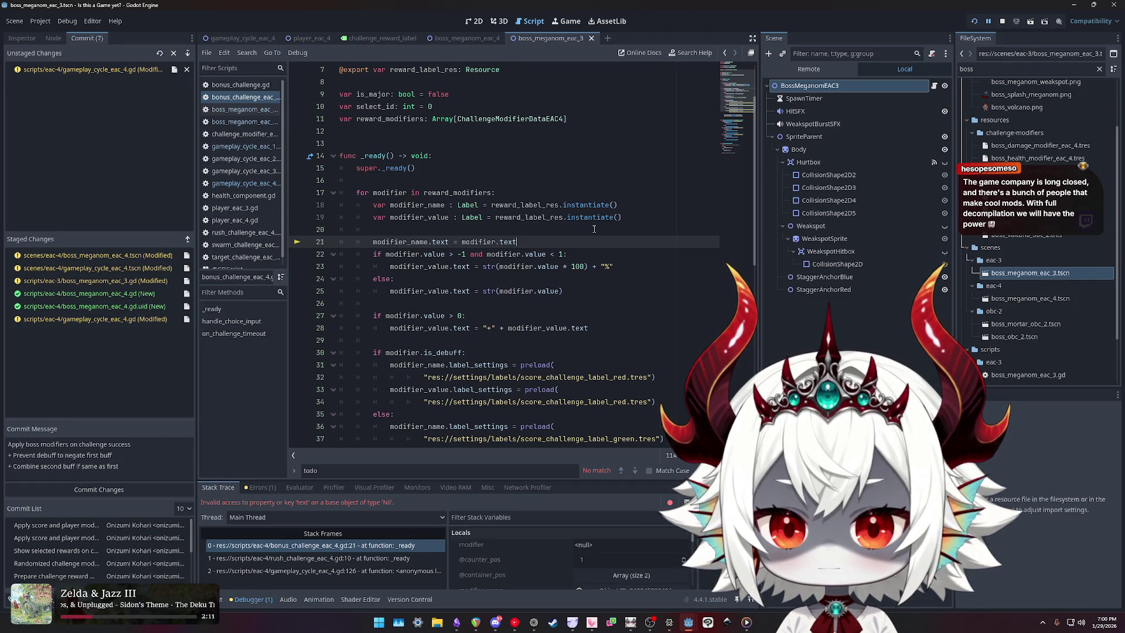
{"action": "double_click", "coordinate": [476, 242]}
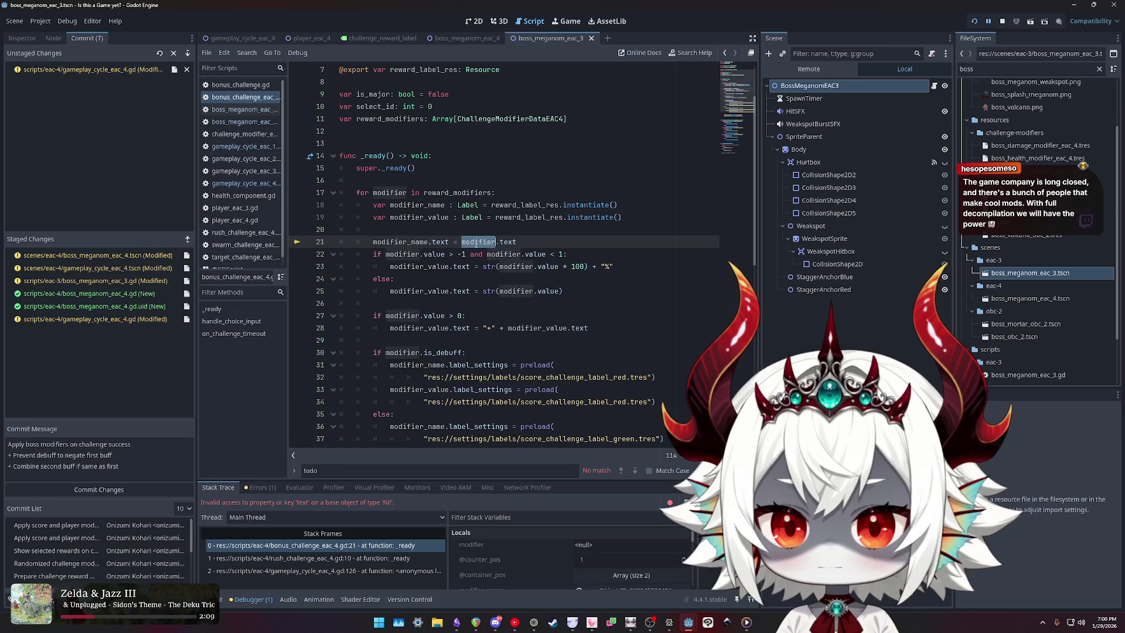
{"action": "scroll", "coordinate": [567, 251], "scroll_direction": "up", "scroll_amount": 2}
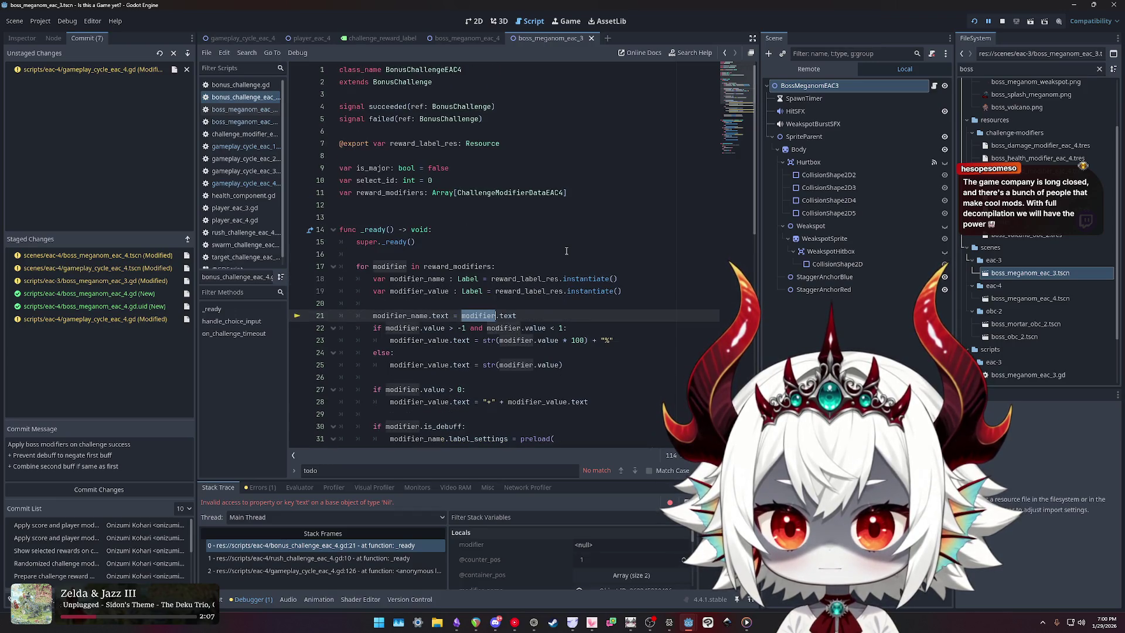
{"action": "scroll", "coordinate": [567, 251], "scroll_direction": "down", "scroll_amount": 2}
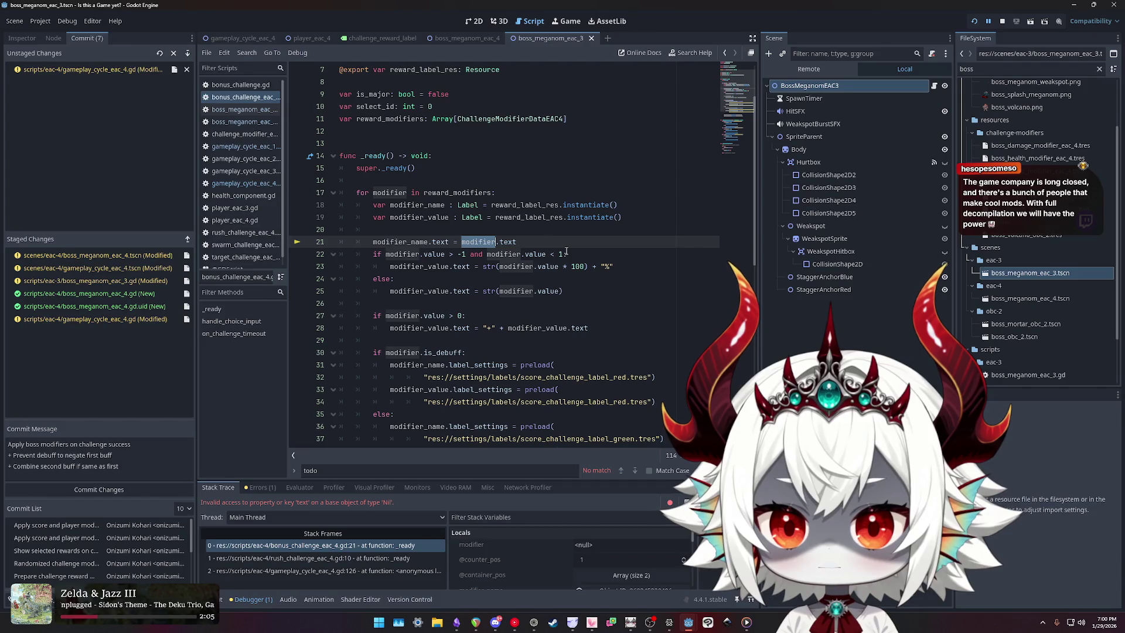
{"action": "left_click", "coordinate": [387, 194]}
{"action": "double_click", "coordinate": [460, 193]}
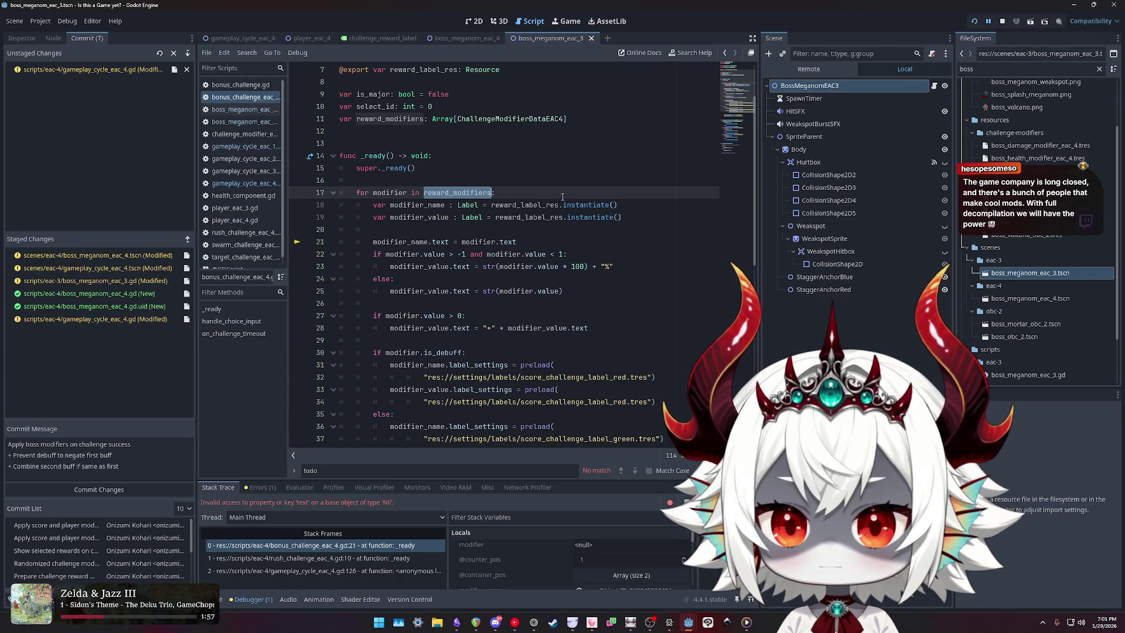
{"action": "left_click", "coordinate": [1002, 21]}
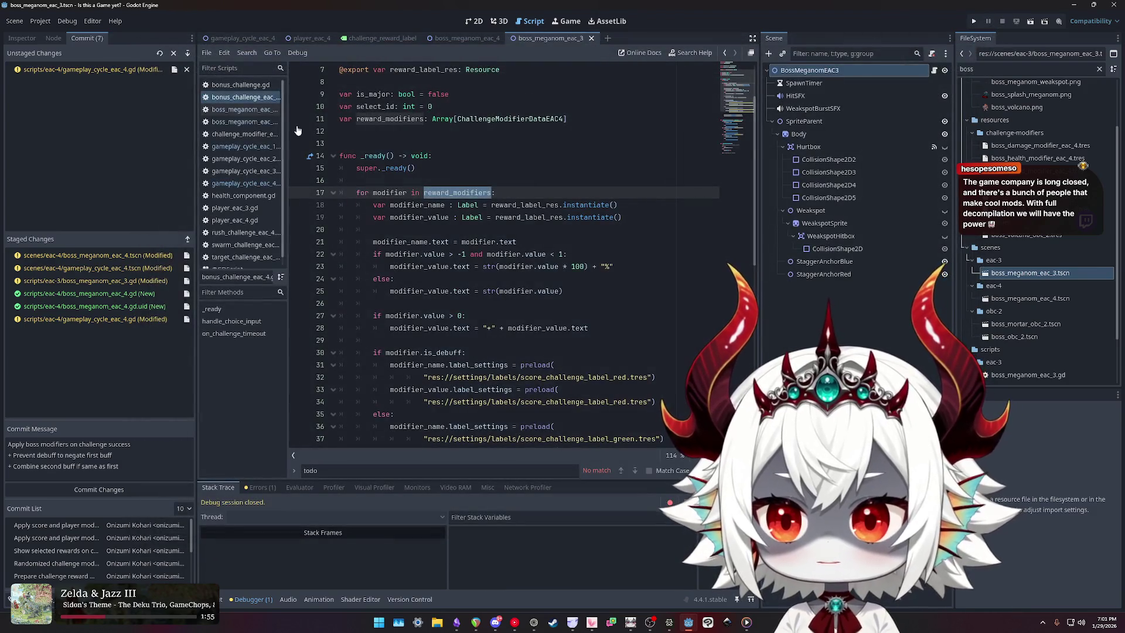
- Open gameplay_cycle_eac_4.gd and highlight debuff usages in pick_challenge_modifiers
{"action": "left_click", "coordinate": [252, 184]}
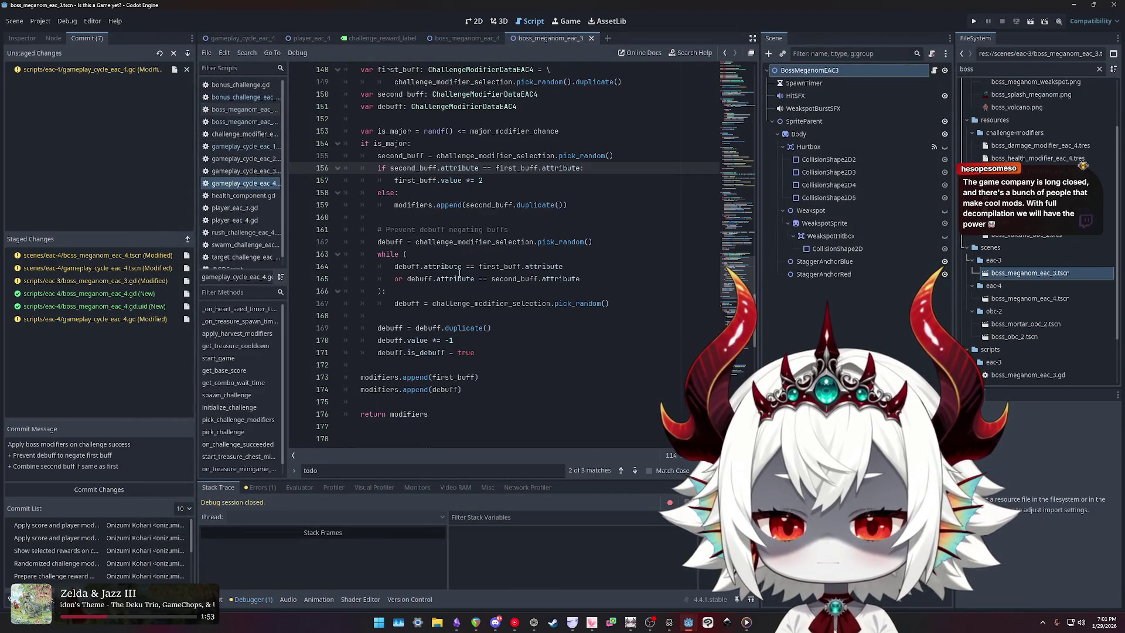
{"action": "double_click", "coordinate": [406, 303]}
{"action": "scroll", "coordinate": [469, 359], "scroll_direction": "down", "scroll_amount": 2}
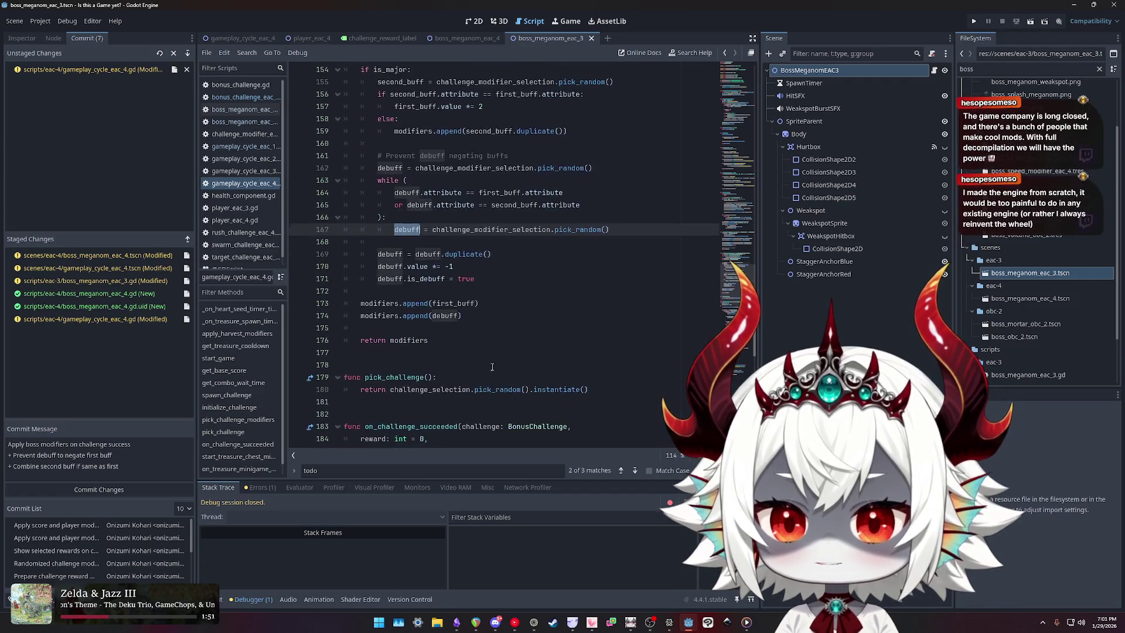
{"action": "scroll", "coordinate": [469, 359], "scroll_direction": "up", "scroll_amount": 3}
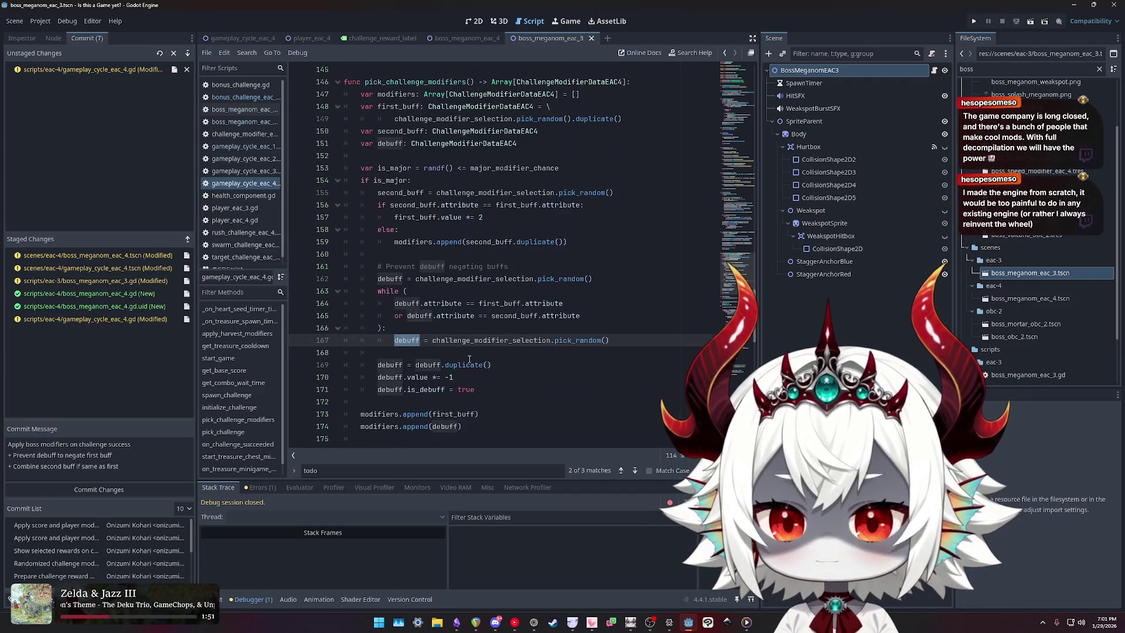
- Start an 'if' line after append(first_buff), delete it, and review first_buff usages
{"action": "left_click", "coordinate": [492, 413]}
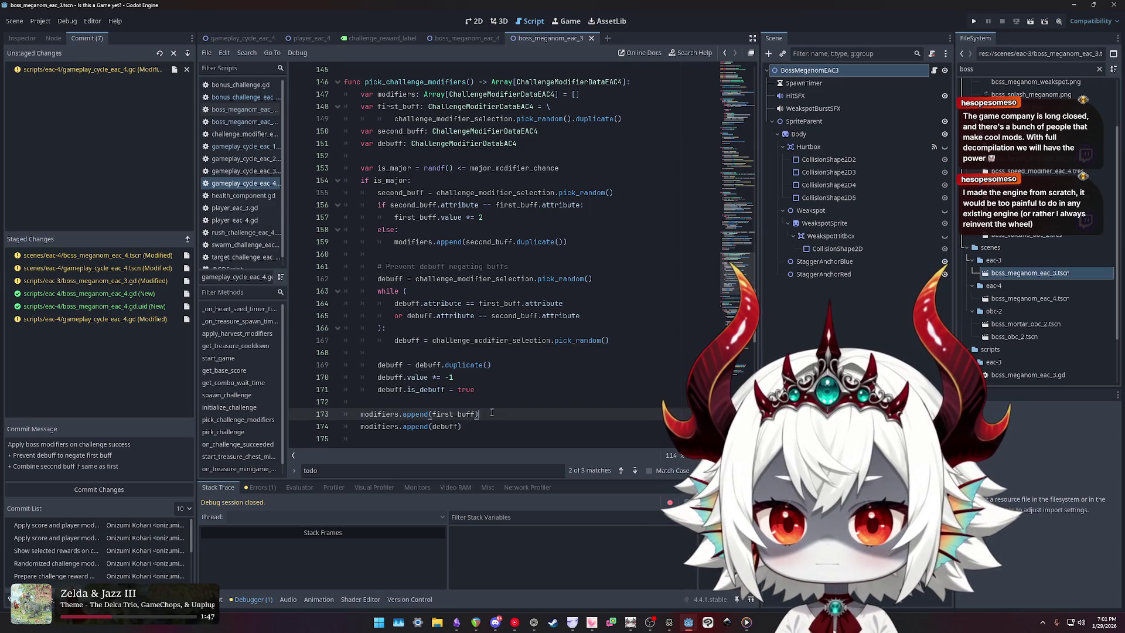
{"action": "key", "text": "Return"}
{"action": "type", "text": "if"}
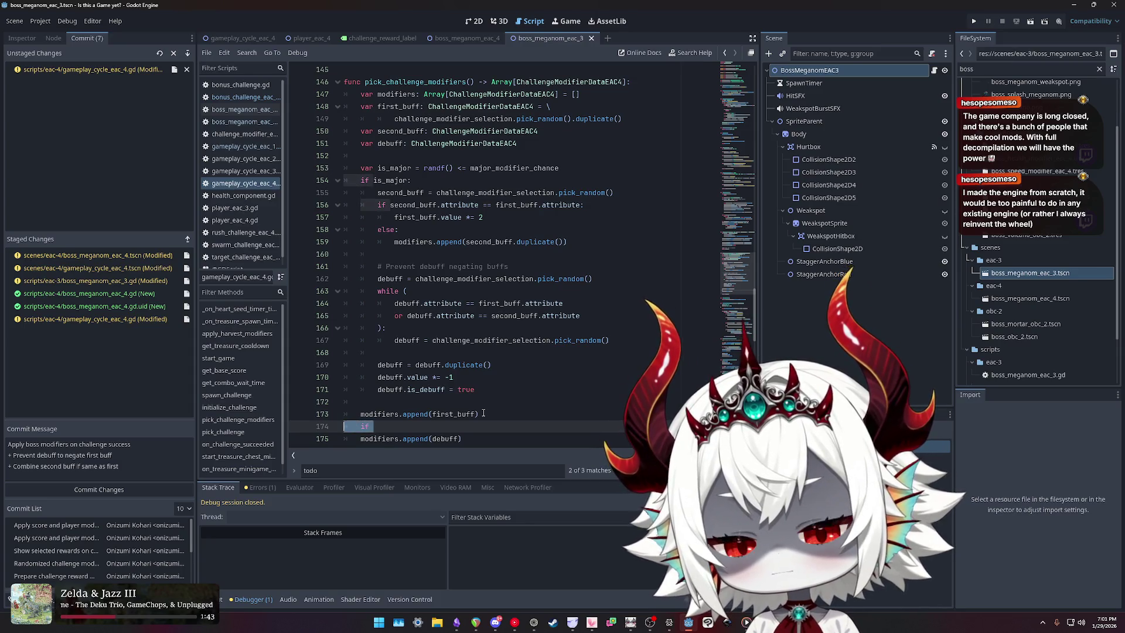
{"action": "key", "text": "BackSpace"}
{"action": "key", "text": "BackSpace"}
{"action": "key", "text": "BackSpace"}
{"action": "scroll", "coordinate": [488, 387], "scroll_direction": "down", "scroll_amount": 1}
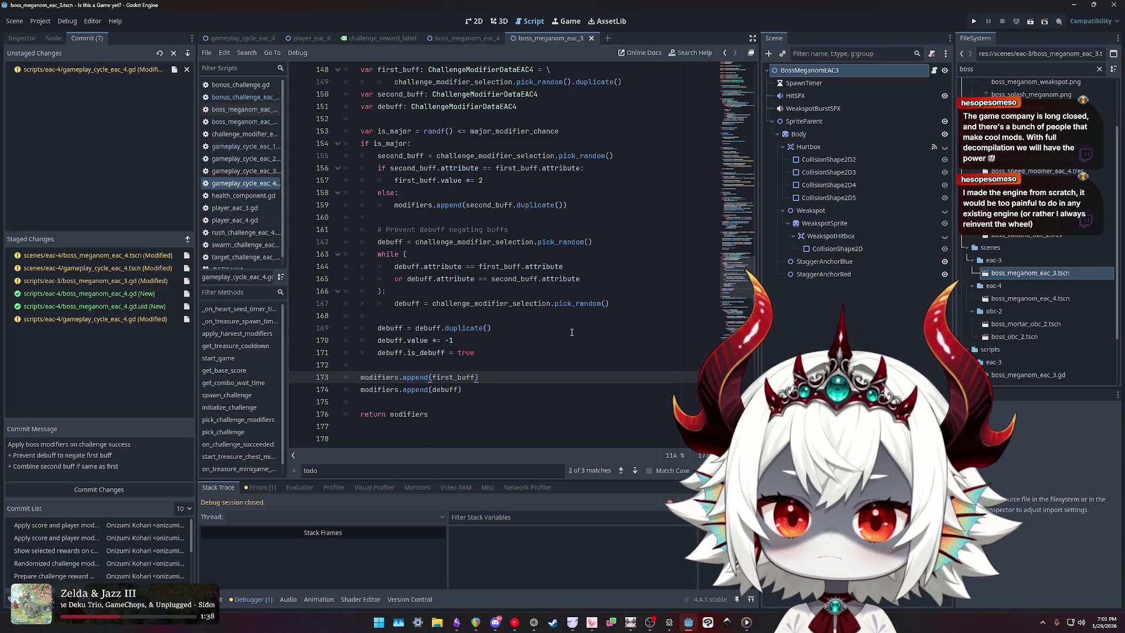
{"action": "scroll", "coordinate": [568, 333], "scroll_direction": "up", "scroll_amount": 2}
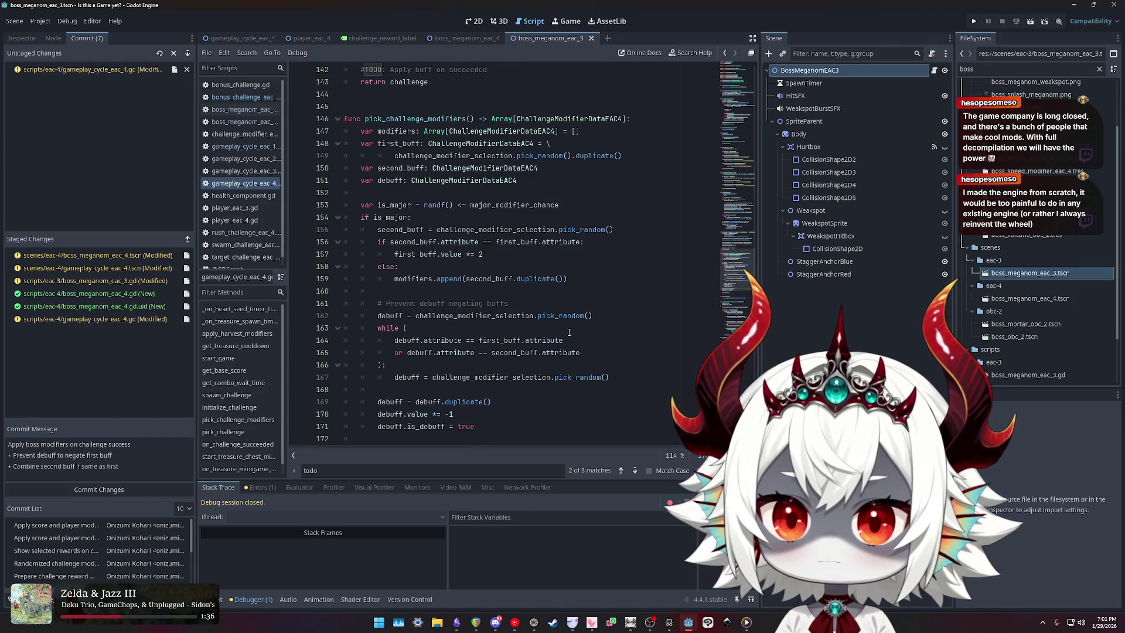
{"action": "double_click", "coordinate": [389, 145]}
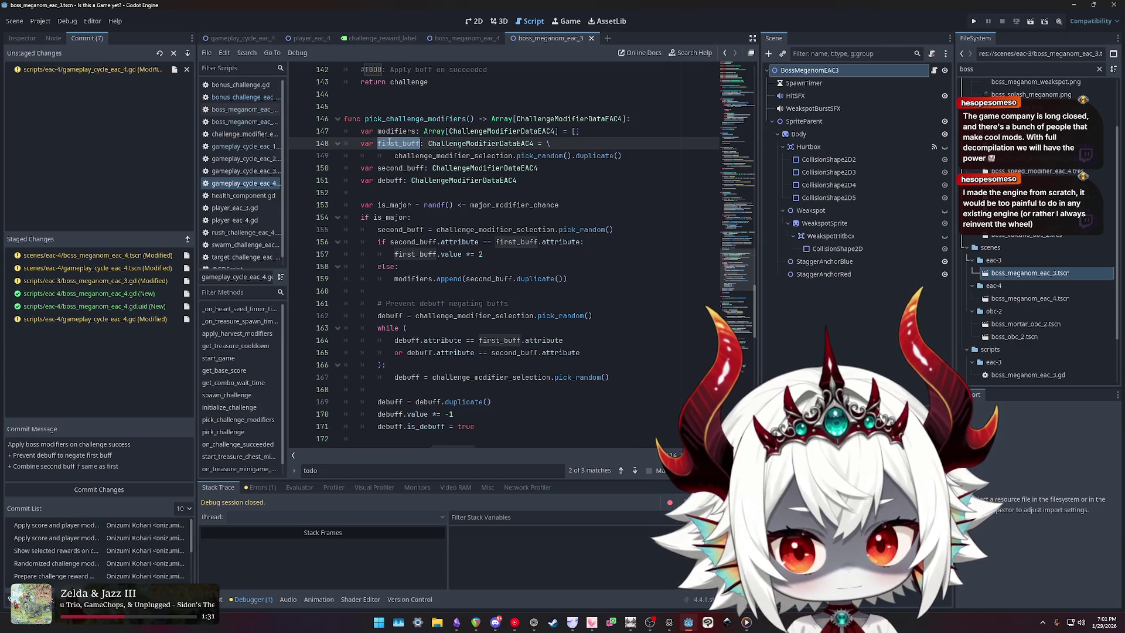
{"action": "left_click", "coordinate": [503, 404]}
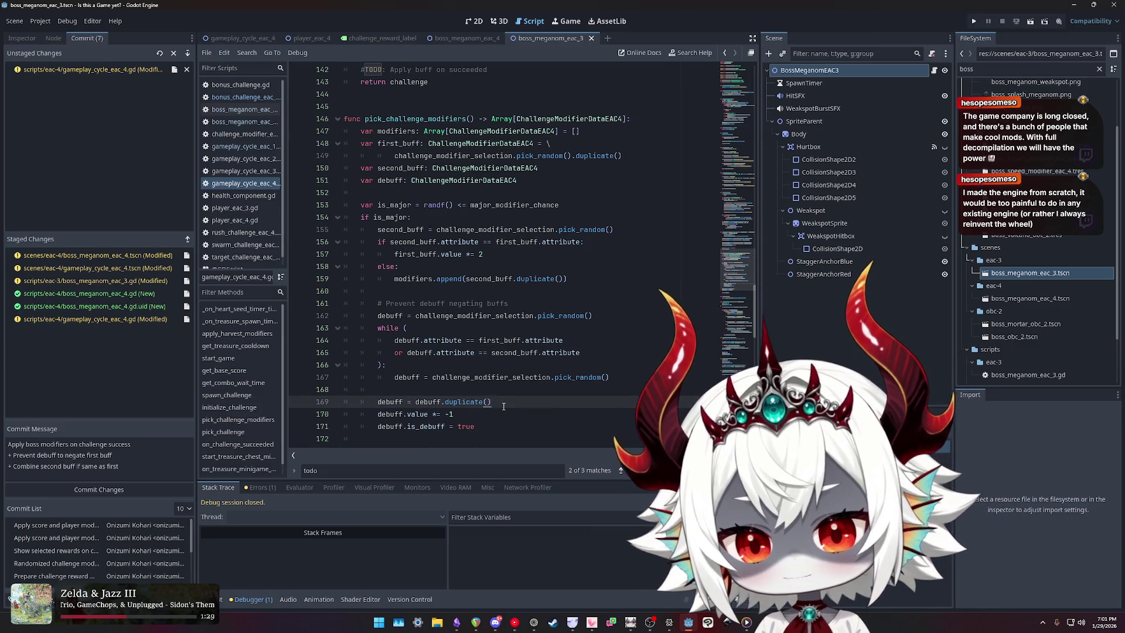
{"action": "scroll", "coordinate": [504, 402], "scroll_direction": "down", "scroll_amount": 3}
- Move the debuff append up and indent it, then move append(first_buff) into the if block
{"action": "left_click", "coordinate": [476, 350]}
{"action": "key", "text": "alt+Up"}
{"action": "key", "text": "alt+Up"}
{"action": "key", "text": "Tab"}
{"action": "key", "text": "Down"}
{"action": "key", "text": "Down"}
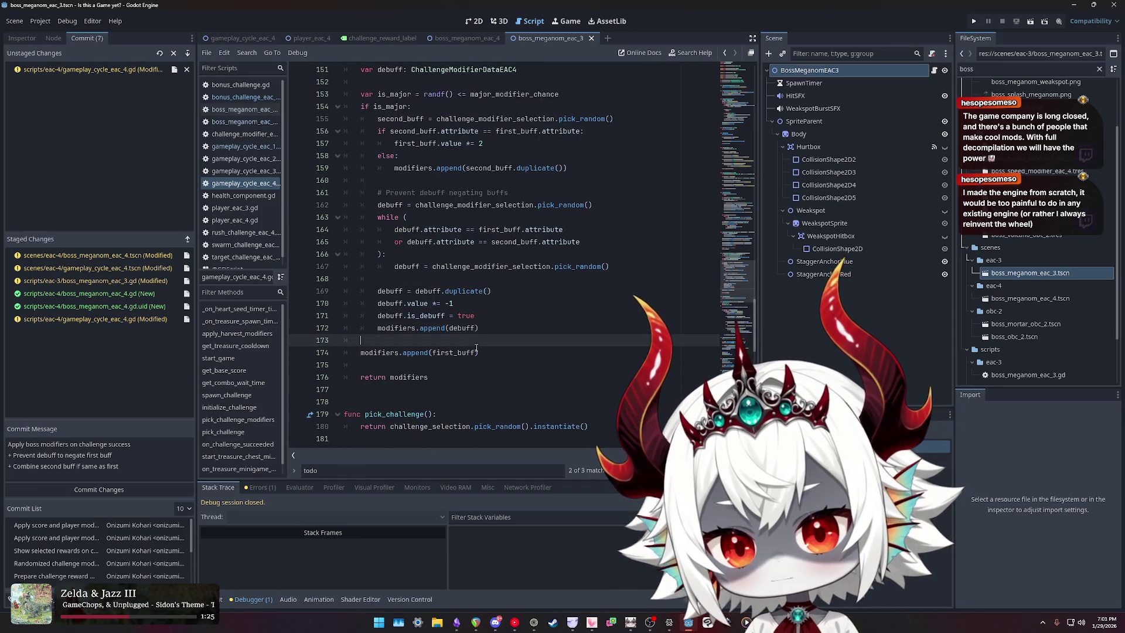
{"action": "key", "text": "alt+Up"}
{"action": "key", "text": "alt+Up"}
{"action": "key", "text": "alt+Up"}
{"action": "key", "text": "alt+Up"}
{"action": "key", "text": "alt+Up"}
{"action": "key", "text": "alt+Up"}
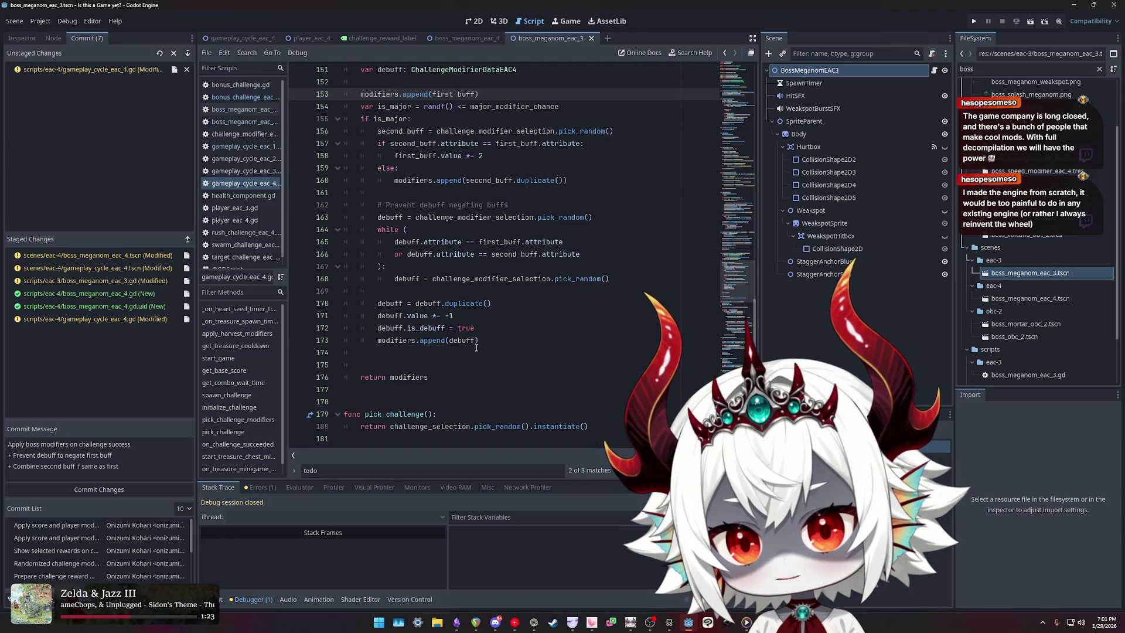
{"action": "scroll", "coordinate": [502, 242], "scroll_direction": "up", "scroll_amount": 4}
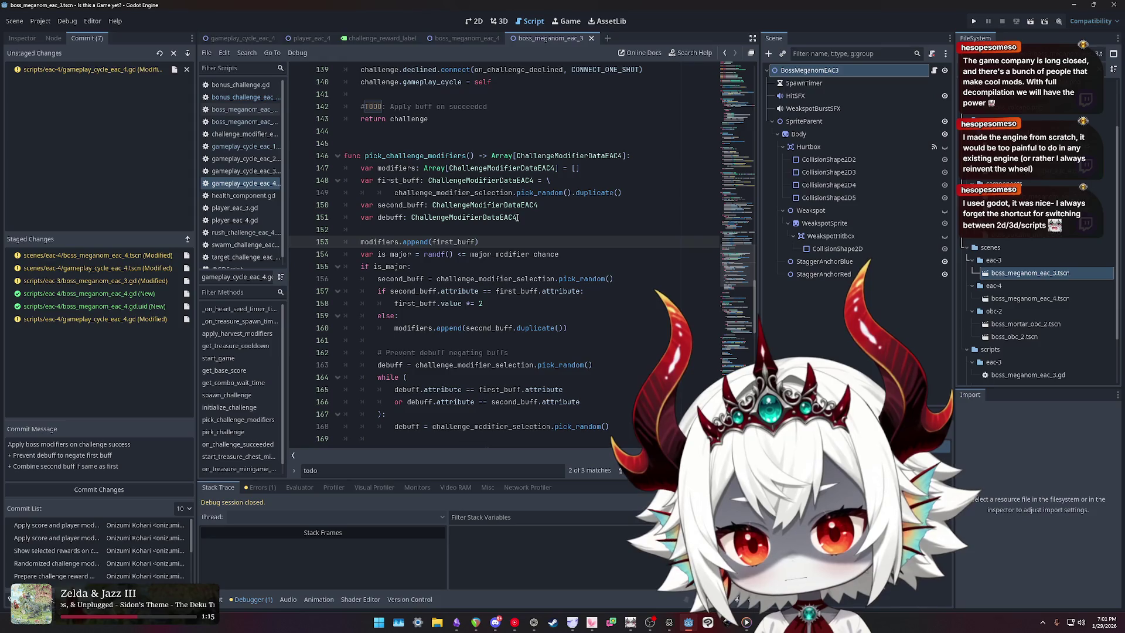
{"action": "key", "text": "alt+Down"}
{"action": "key", "text": "alt+Down"}
{"action": "key", "text": "alt+Down"}
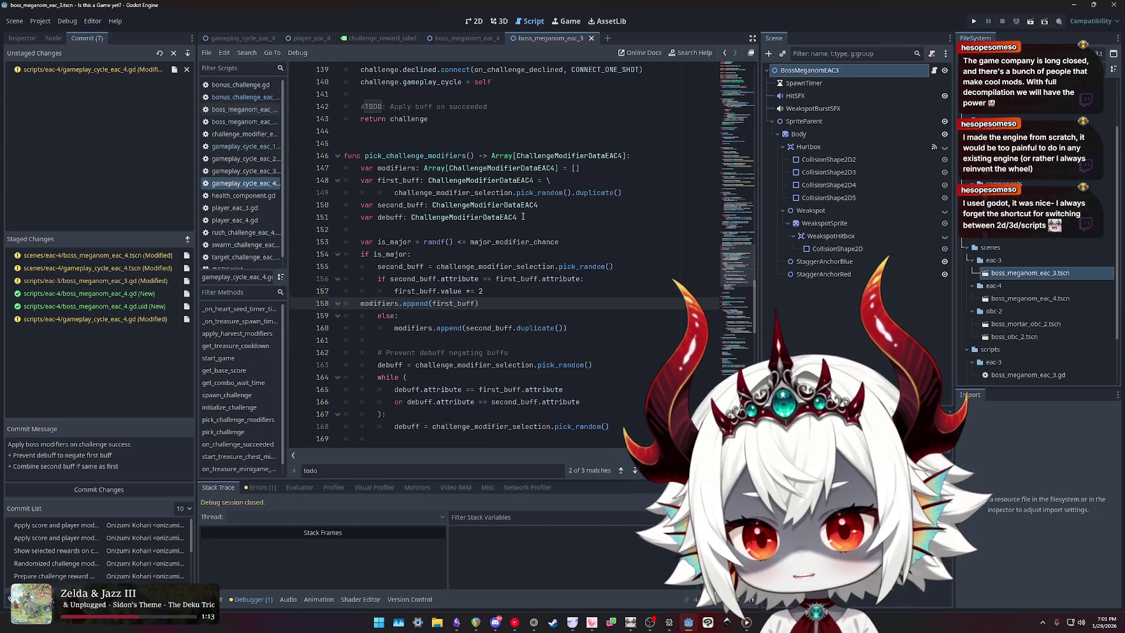
{"action": "key", "text": "Tab"}
{"action": "key", "text": "Tab"}
- Copy append(first_buff) under the else branch, then delete the duplicate line
{"action": "key", "text": "shift+End"}
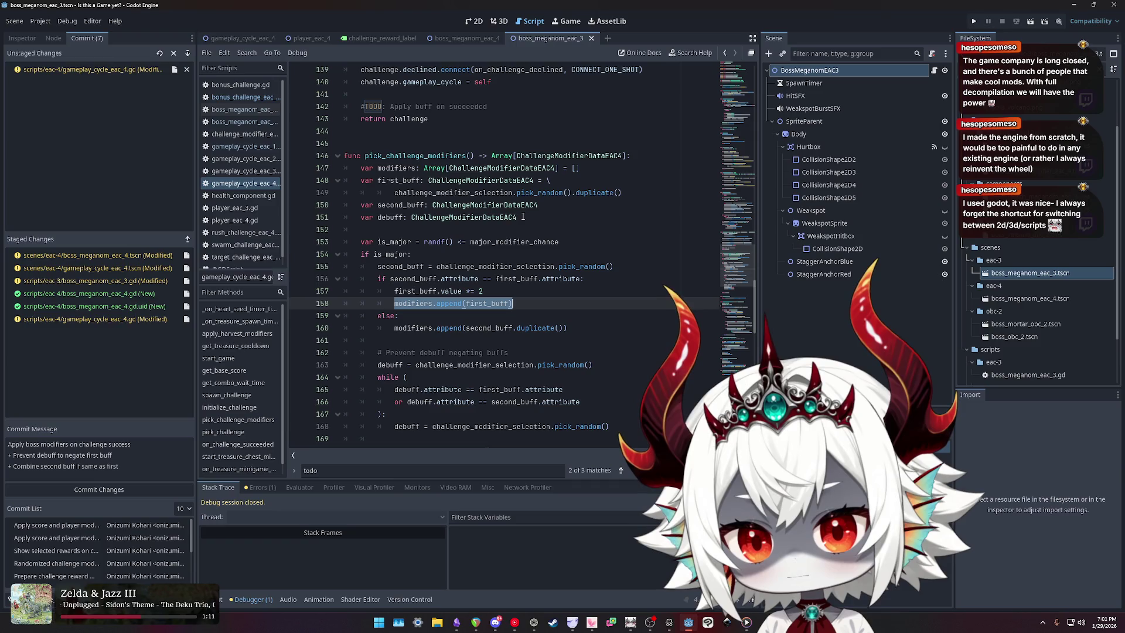
{"action": "key", "text": "ctrl+c"}
{"action": "key", "text": "Down"}
{"action": "key", "text": "Return"}
{"action": "key", "text": "ctrl+v"}
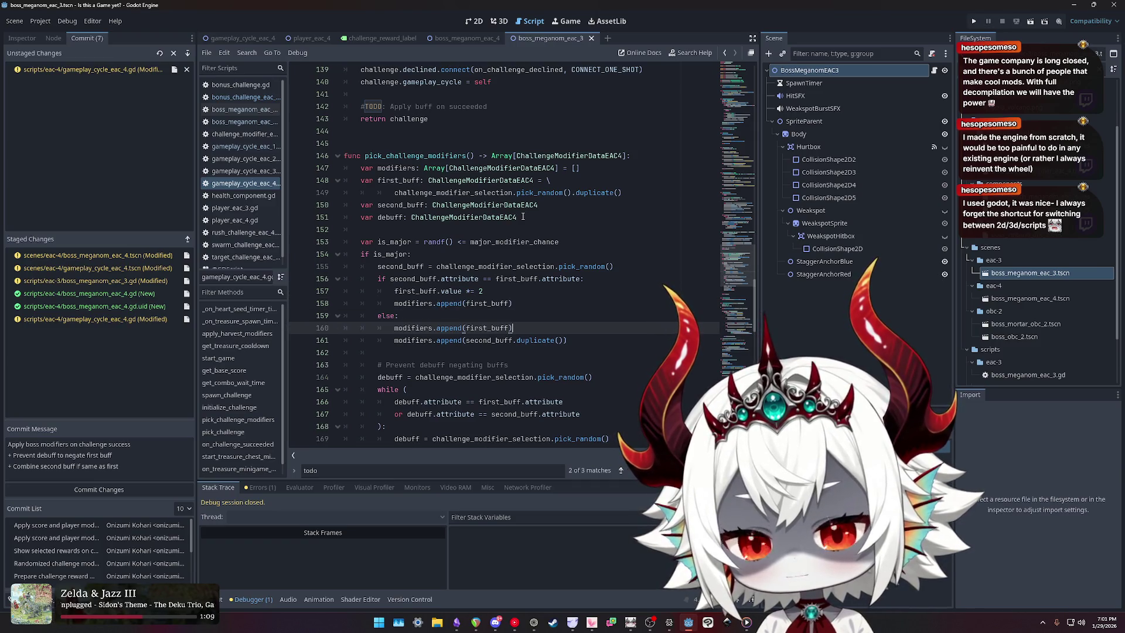
{"action": "scroll", "coordinate": [534, 192], "scroll_direction": "down", "scroll_amount": 1}
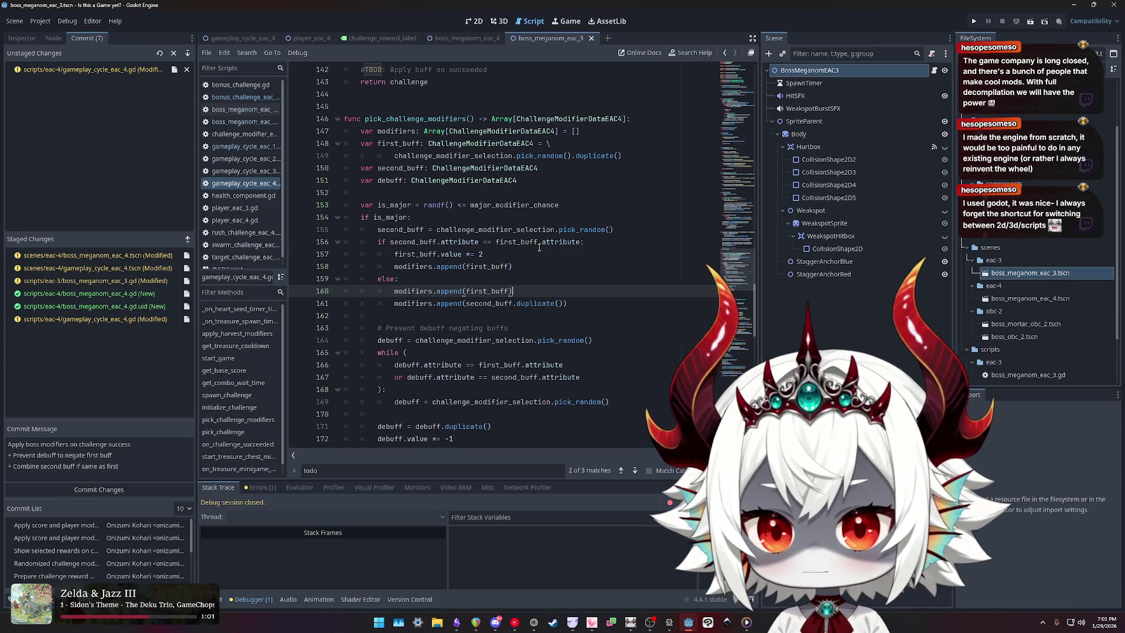
{"action": "key", "text": "ctrl+shift+k"}
- Move the append(first_buff) line out of the if block to below the debuff setup
{"action": "left_click", "coordinate": [526, 266]}
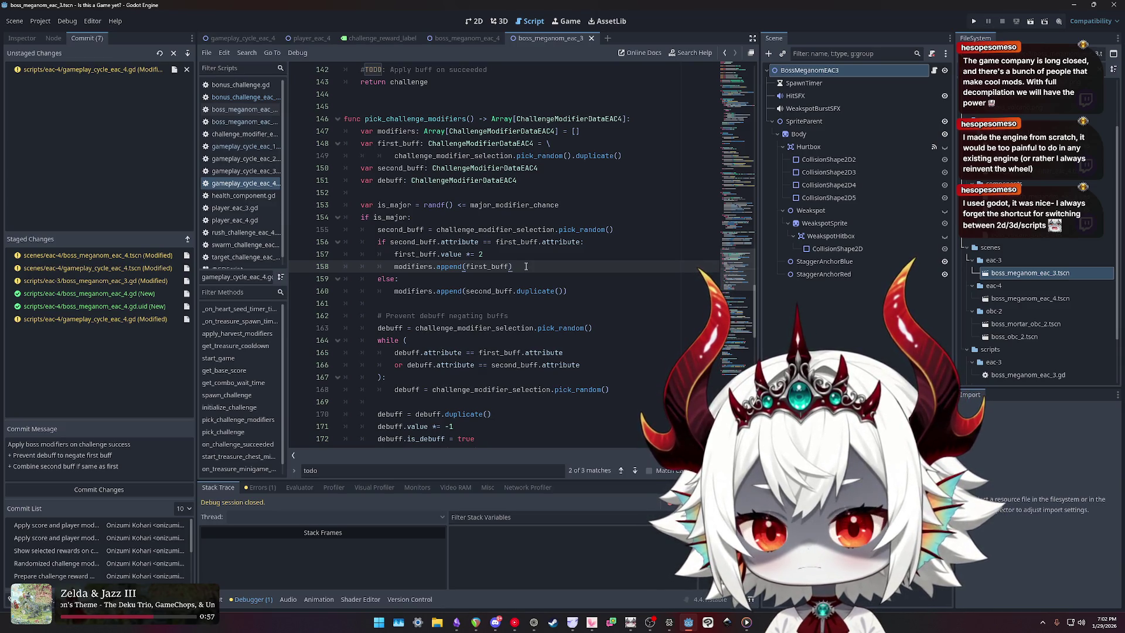
{"action": "triple_click", "coordinate": [526, 266]}
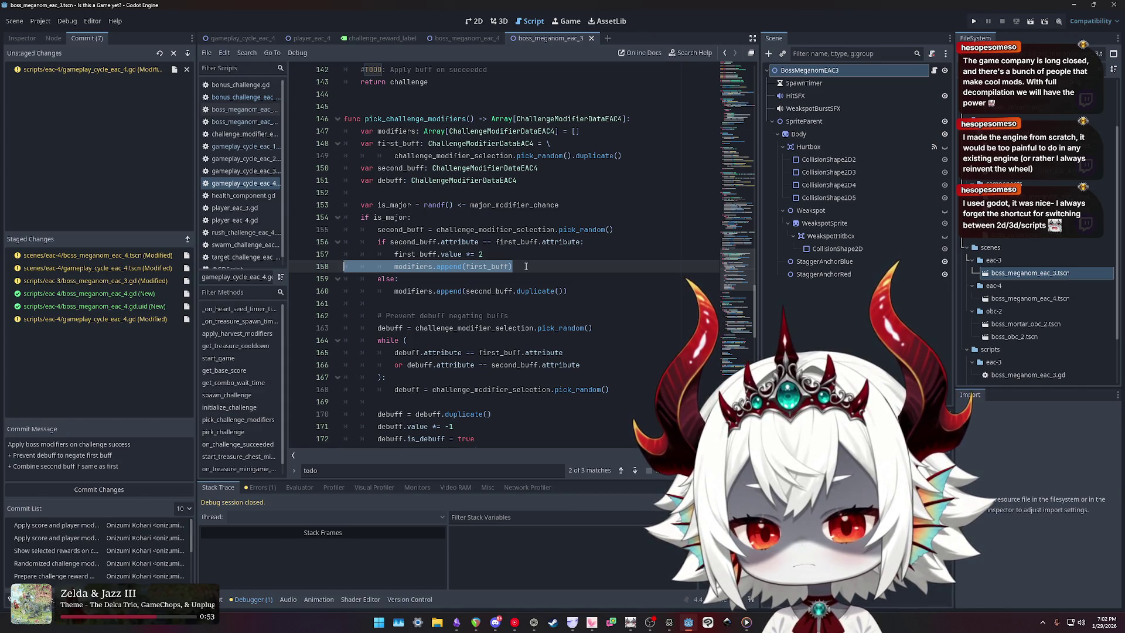
{"action": "key", "text": "alt+Up"}
{"action": "key", "text": "alt+Up"}
{"action": "key", "text": "alt+Up"}
{"action": "scroll", "coordinate": [533, 258], "scroll_direction": "down", "scroll_amount": 4}
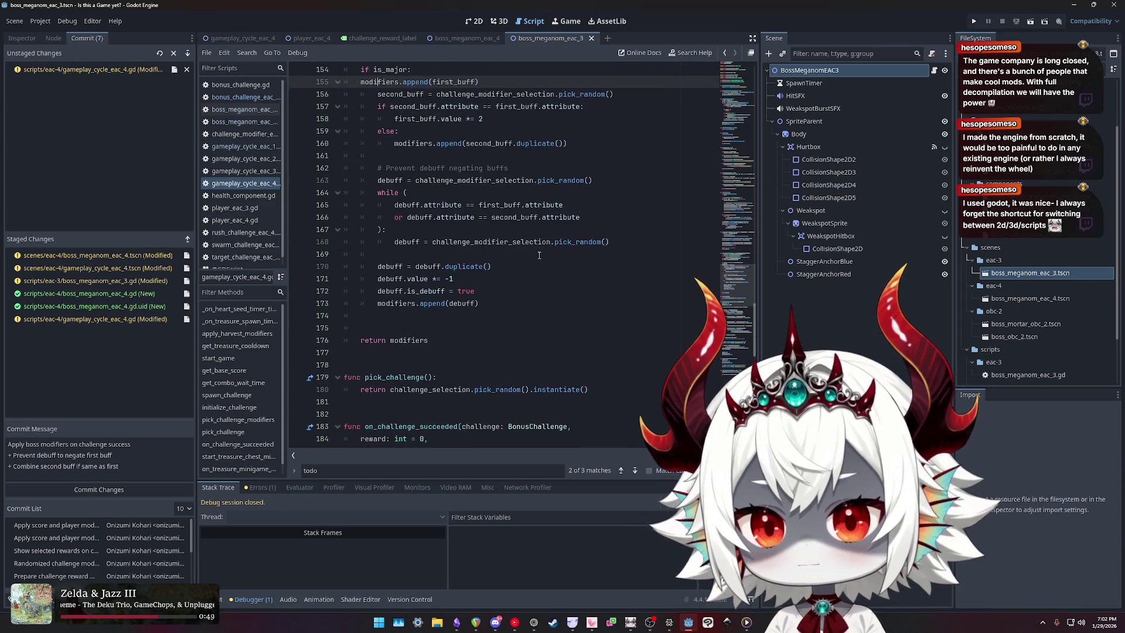
{"action": "key", "text": "alt+Down"}
{"action": "key", "text": "alt+Down"}
{"action": "key", "text": "alt+Down"}
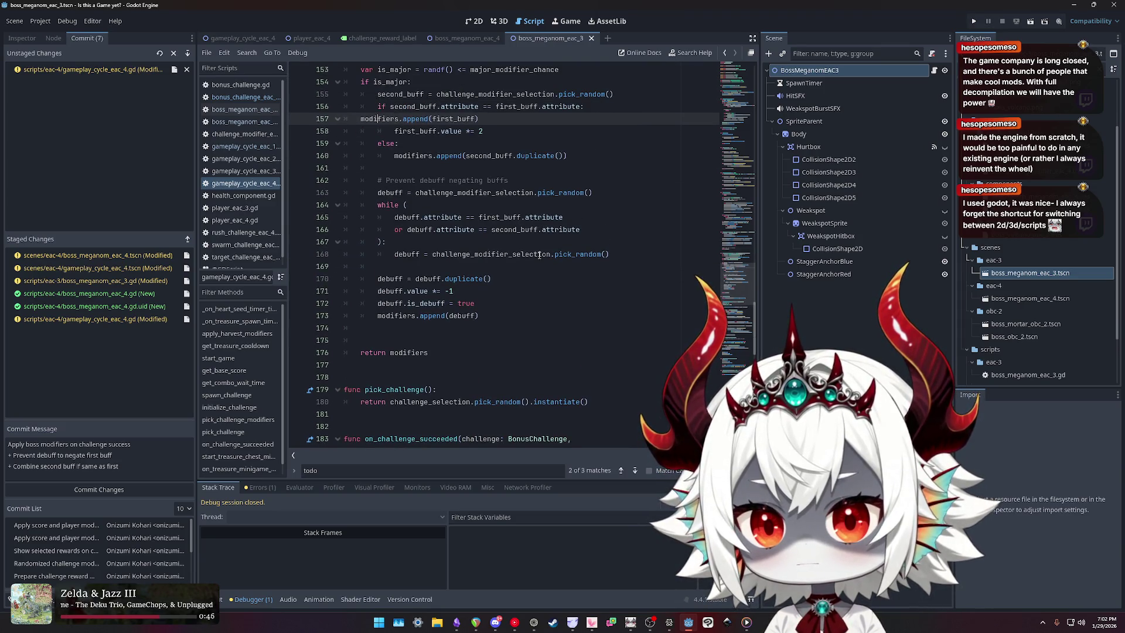
- Move the second_buff merge block below the debuff code and dedent it
{"action": "key", "text": "alt+Down"}
{"action": "key", "text": "alt+Down"}
{"action": "key", "text": "alt+Down"}
{"action": "key", "text": "alt+Down"}
{"action": "key", "text": "alt+Down"}
{"action": "key", "text": "alt+Down"}
{"action": "key", "text": "shift+Tab"}
{"action": "type", "text": "w"}
{"action": "key", "text": "BackSpace"}
{"action": "key", "text": "Down"}
{"action": "key", "text": "Down"}
{"action": "key", "text": "Down"}
{"action": "key", "text": "ctrl+alt+Down"}
{"action": "key", "text": "alt+Up"}
{"action": "key", "text": "alt+Up"}
{"action": "key", "text": "alt+Down"}
{"action": "key", "text": "alt+Down"}
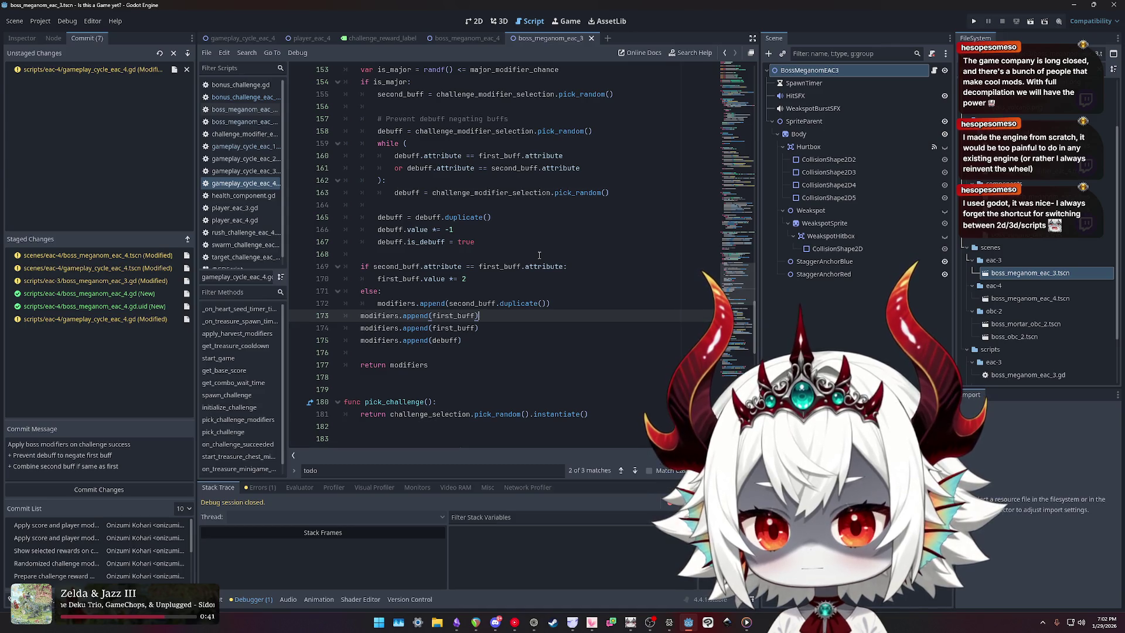
- Indent the second_buff if/else block one level, then revert the extra indent
{"action": "key", "text": "Up"}
{"action": "key", "text": "shift+Up"}
{"action": "key", "text": "shift+Up"}
{"action": "key", "text": "shift+Up"}
{"action": "key", "text": "shift+Home"}
{"action": "key", "text": "Tab"}
{"action": "key", "text": "shift+Tab"}
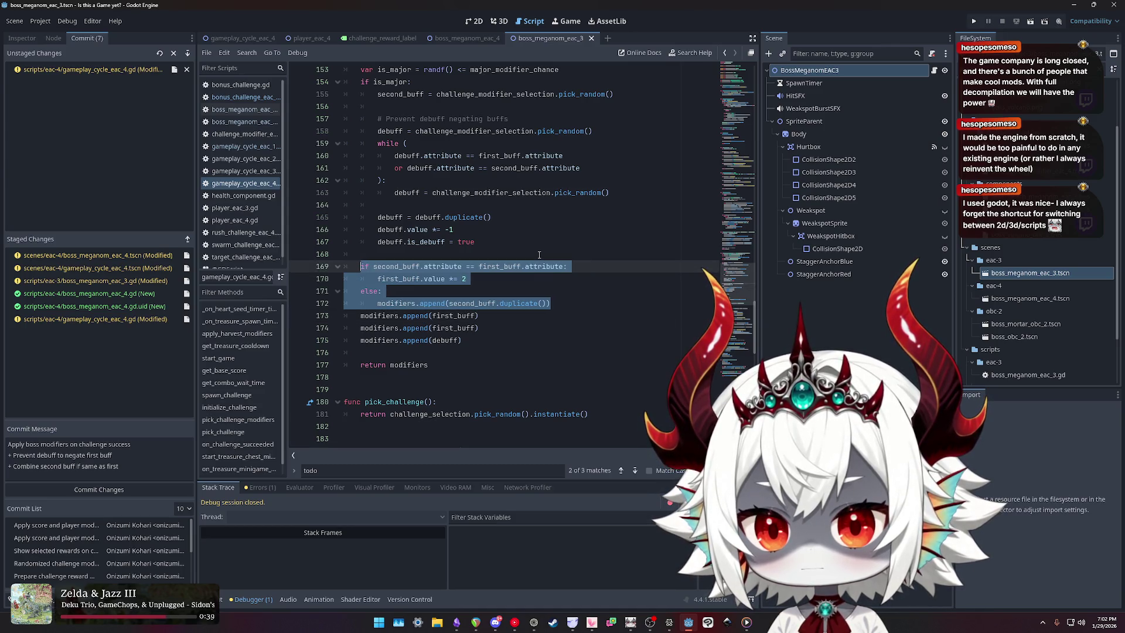
{"action": "left_click", "coordinate": [494, 314]}
- Move append(first_buff) below the else branch and delete the duplicate append line
{"action": "key", "text": "alt+Up"}
{"action": "key", "text": "alt+Up"}
{"action": "key", "text": "alt+Up"}
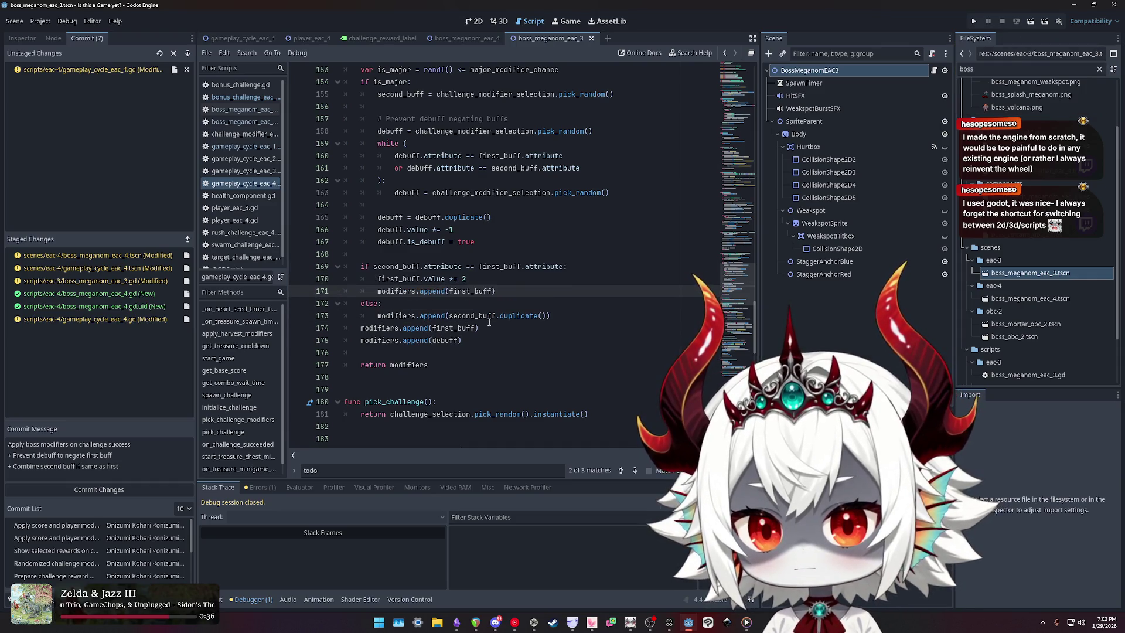
{"action": "key", "text": "shift+End"}
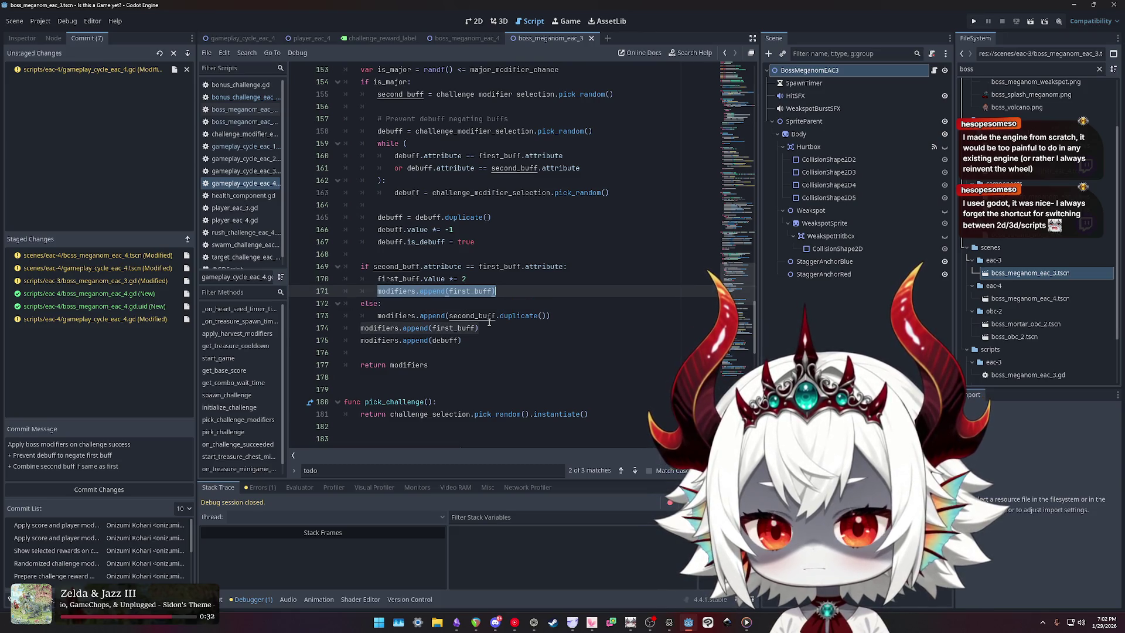
{"action": "key", "text": "End"}
{"action": "key", "text": "alt+Down"}
{"action": "key", "text": "alt+Down"}
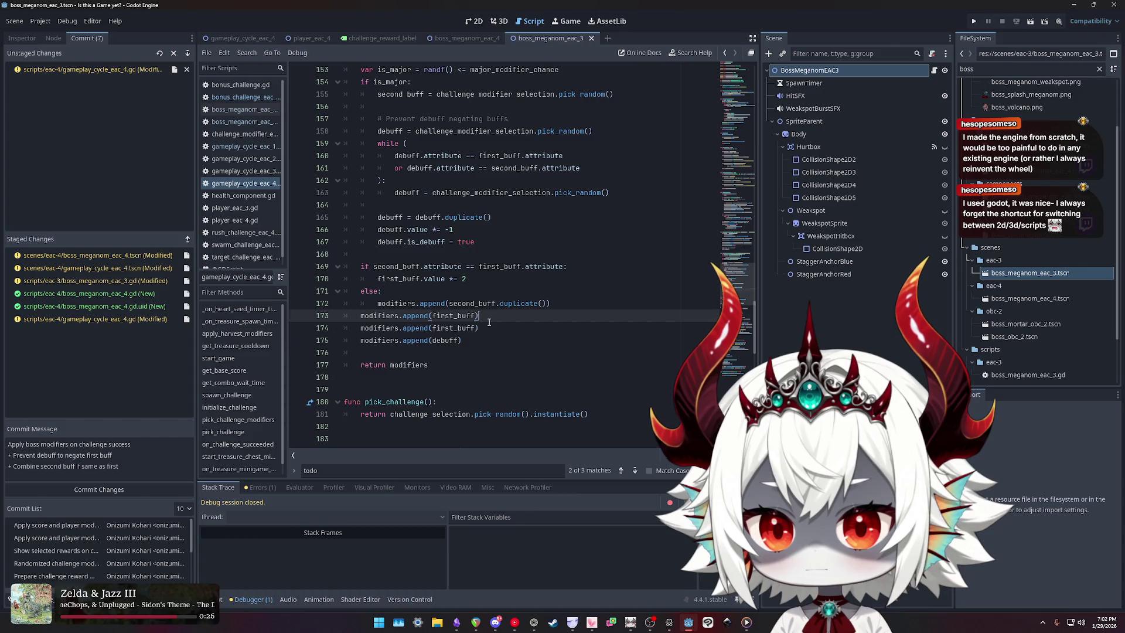
{"action": "key", "text": "Down"}
{"action": "key", "text": "ctrl+shift+k"}
{"action": "left_click", "coordinate": [374, 266]}
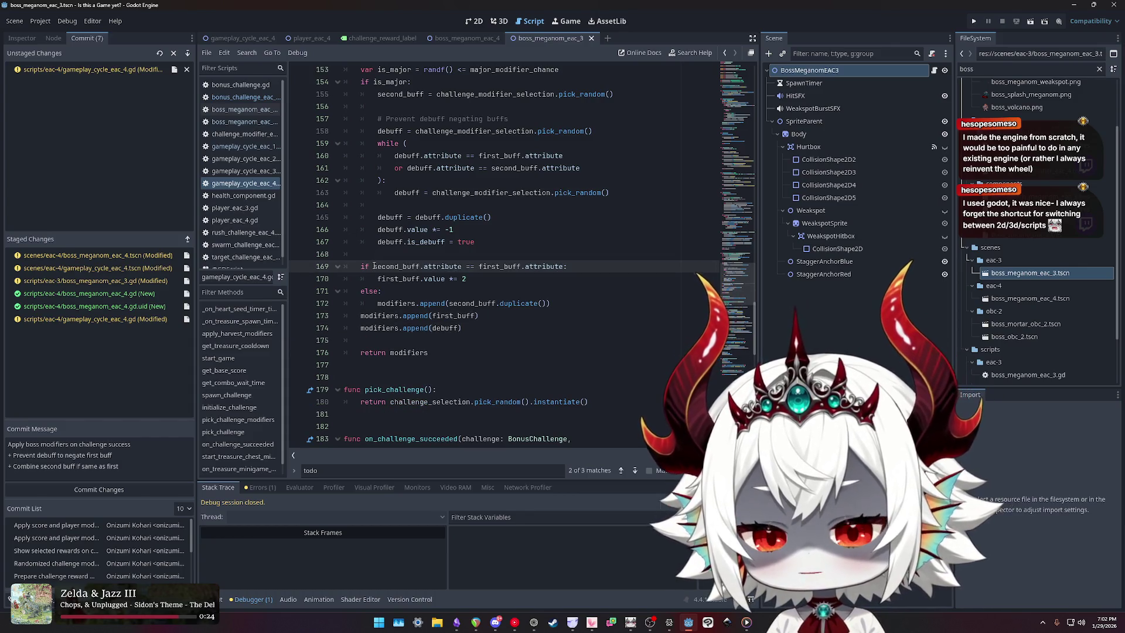
- Wrap the second_buff comparison in an 'if second_buff:' check and indent the if/else block
{"action": "type", "text": "second_buff"}
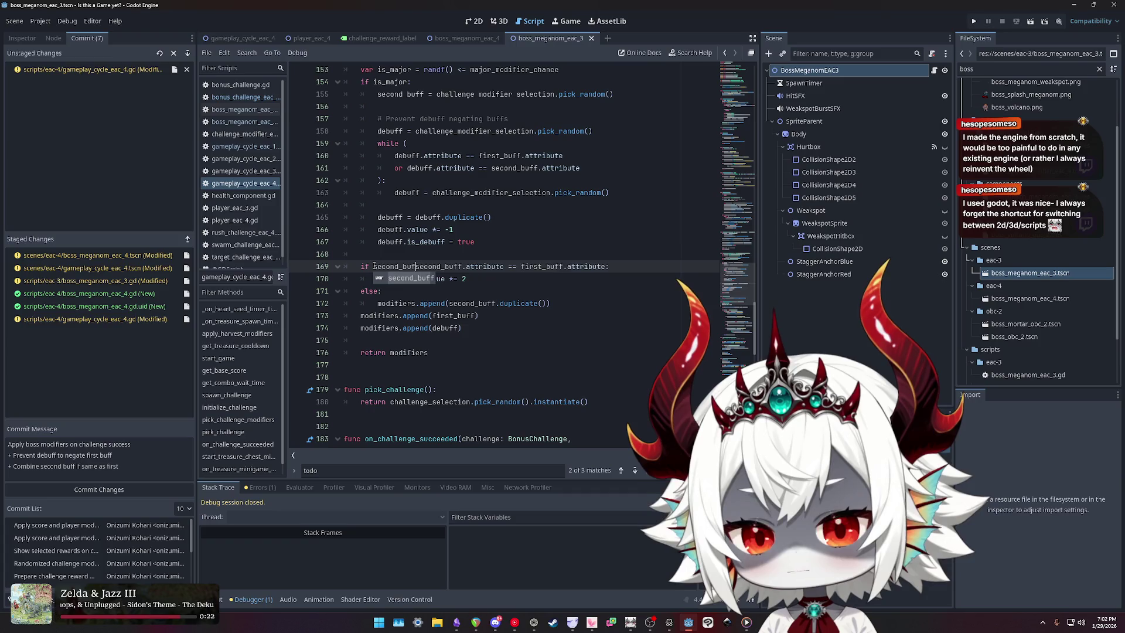
{"action": "type", "text": ":"}
{"action": "key", "text": "Return"}
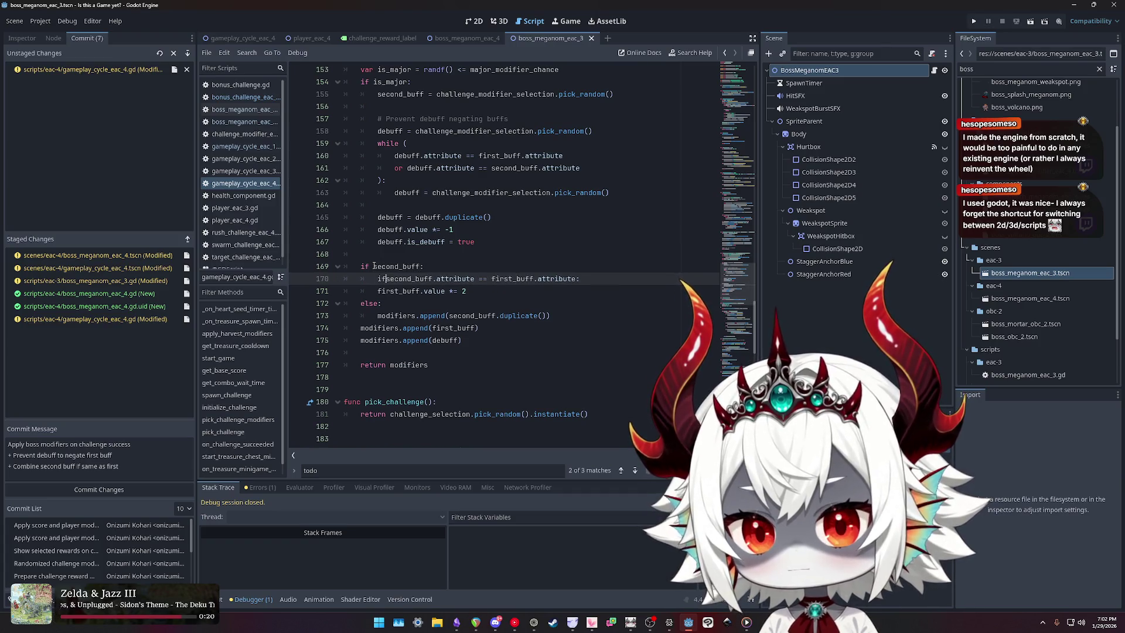
{"action": "key", "text": "Down"}
{"action": "key", "text": "Down"}
{"action": "key", "text": "shift+Down"}
{"action": "key", "text": "shift+End"}
{"action": "key", "text": "Tab"}
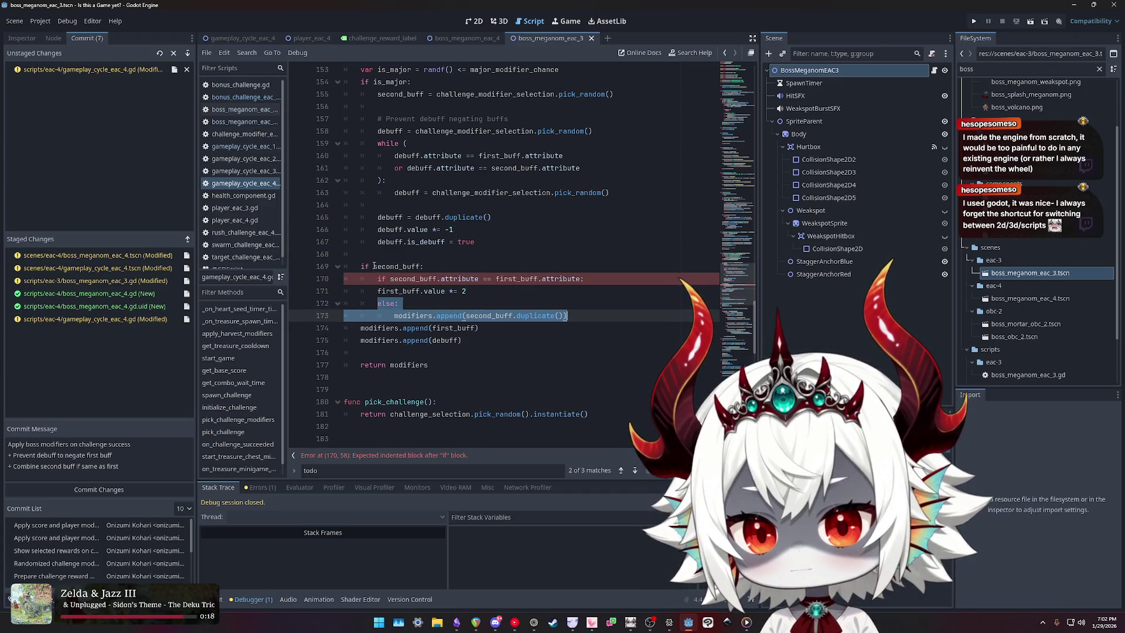
{"action": "key", "text": "Up"}
{"action": "key", "text": "Up"}
{"action": "key", "text": "Home"}
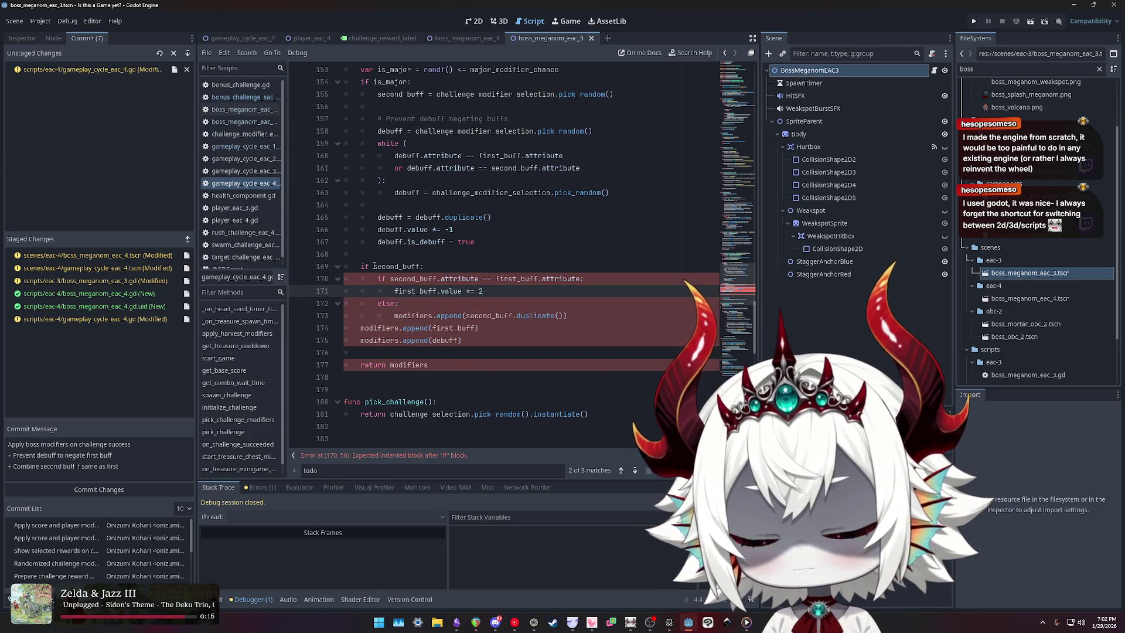
{"action": "key", "text": "Down"}
{"action": "key", "text": "Down"}
{"action": "key", "text": "Down"}
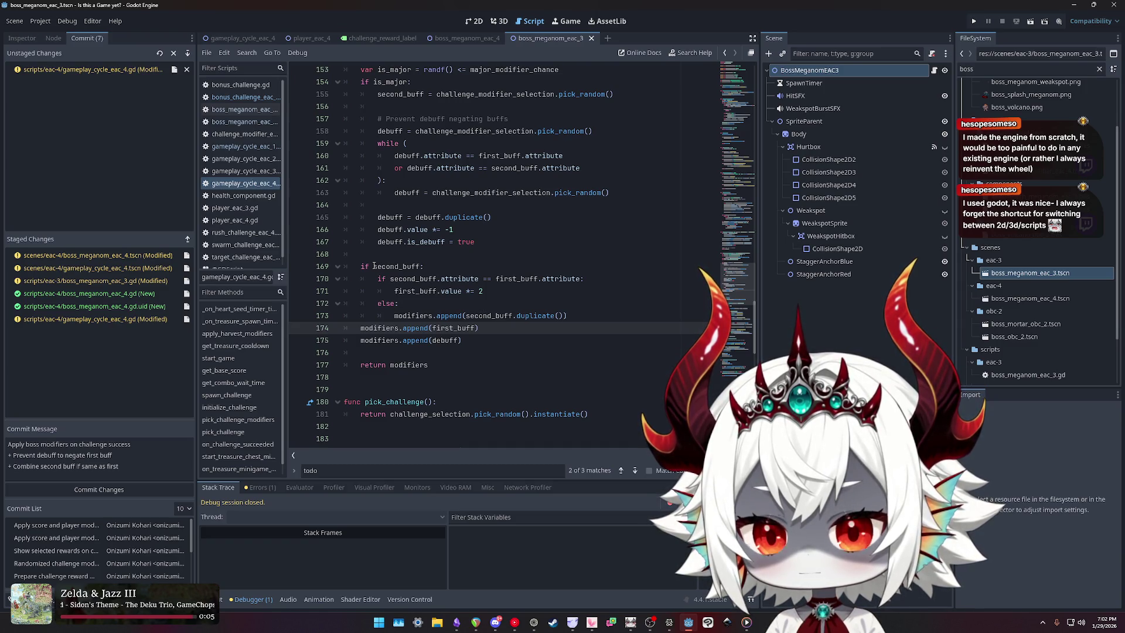
- Place modifiers.append(debuff) after the first_buff append under an 'if debuff:' check
{"action": "key", "text": "Return"}
{"action": "key", "text": "Return"}
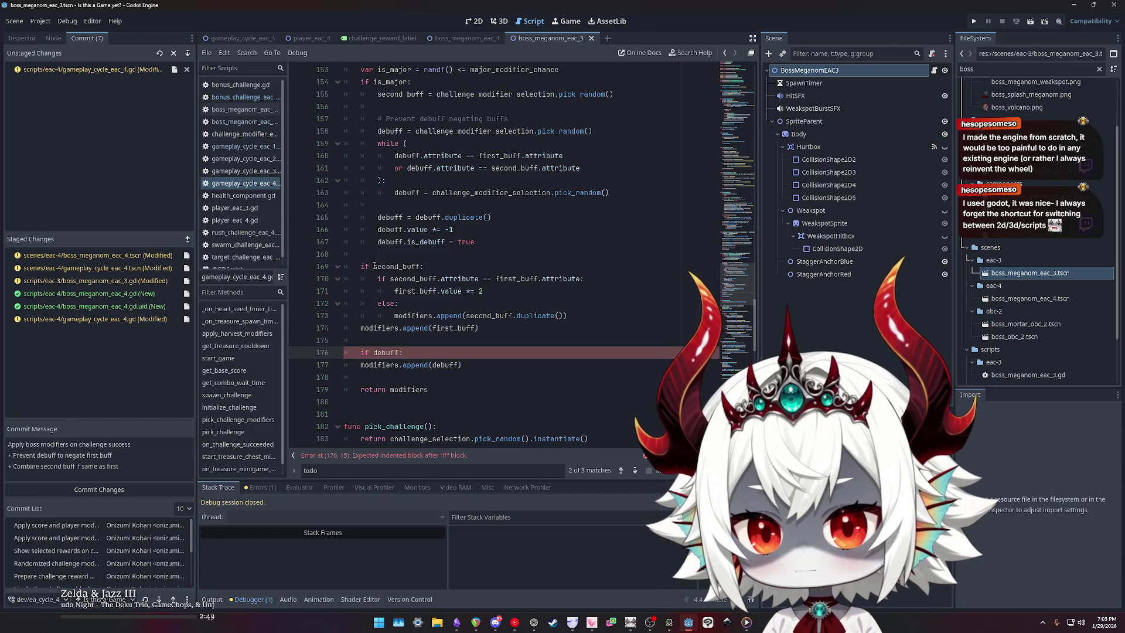
{"action": "key", "text": "Delete"}
{"action": "key", "text": "End"}
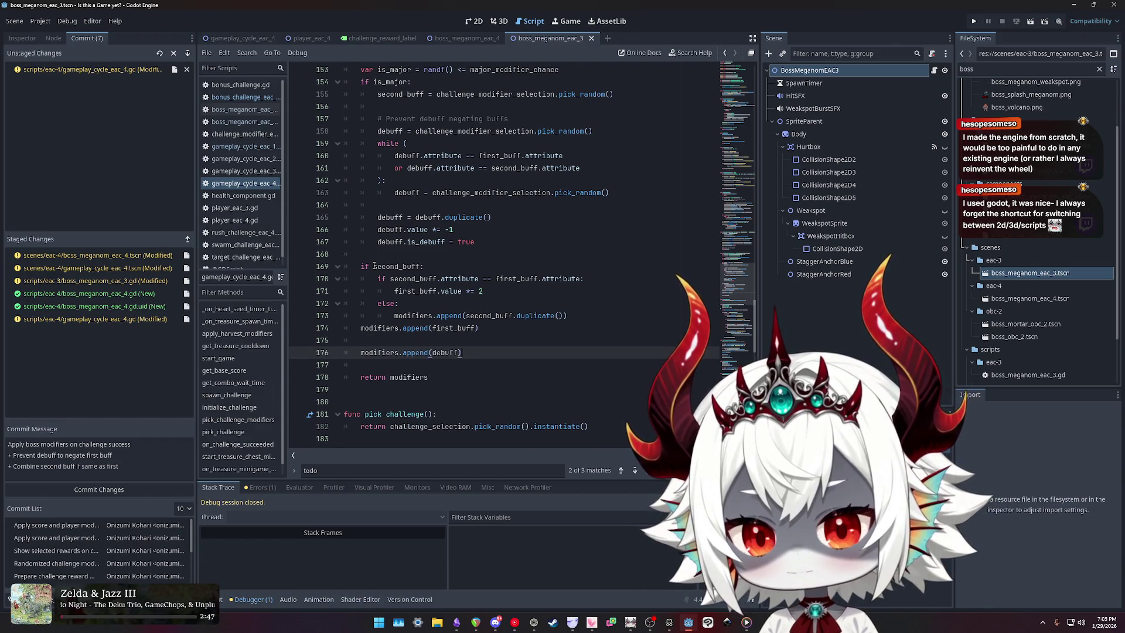
{"action": "key", "text": "alt+Up"}
{"action": "key", "text": "alt+Up"}
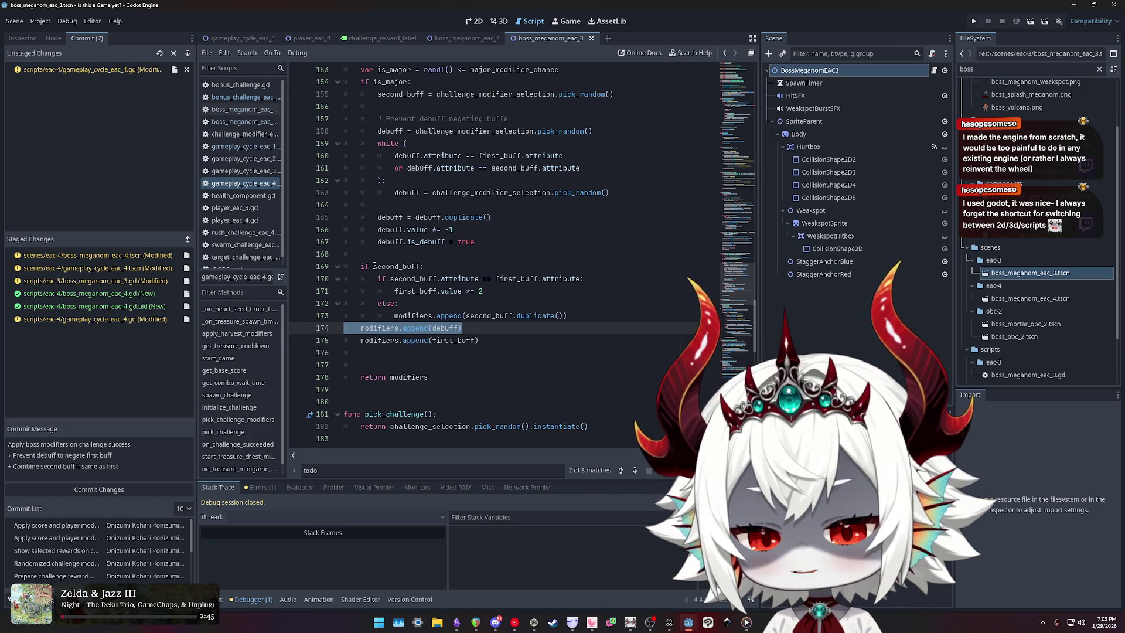
{"action": "key", "text": "alt+Down"}
{"action": "key", "text": "alt+Down"}
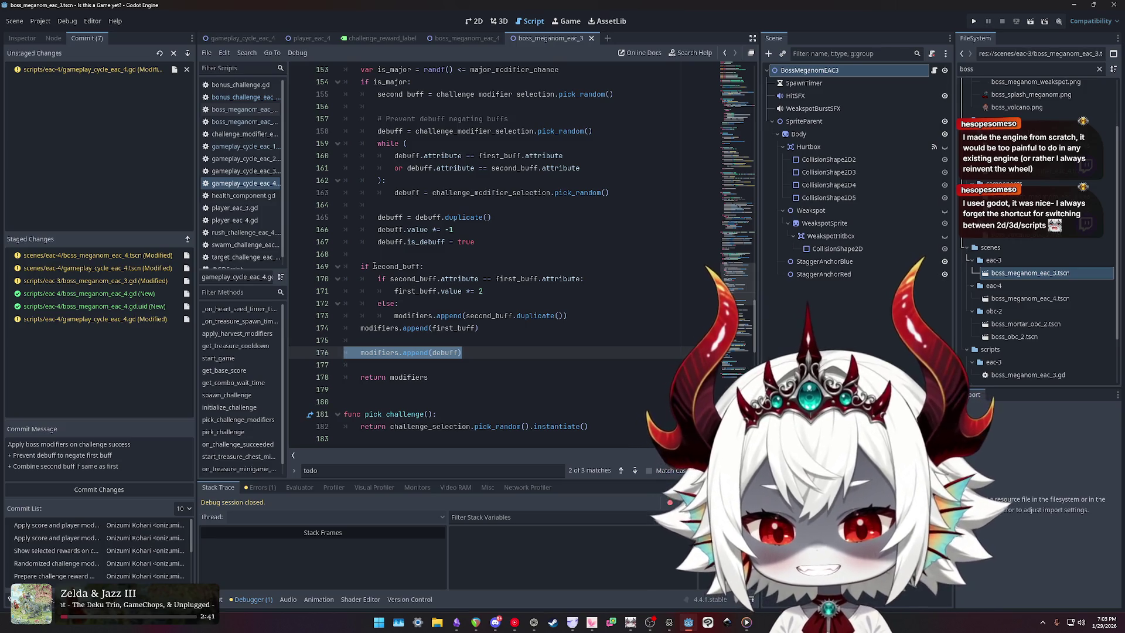
{"action": "key", "text": "ctrl+shift+Return"}
{"action": "type", "text": "if debuff:"}
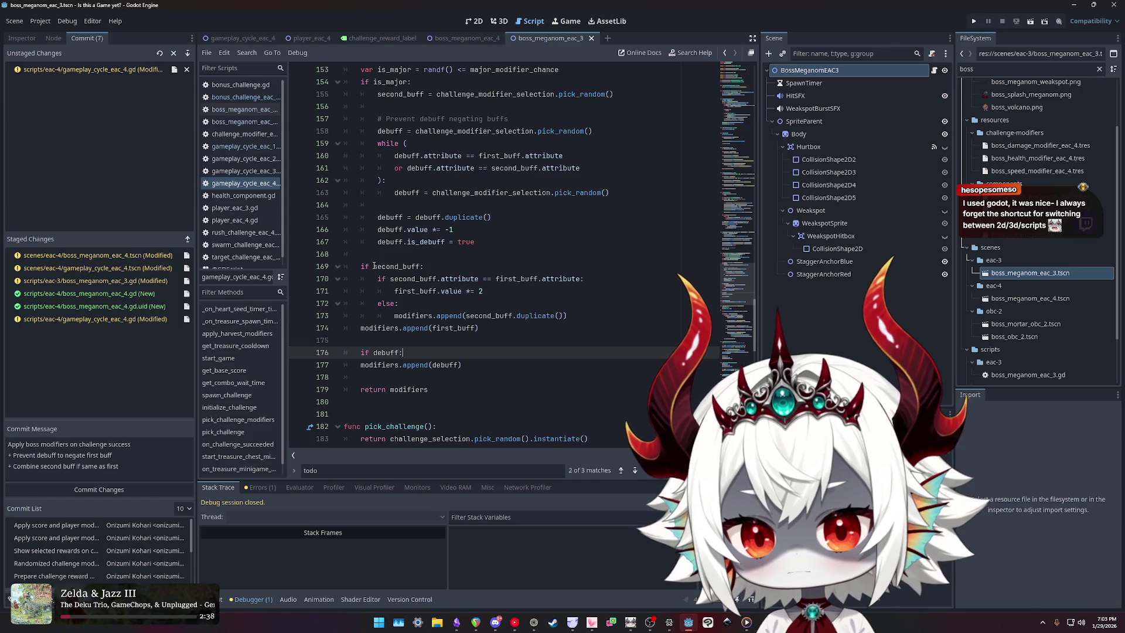
{"action": "key", "text": "Down"}
{"action": "key", "text": "Home"}
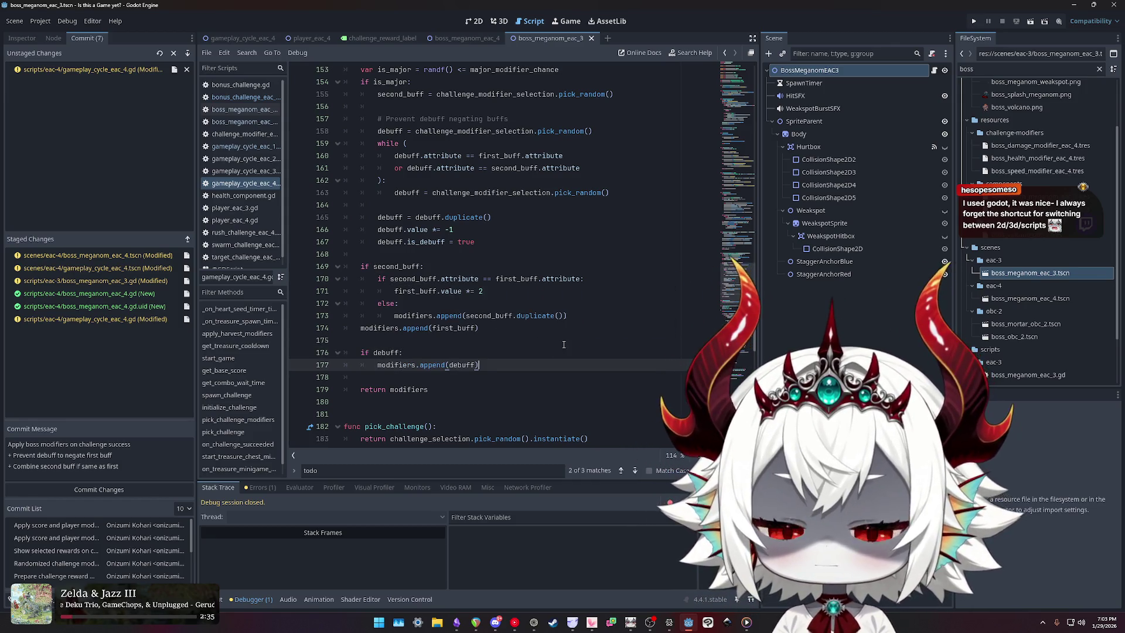
{"action": "left_click", "coordinate": [499, 329]}
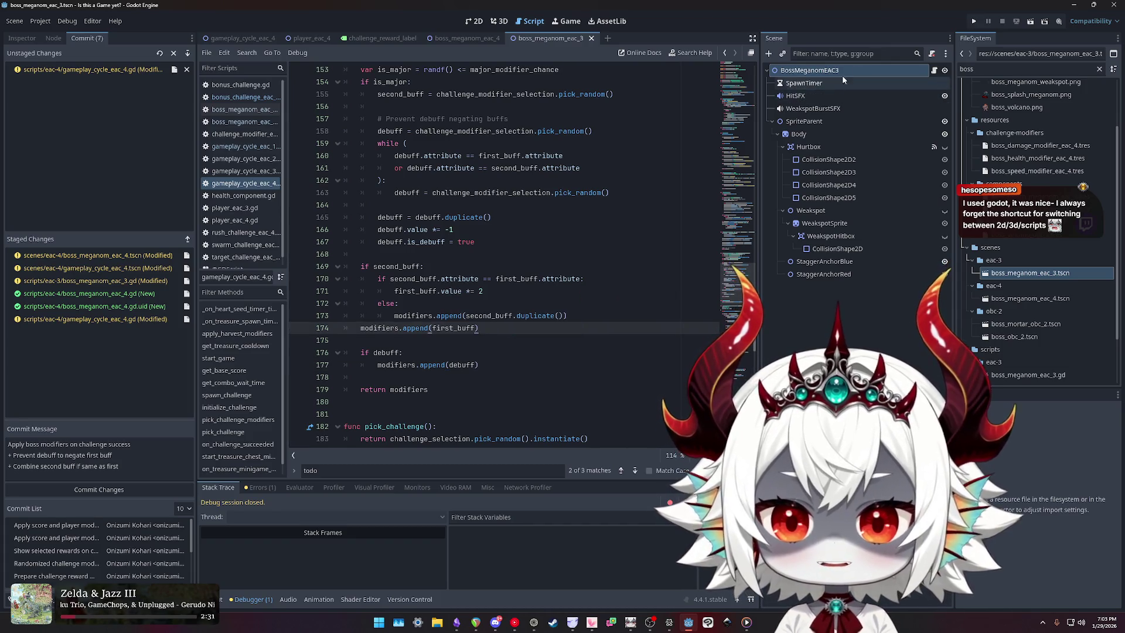
{"action": "left_click", "coordinate": [397, 336]}
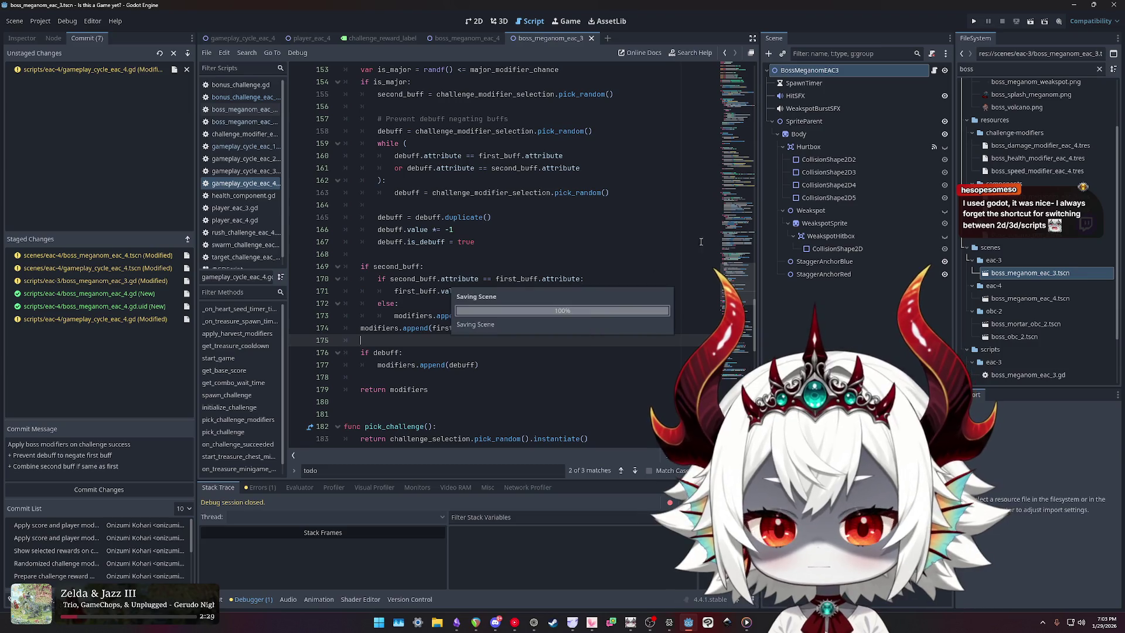
- Run the project and dismiss the welcome message
{"action": "left_click", "coordinate": [977, 21]}
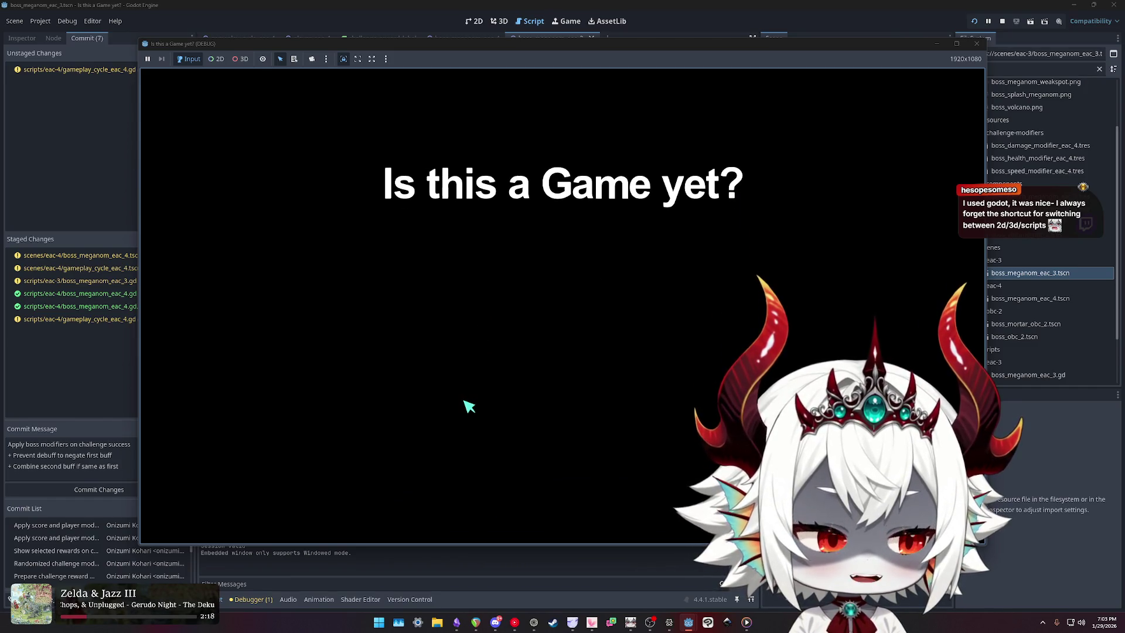
{"action": "left_click", "coordinate": [557, 442]}
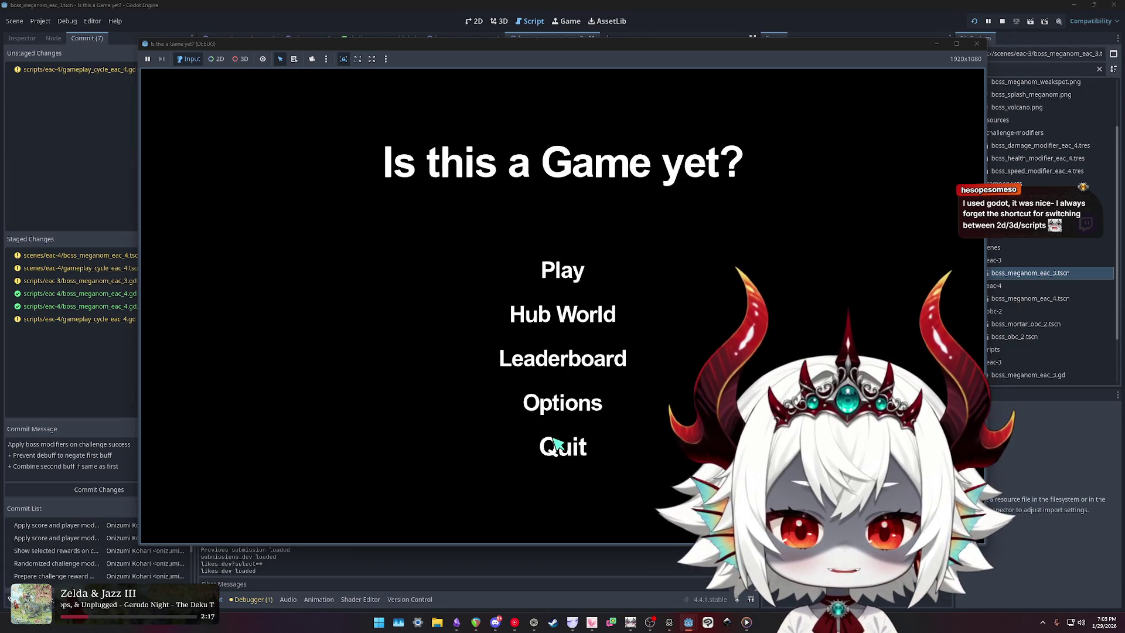
- Start a new game and pick the Swarm Challenge card with Score Multiplier, Combo Timer, Boss Speed
{"action": "left_click", "coordinate": [564, 274]}
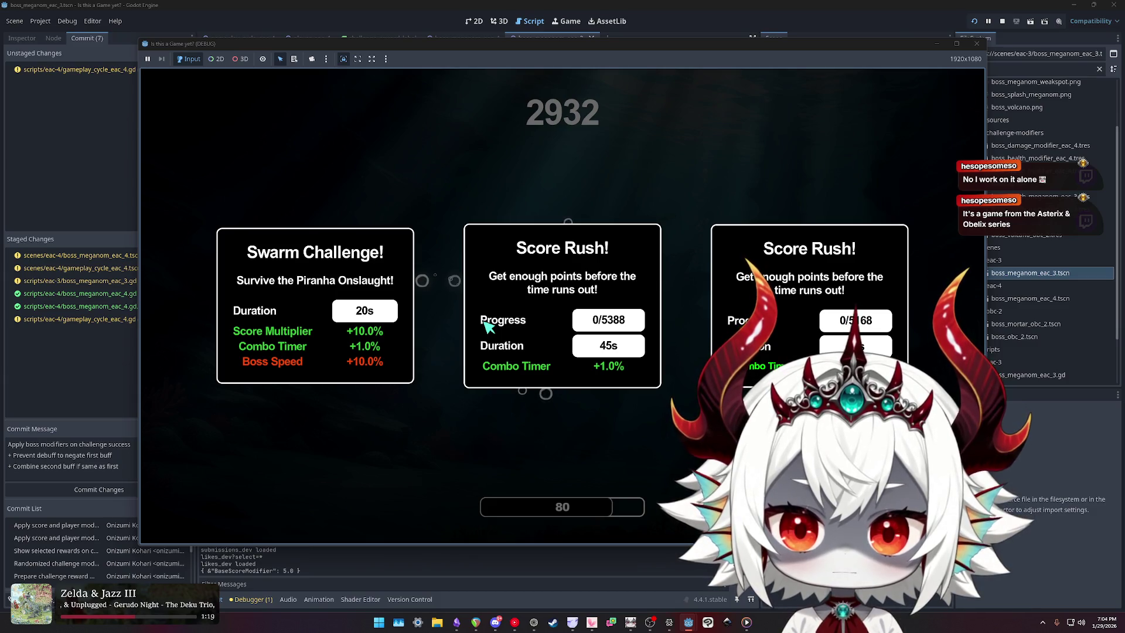
{"action": "left_click", "coordinate": [326, 322]}
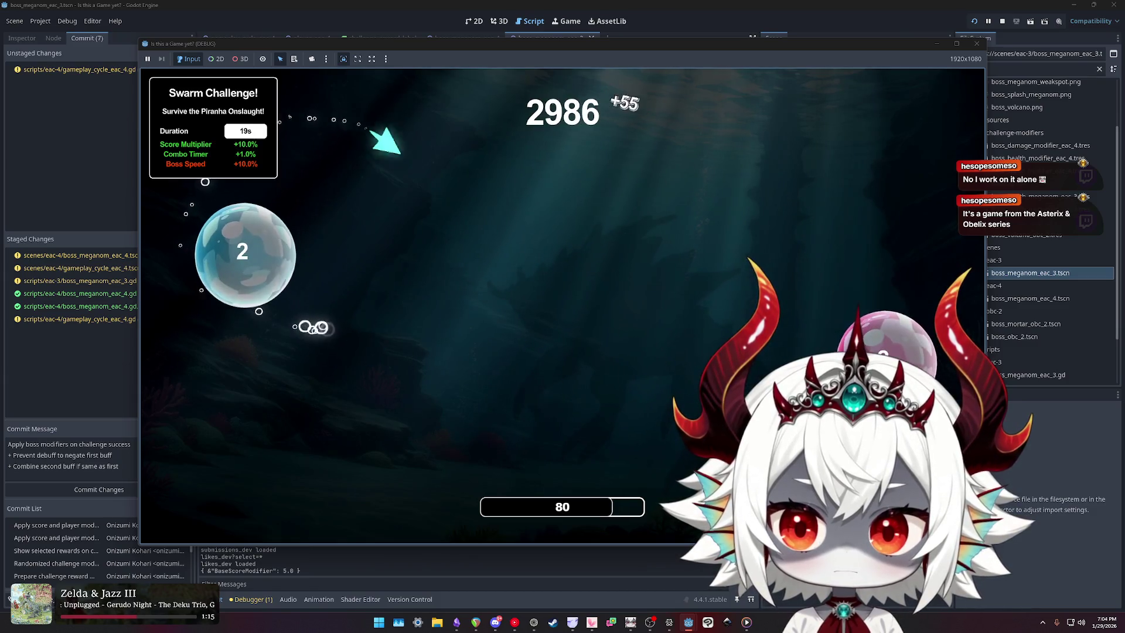